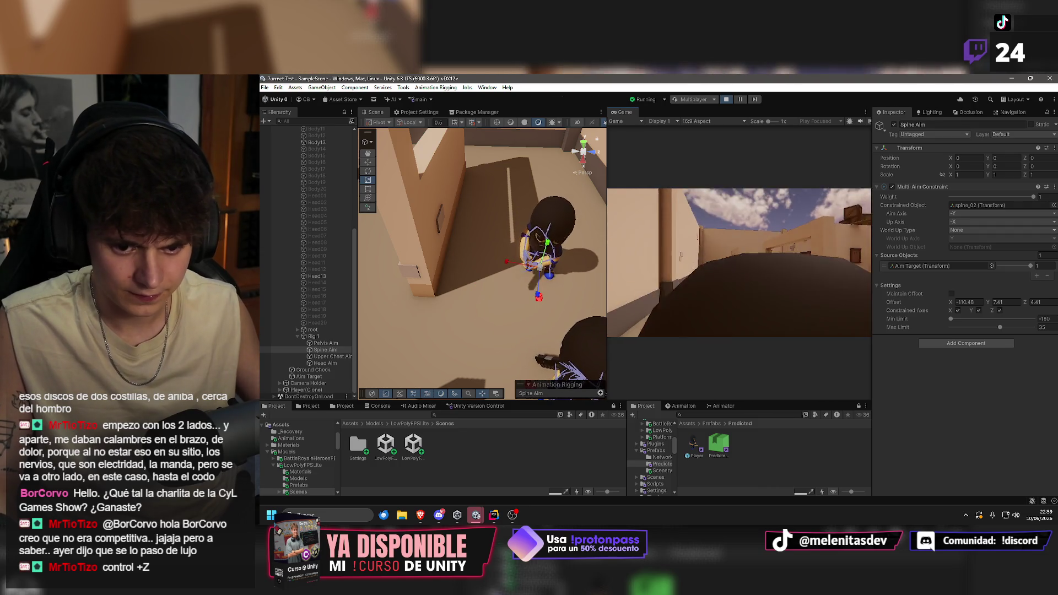
Inspect the neck_01 bone and the Head13 mesh in the running game, then stop play mode.
{"action": "key", "text": "super"}
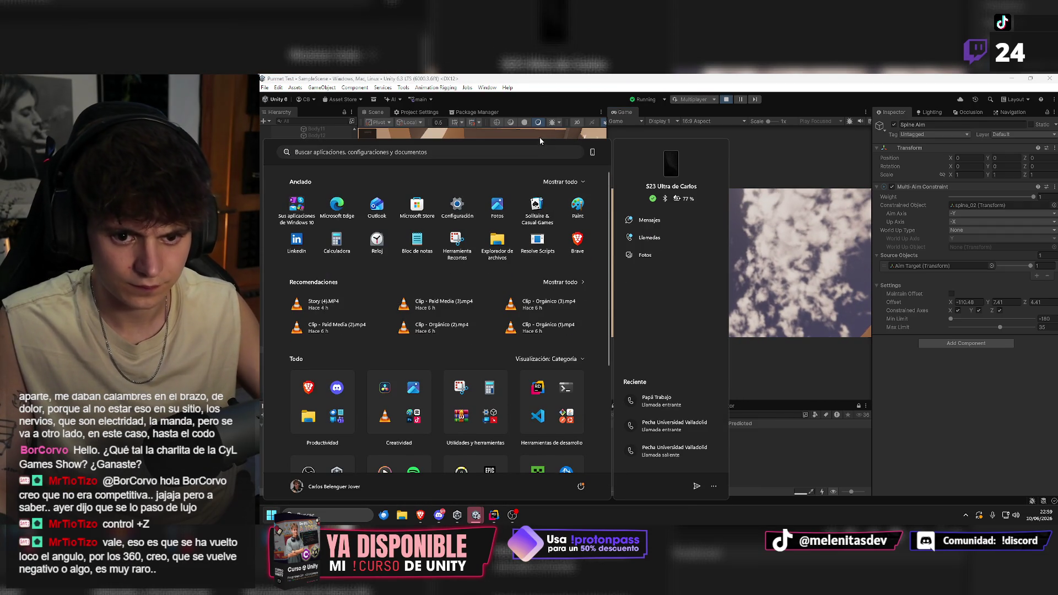
{"action": "key", "text": "super"}
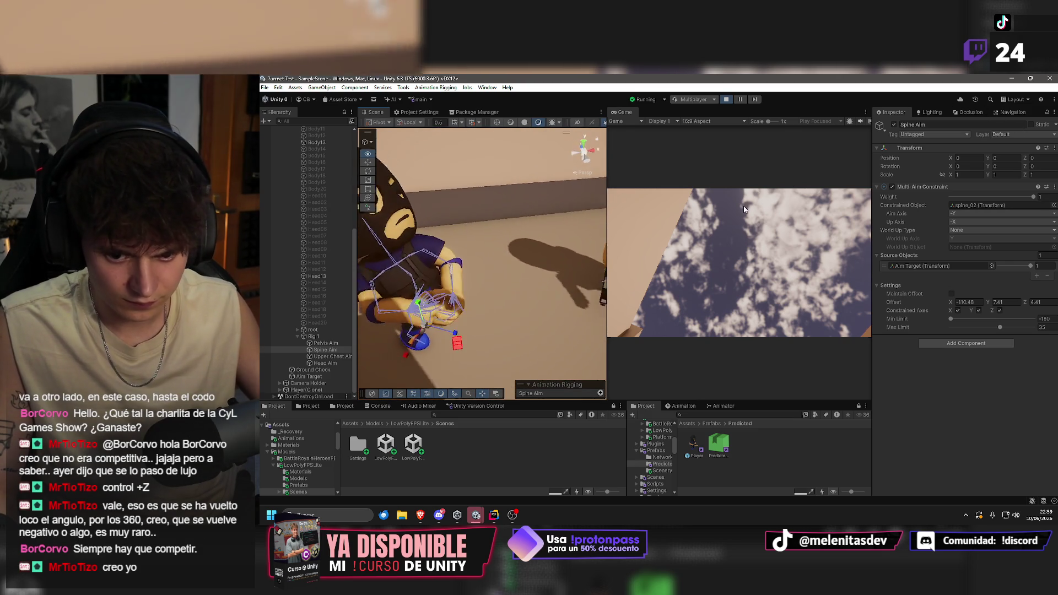
{"action": "left_click", "coordinate": [704, 199]}
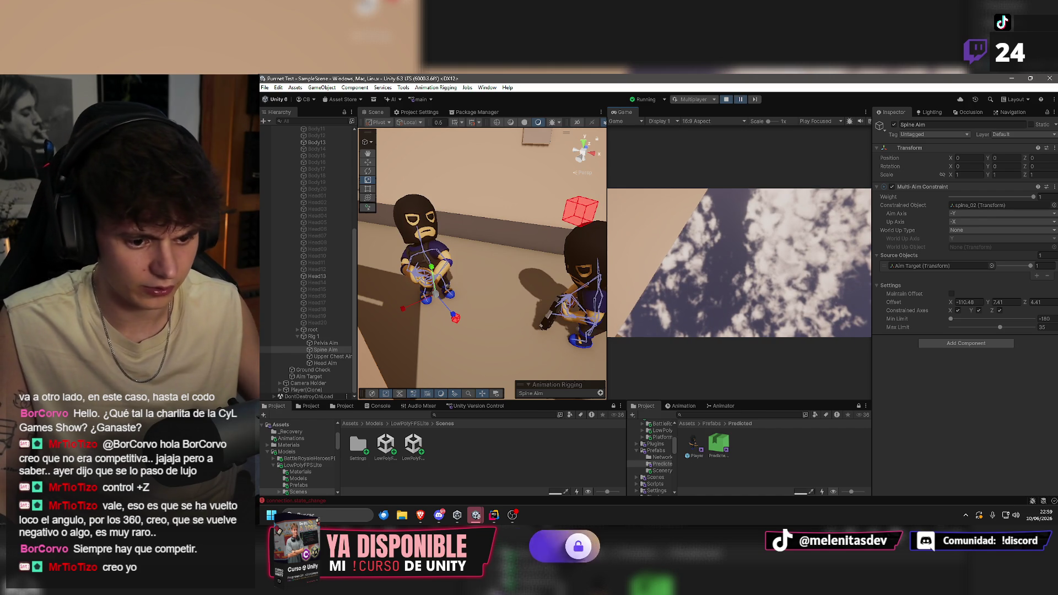
{"action": "left_click", "coordinate": [420, 234]}
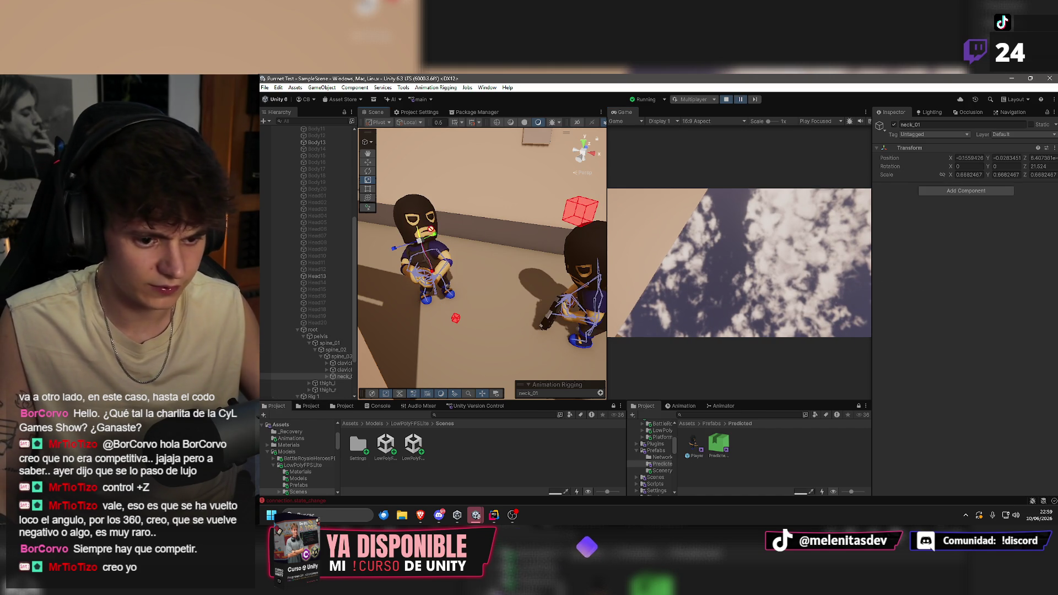
{"action": "left_click", "coordinate": [408, 240]}
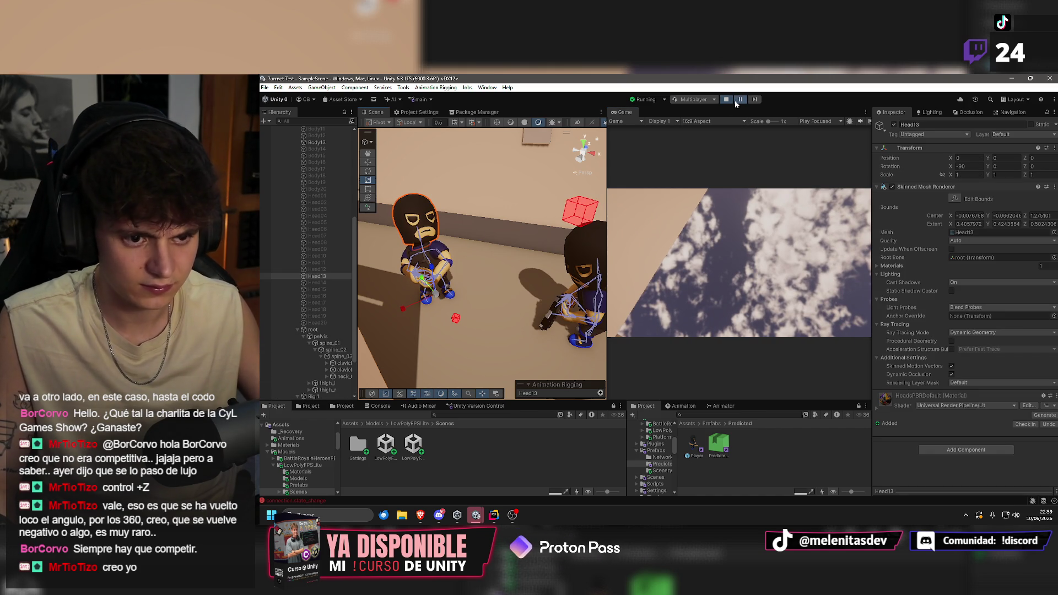
{"action": "left_click", "coordinate": [725, 100]}
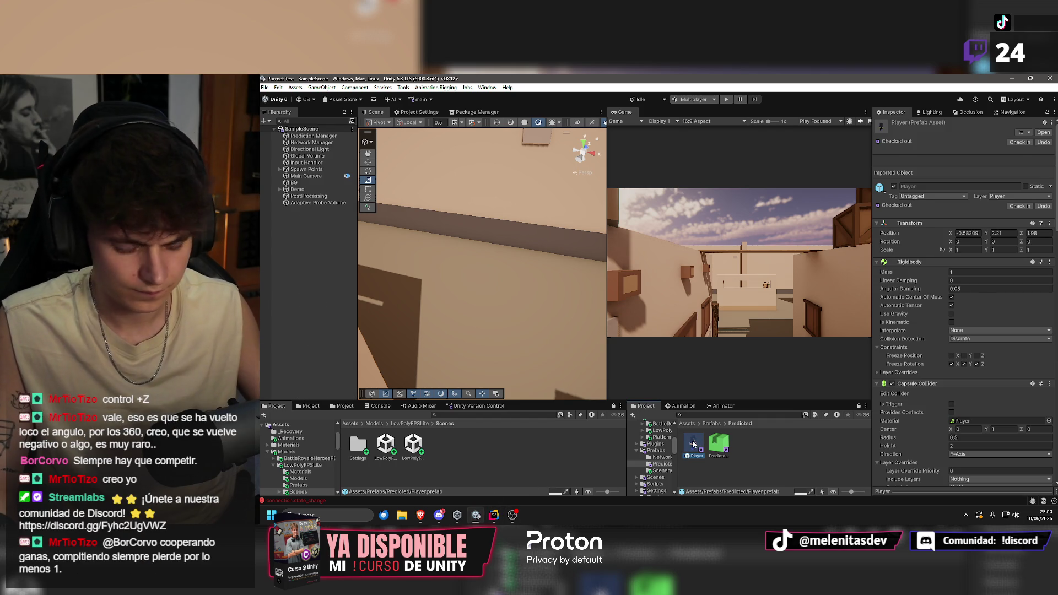
In the Player prefab, set the Spine Aim constraint's Offset X to -110.48.
{"action": "double_click", "coordinate": [693, 443]}
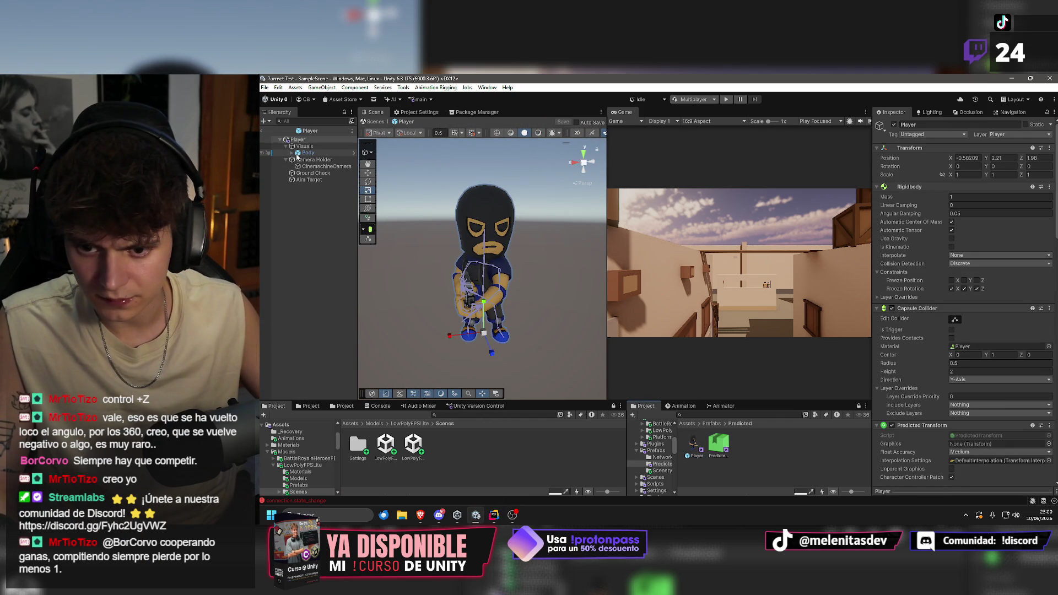
{"action": "left_click", "coordinate": [292, 153]}
{"action": "scroll", "coordinate": [324, 330], "scroll_direction": "down", "scroll_amount": 5}
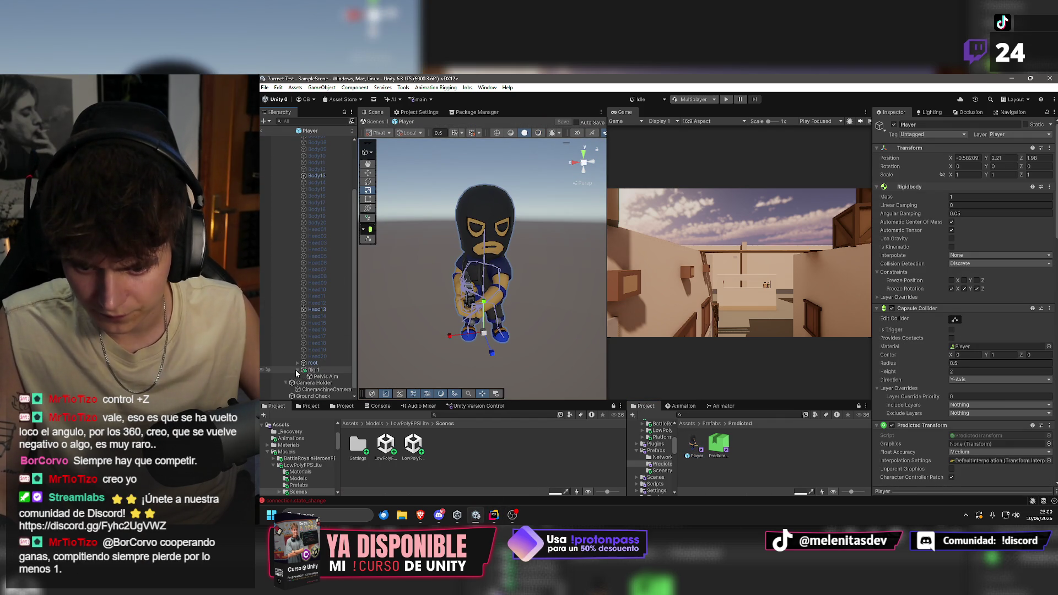
{"action": "left_click", "coordinate": [326, 357]}
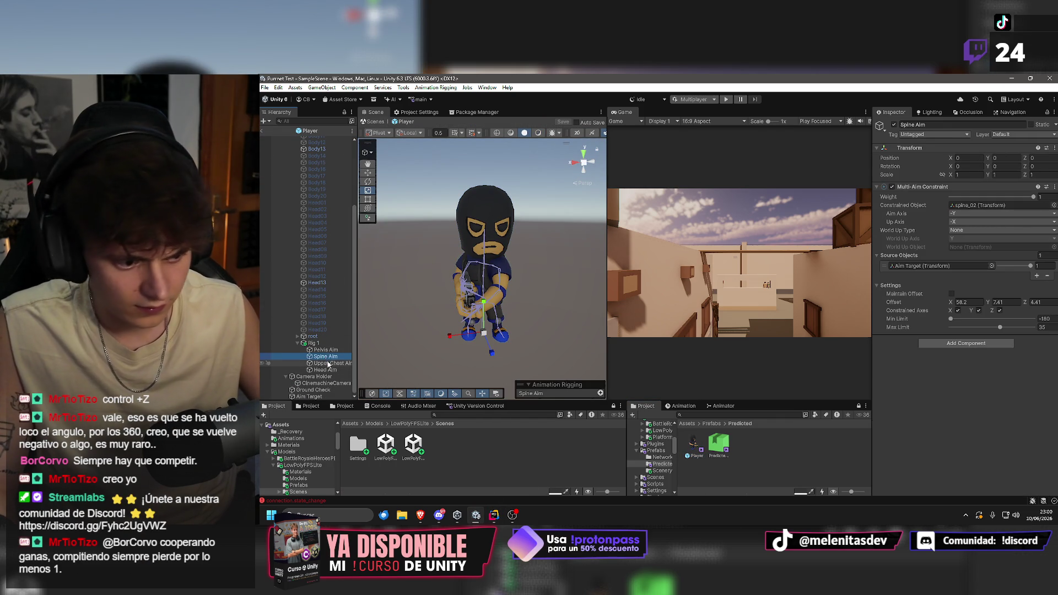
{"action": "left_click", "coordinate": [328, 363]}
{"action": "left_click", "coordinate": [330, 357]}
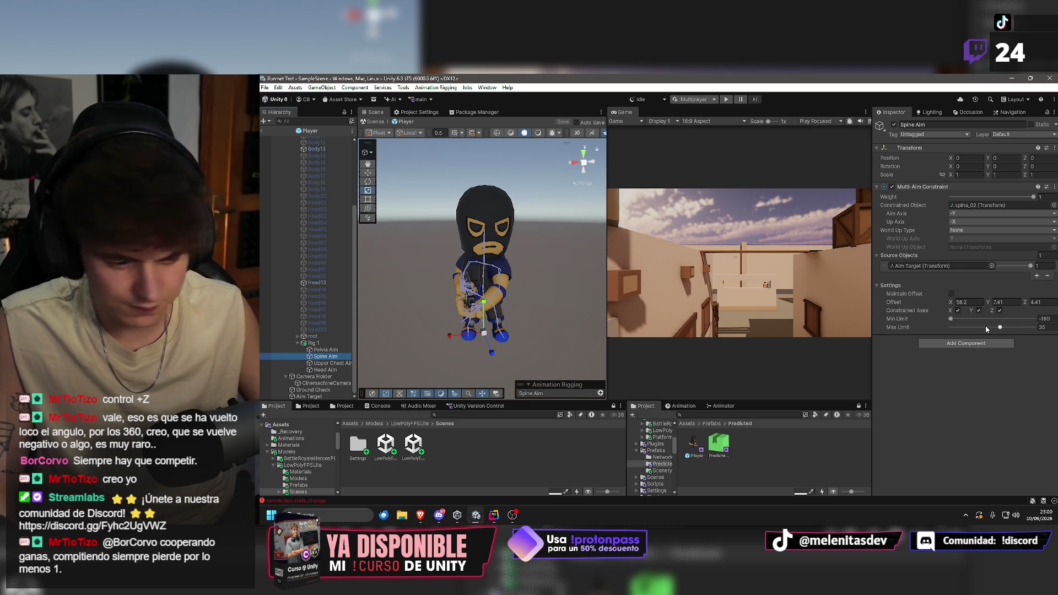
{"action": "left_click", "coordinate": [970, 302]}
{"action": "left_click", "coordinate": [341, 364]}
{"action": "left_click", "coordinate": [340, 358]}
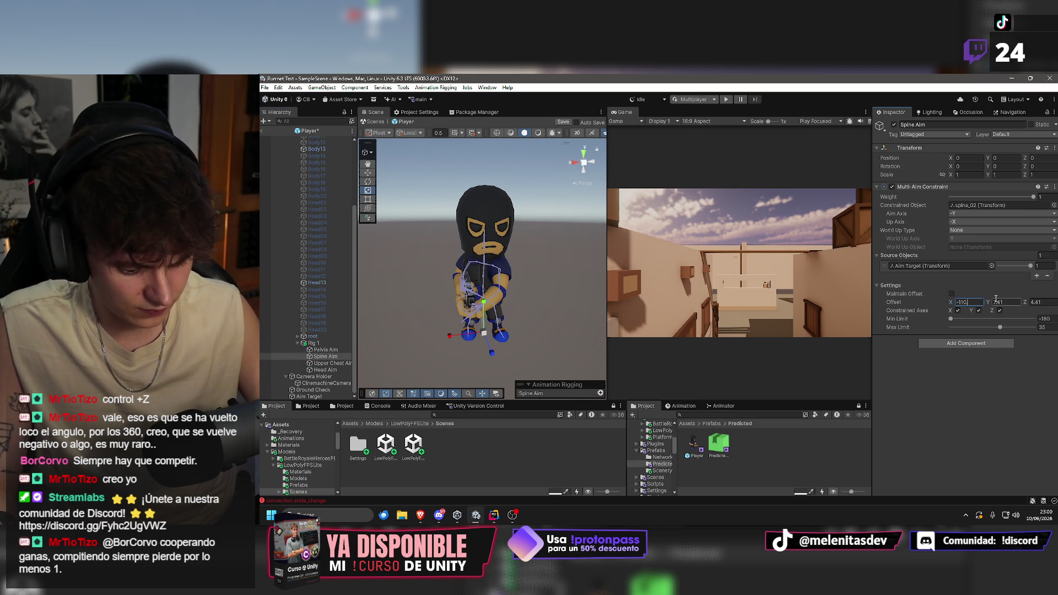
{"action": "type", "text": ".48"}
{"action": "left_click", "coordinate": [937, 394]}
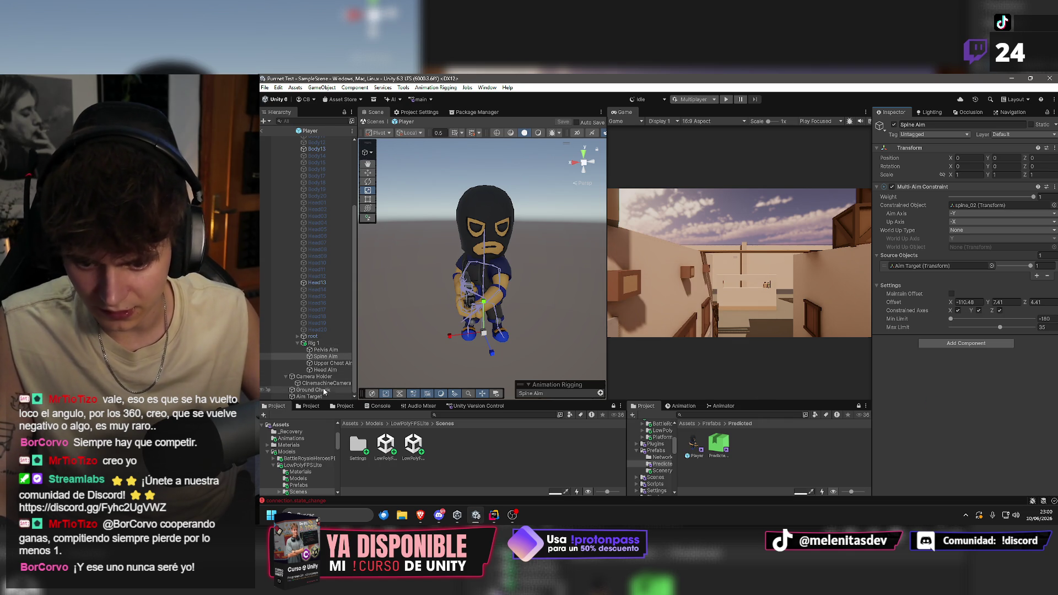
Set the Player Visuals aim target height range to -2 to 3.5 and return to the scene.
{"action": "scroll", "coordinate": [323, 386], "scroll_direction": "up", "scroll_amount": 5}
{"action": "left_click", "coordinate": [297, 139]}
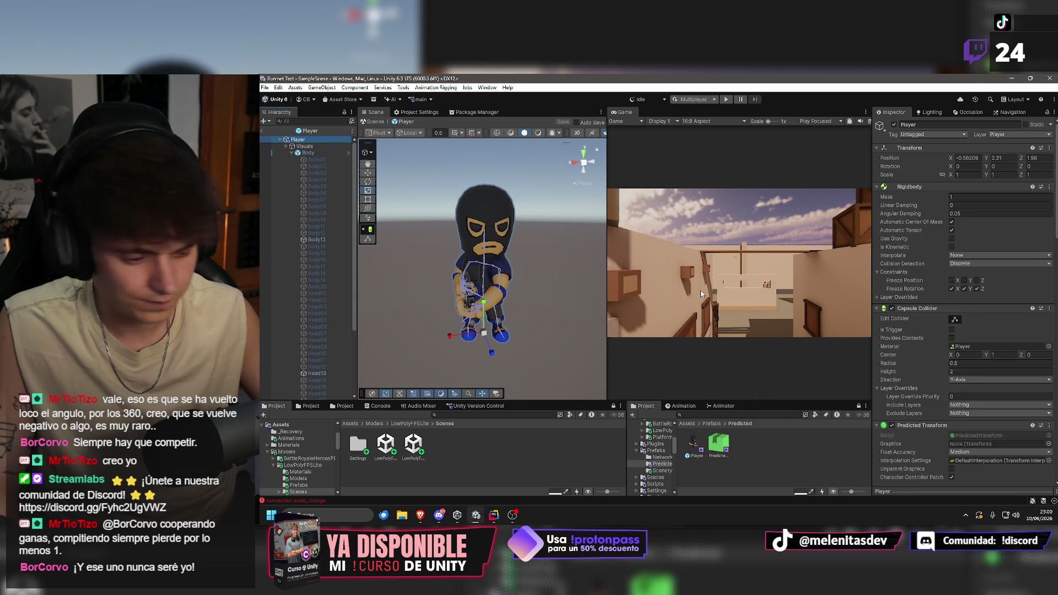
{"action": "scroll", "coordinate": [987, 379], "scroll_direction": "down", "scroll_amount": 15}
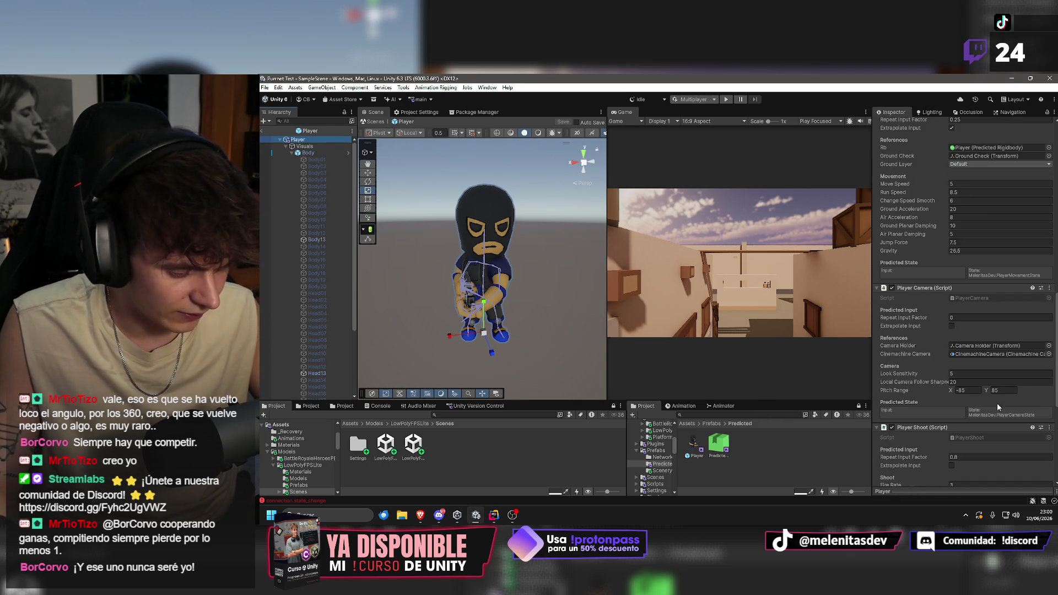
{"action": "scroll", "coordinate": [1010, 391], "scroll_direction": "down", "scroll_amount": 8}
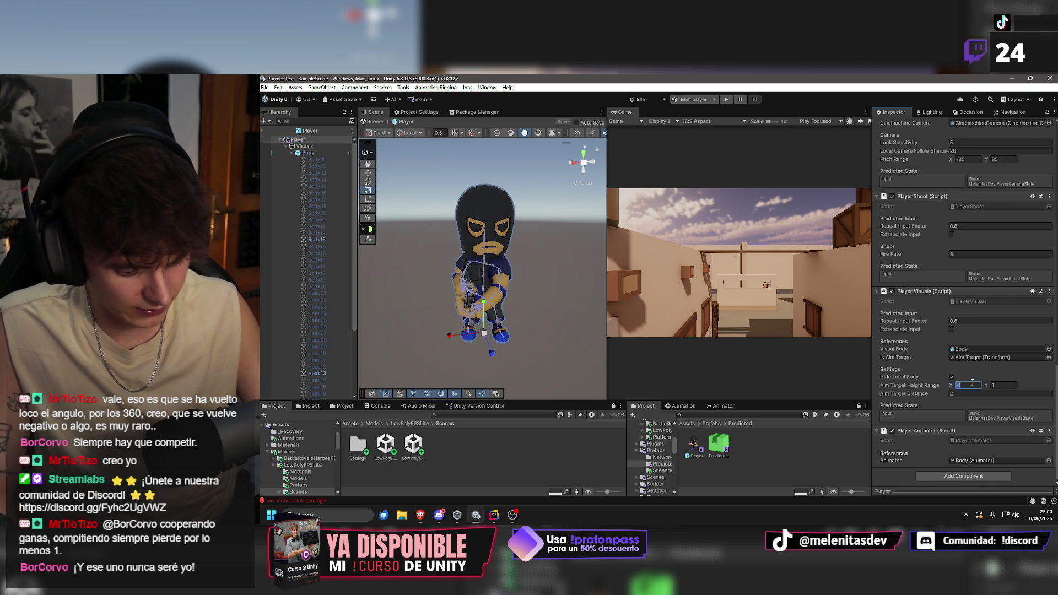
{"action": "key", "text": "Tab"}
{"action": "type", "text": "1.5"}
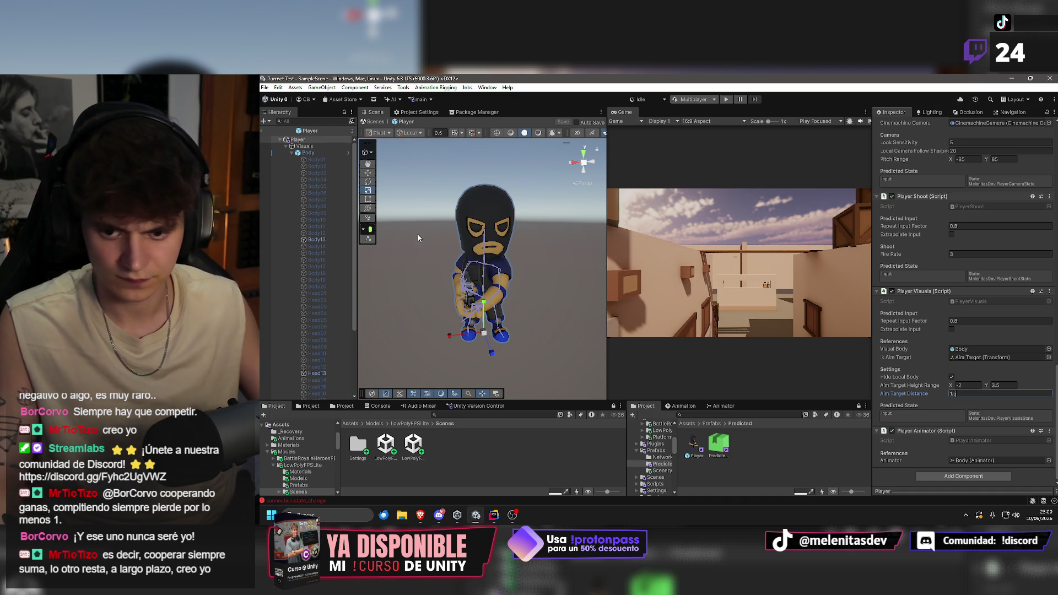
{"action": "left_click", "coordinate": [263, 133]}
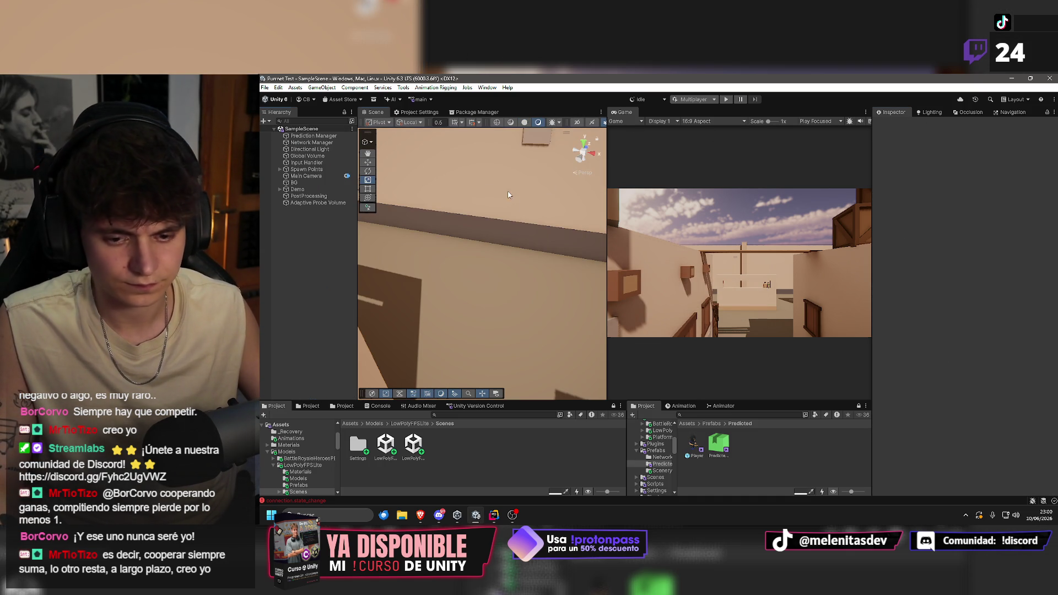
Assign Spawn Point (2) as element 1 of the Prediction Manager's Spawn Points.
{"action": "scroll", "coordinate": [497, 236], "scroll_direction": "down", "scroll_amount": 5}
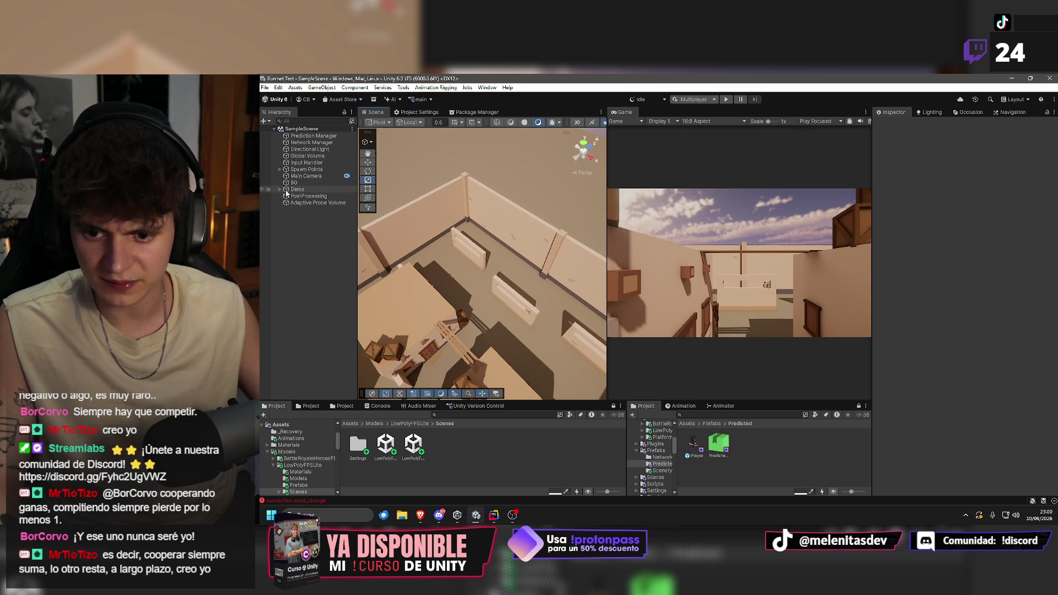
{"action": "left_click", "coordinate": [280, 189]}
{"action": "left_click", "coordinate": [283, 190]}
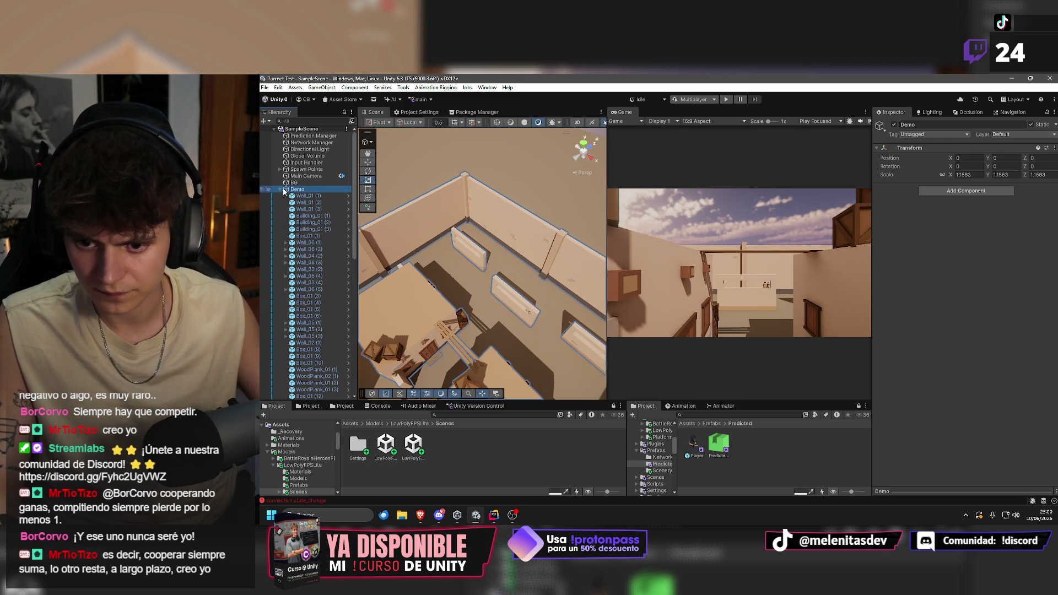
{"action": "left_click", "coordinate": [280, 189]}
{"action": "left_click", "coordinate": [280, 170]}
{"action": "left_click", "coordinate": [307, 169]}
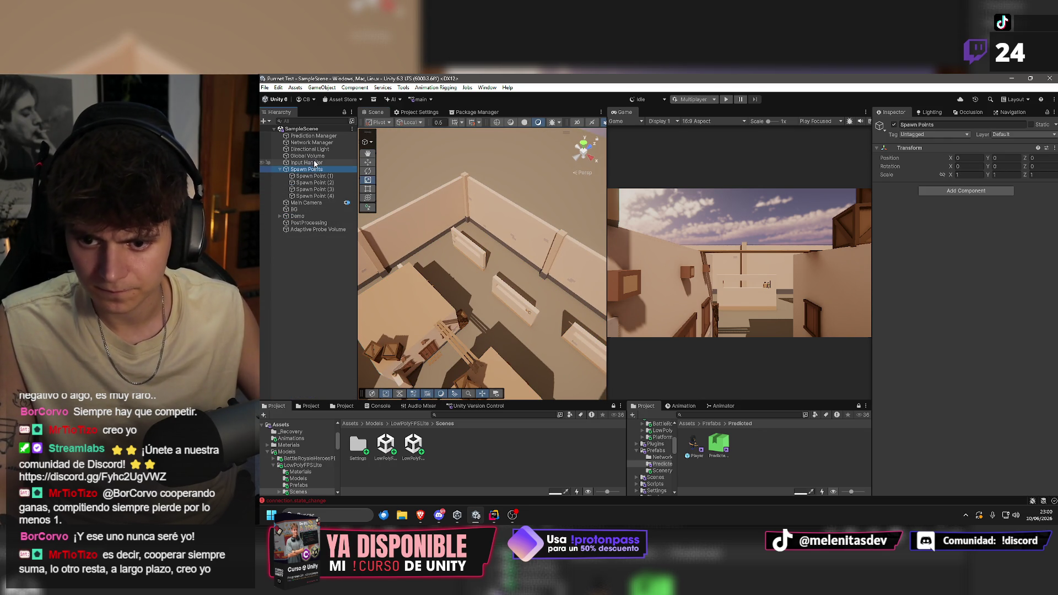
{"action": "left_click", "coordinate": [318, 143]}
{"action": "left_click", "coordinate": [314, 136]}
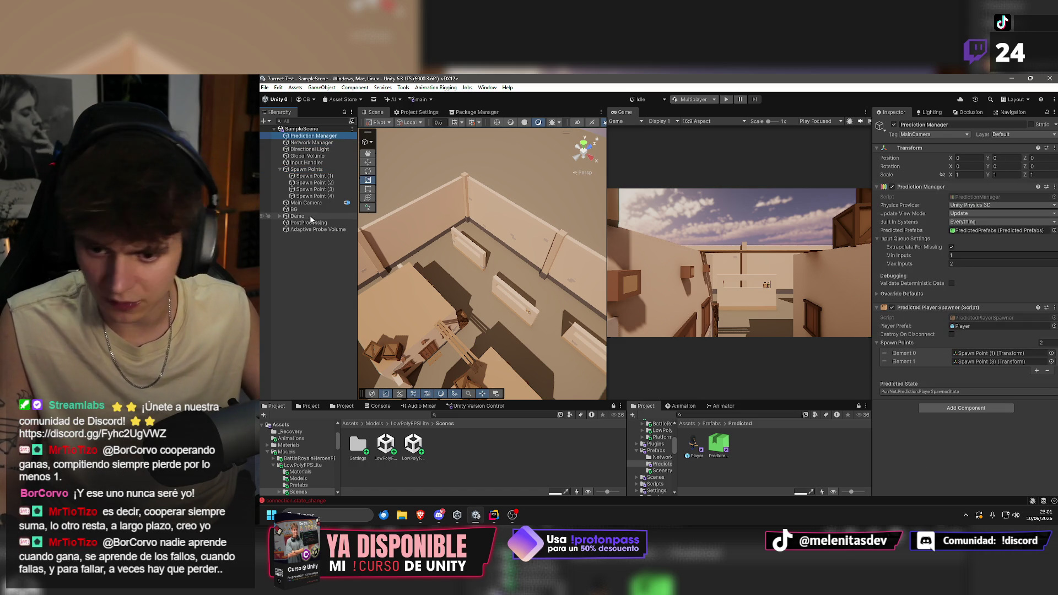
{"action": "mouse_move", "coordinate": [311, 182]}
{"action": "left_mouse_down"}
{"action": "mouse_move", "coordinate": [1003, 332]}
{"action": "mouse_move", "coordinate": [997, 361]}
{"action": "left_mouse_up"}
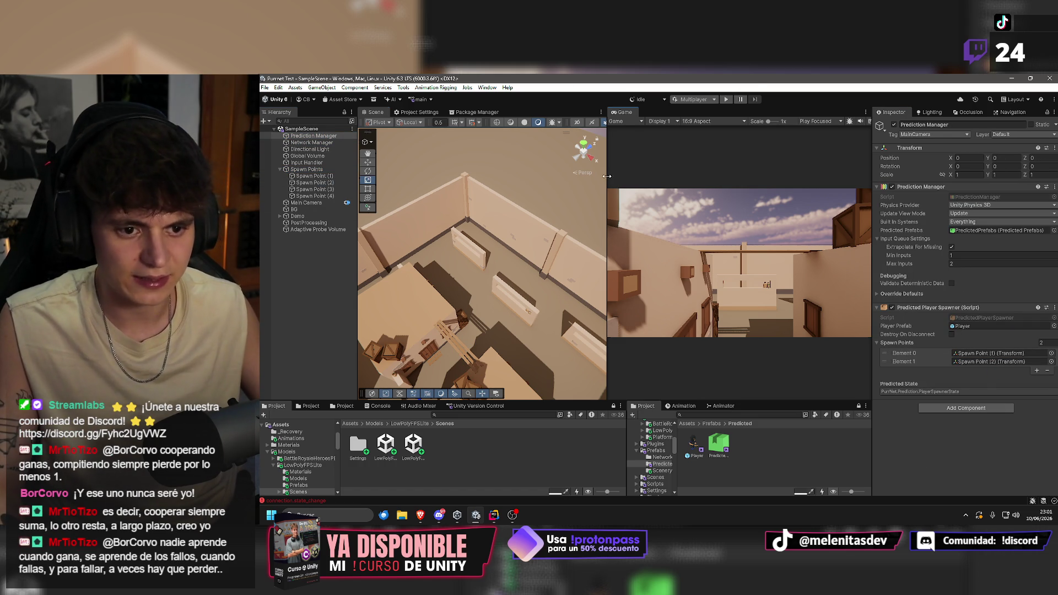
Set the Game view to Play Maximized, snap Unity to the left half, and start the playtest.
{"action": "left_click_drag", "start_coordinate": [606, 190], "coordinate": [633, 190]}
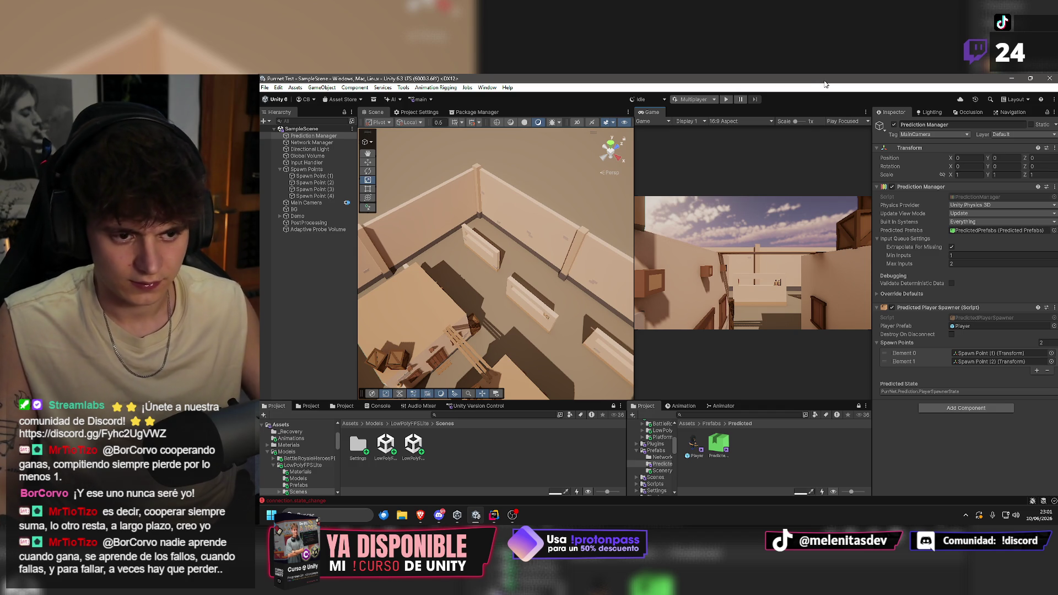
{"action": "left_click", "coordinate": [839, 121]}
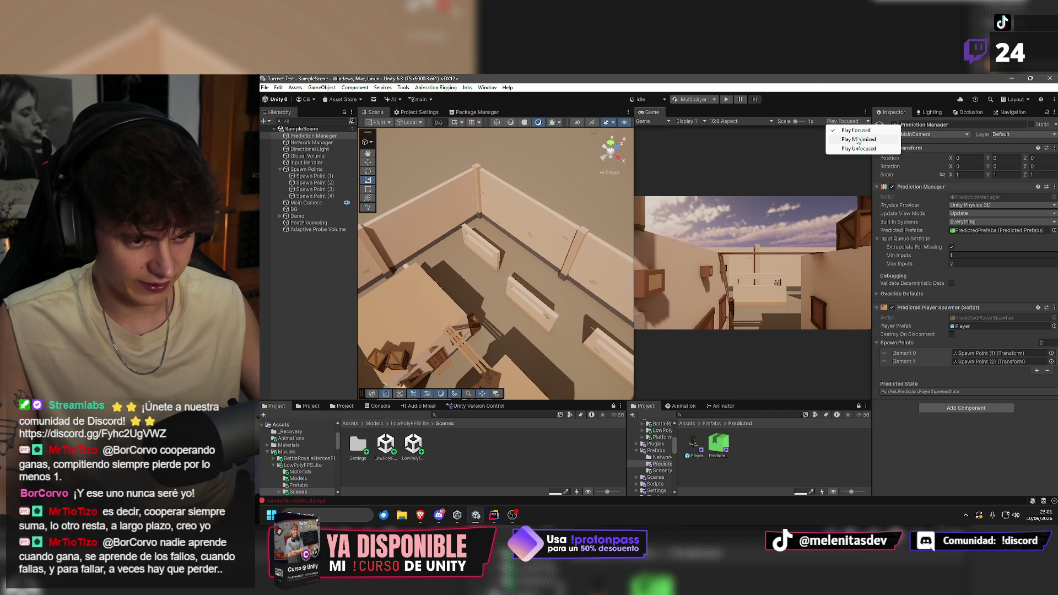
{"action": "left_click", "coordinate": [857, 139]}
{"action": "mouse_move", "coordinate": [841, 80]}
{"action": "left_mouse_down"}
{"action": "mouse_move", "coordinate": [551, 83]}
{"action": "mouse_move", "coordinate": [264, 200]}
{"action": "left_mouse_up"}
{"action": "left_click", "coordinate": [535, 103]}
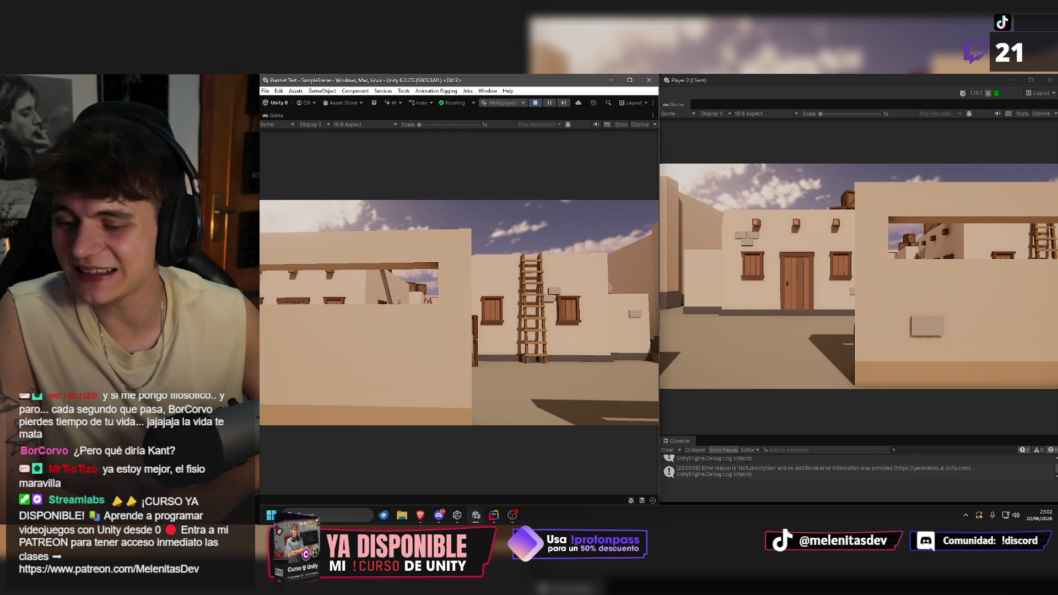
Walk the character forward with W to test aiming on host and client, then stop play mode.
{"action": "key", "text": "w"}
{"action": "key", "text": "w"}
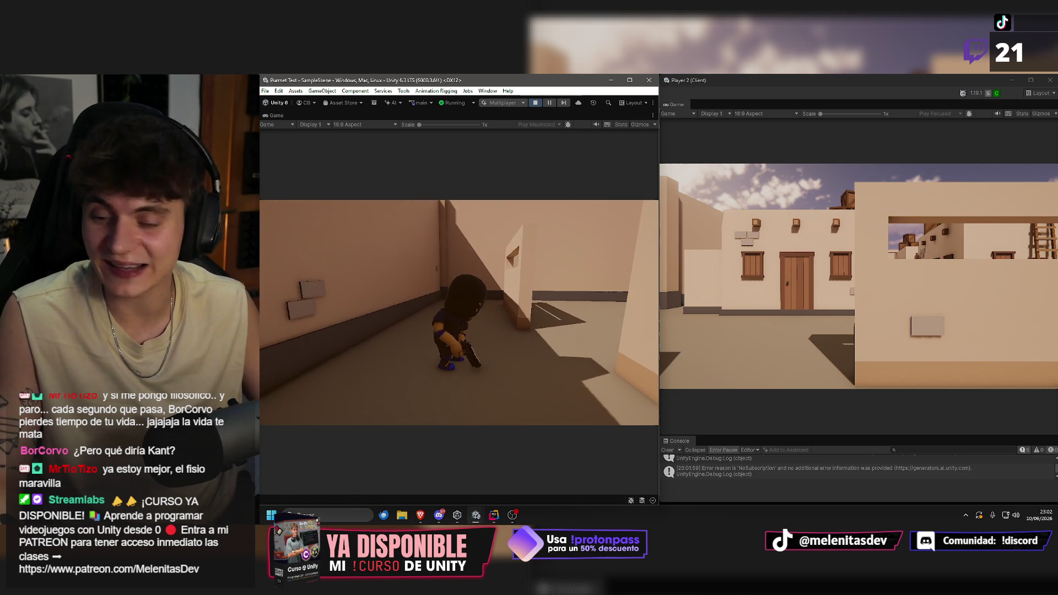
{"action": "key", "text": "super"}
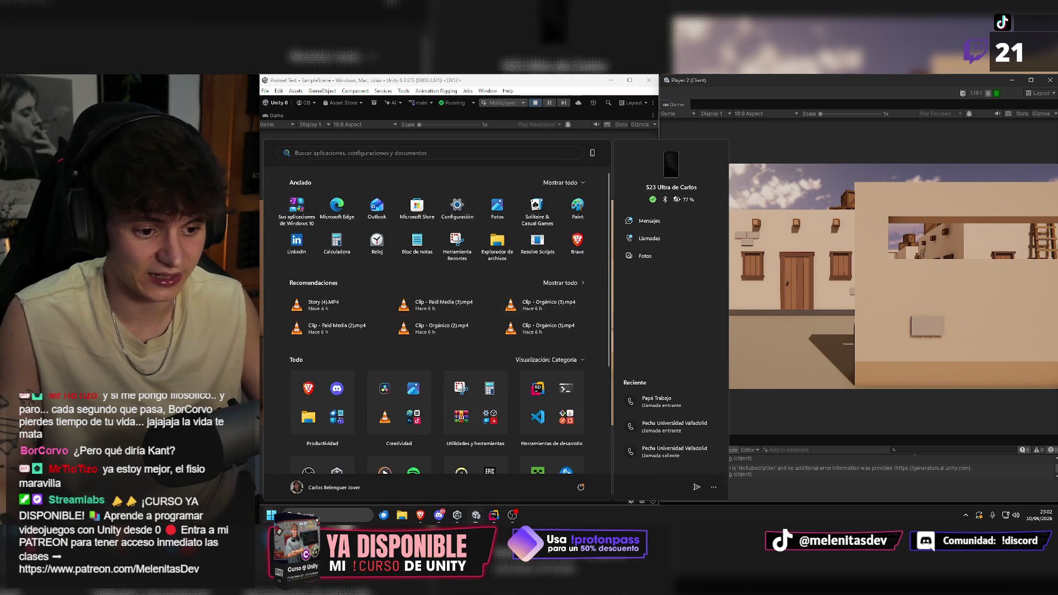
{"action": "key", "text": "Escape"}
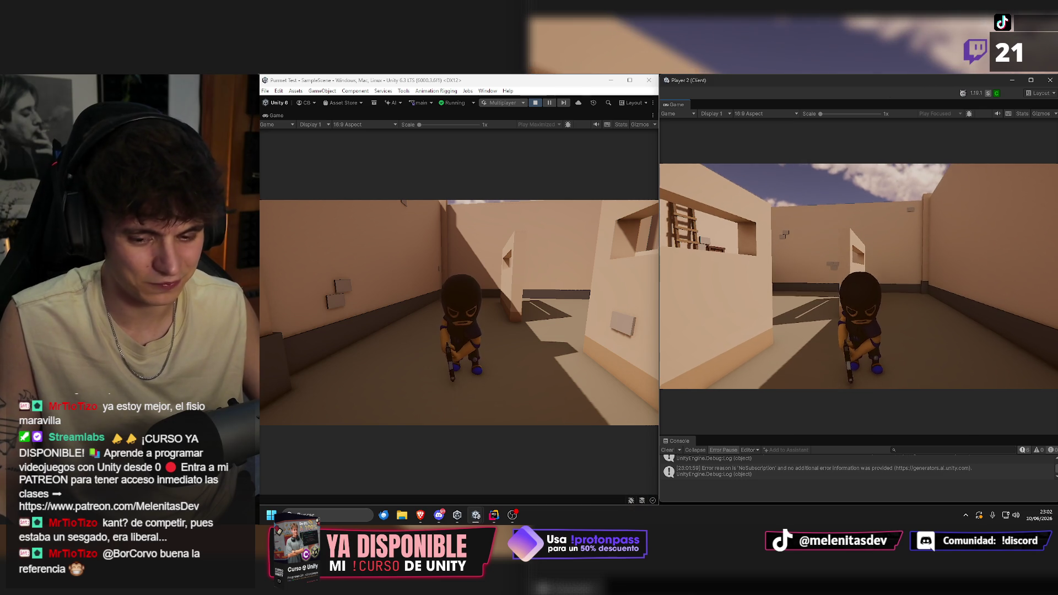
{"action": "key", "text": "super"}
{"action": "key", "text": "super"}
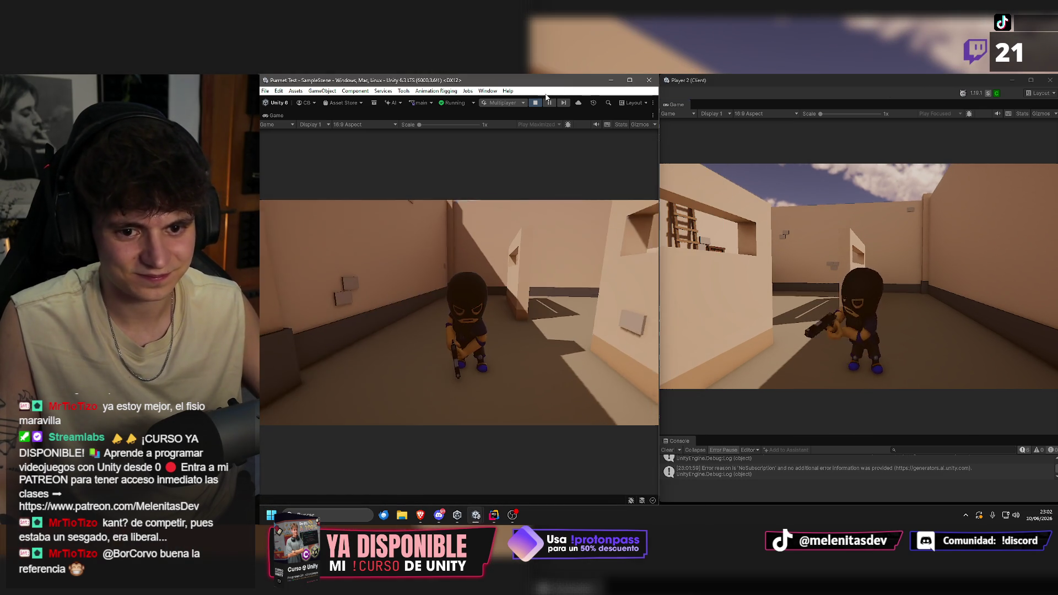
{"action": "left_click", "coordinate": [536, 103]}
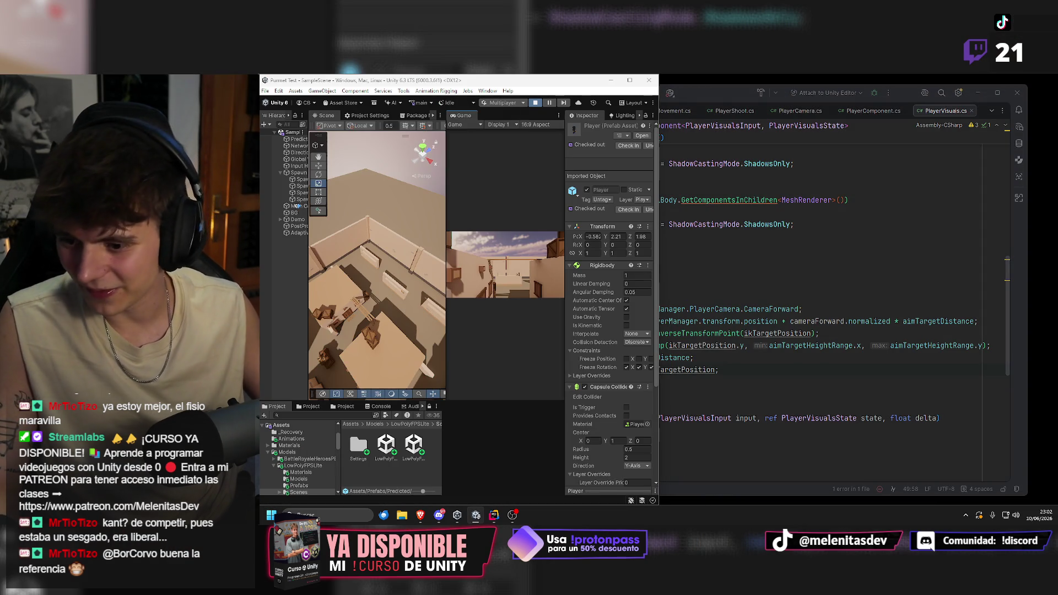
Maximize the Unity window and switch the play mode scenario from Multiplayer to Default.
{"action": "left_click", "coordinate": [516, 103]}
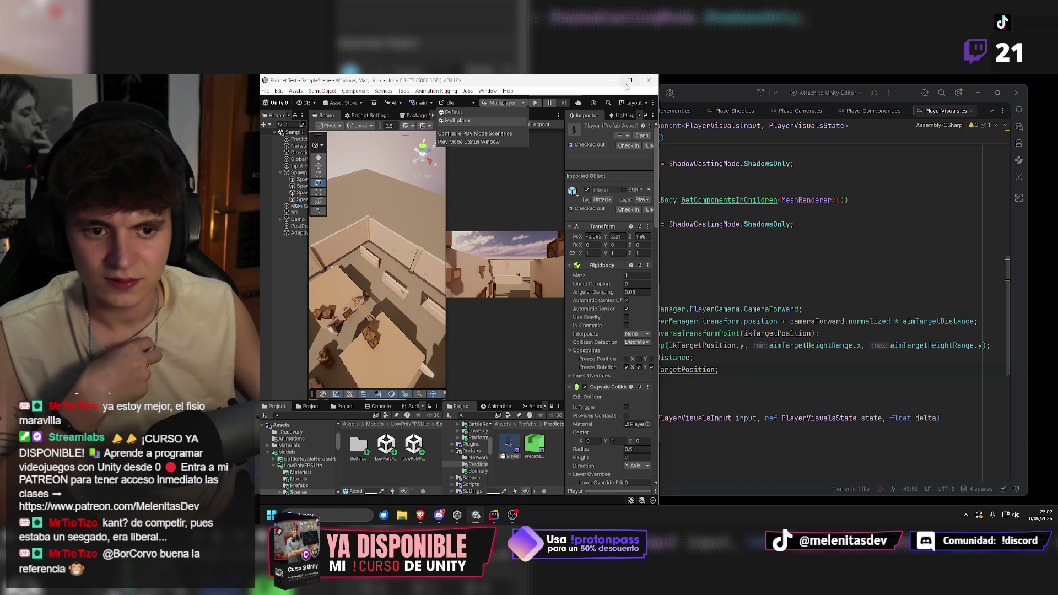
{"action": "double_click", "coordinate": [598, 80]}
{"action": "left_click", "coordinate": [695, 100]}
{"action": "left_click", "coordinate": [645, 110]}
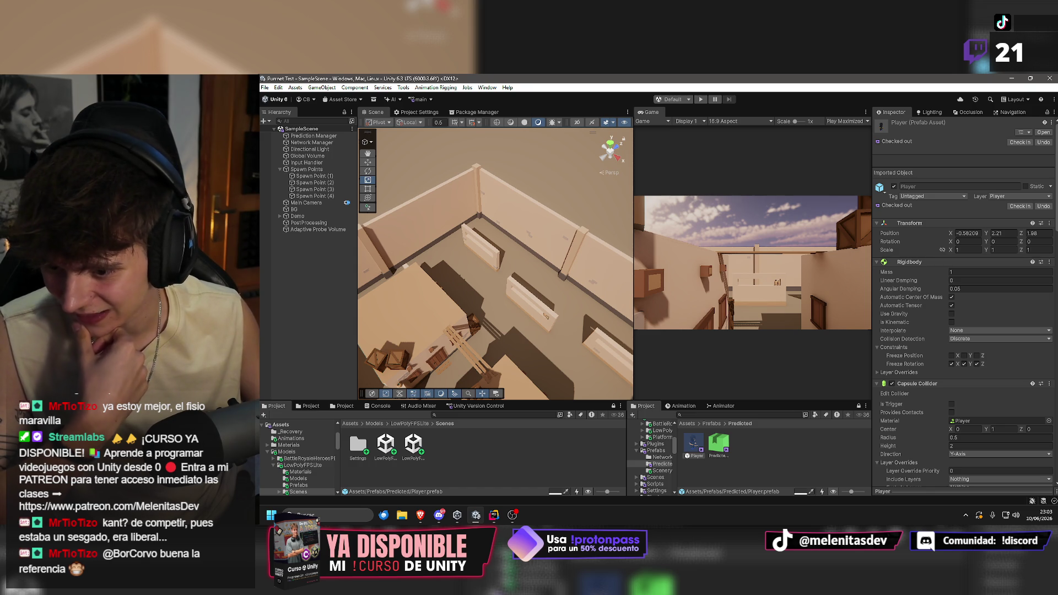
Switch the Game view from Play Maximized to Play Focused.
{"action": "mouse_move", "coordinate": [386, 264]}
{"action": "left_mouse_down"}
{"action": "mouse_move", "coordinate": [293, 277]}
{"action": "mouse_move", "coordinate": [275, 242]}
{"action": "mouse_move", "coordinate": [684, 111]}
{"action": "left_mouse_up"}
{"action": "left_click", "coordinate": [846, 122]}
{"action": "left_click", "coordinate": [848, 128]}
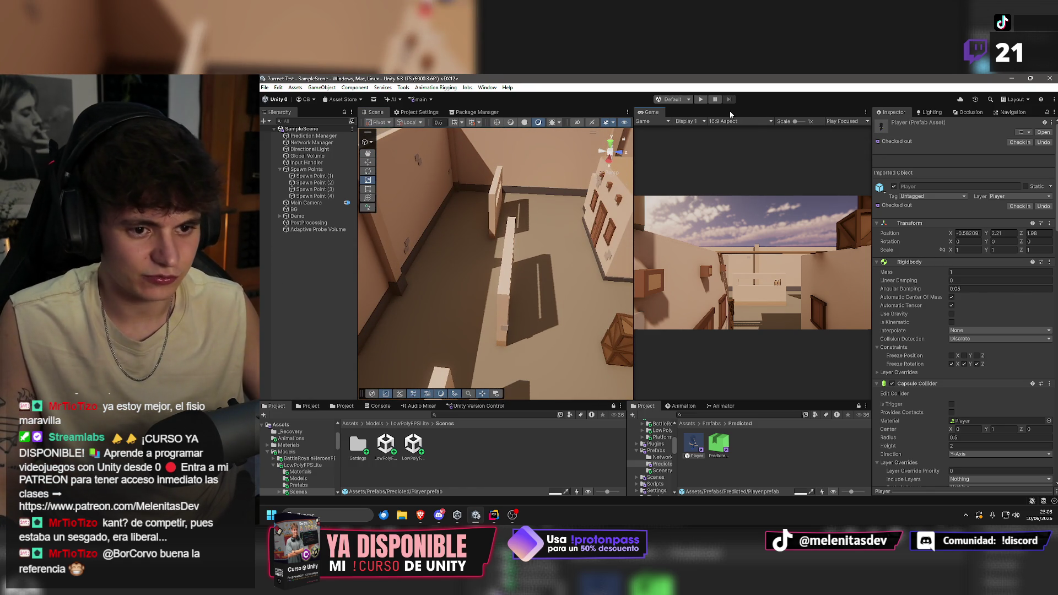
Set the aim target height range to -4 and 4, turn off Hide Local Body, and enter play mode.
{"action": "scroll", "coordinate": [978, 405], "scroll_direction": "down", "scroll_amount": 15}
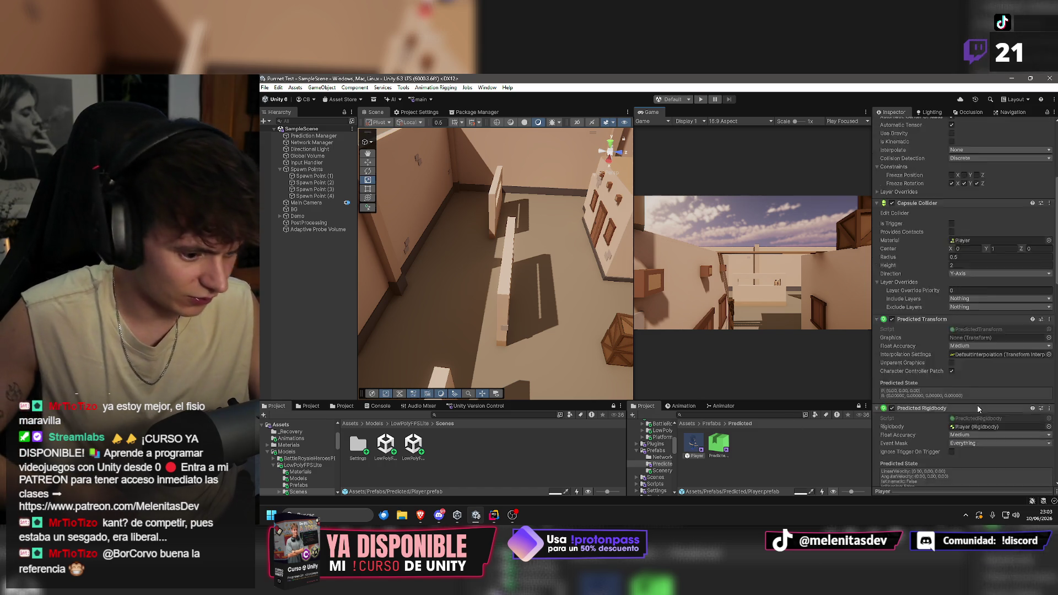
{"action": "scroll", "coordinate": [958, 375], "scroll_direction": "down", "scroll_amount": 5}
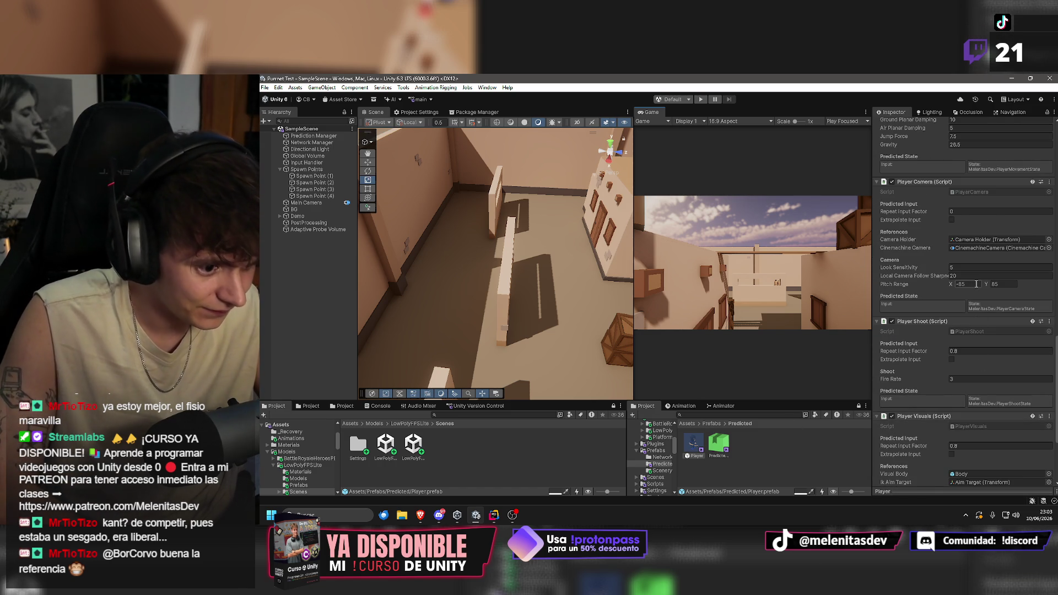
{"action": "scroll", "coordinate": [966, 325], "scroll_direction": "down", "scroll_amount": 5}
{"action": "scroll", "coordinate": [968, 325], "scroll_direction": "down", "scroll_amount": 2}
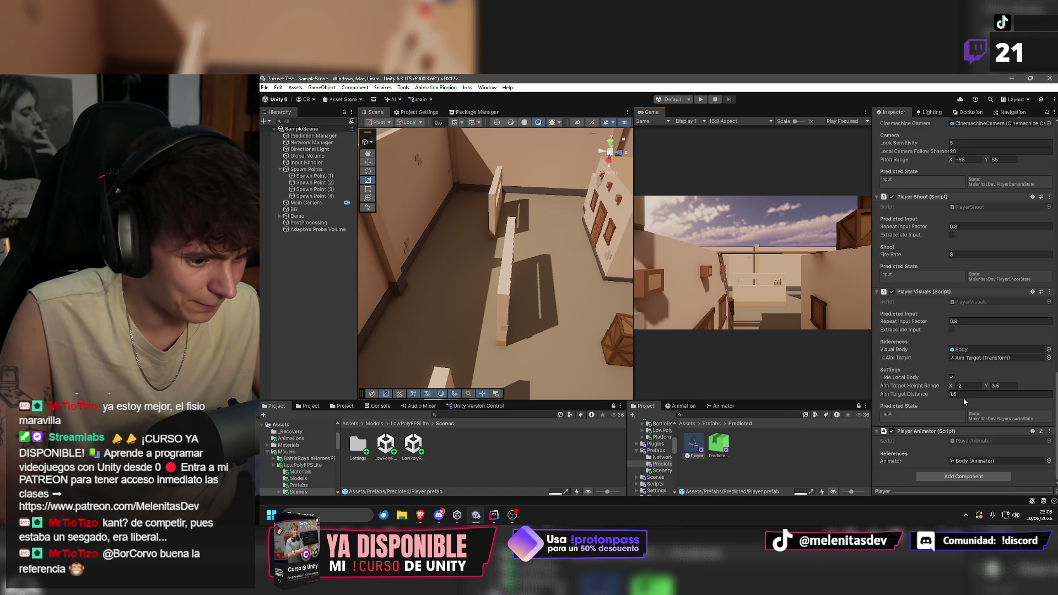
{"action": "left_click", "coordinate": [974, 385]}
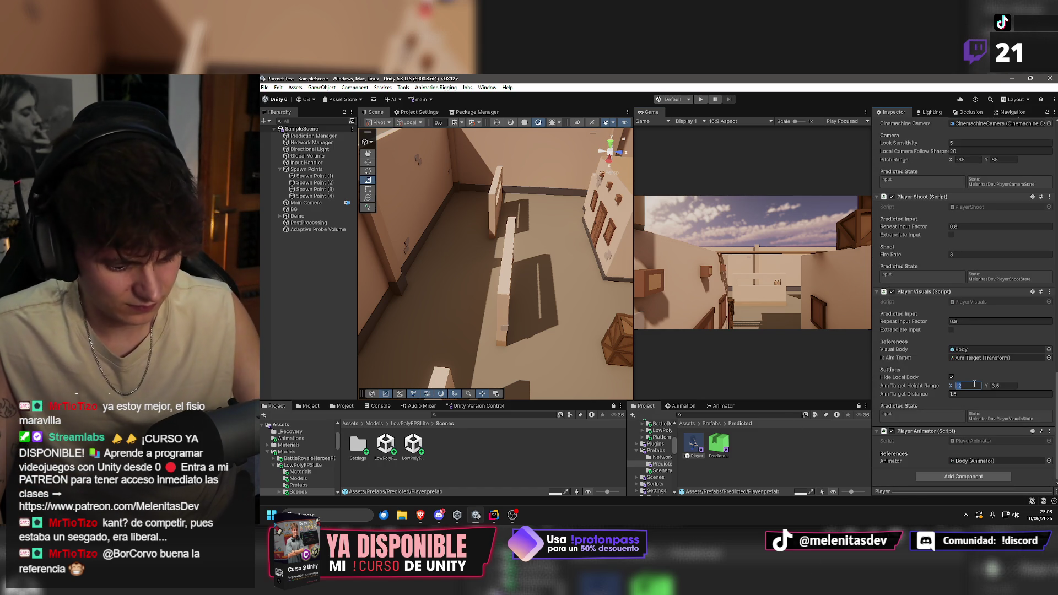
{"action": "type", "text": "-4"}
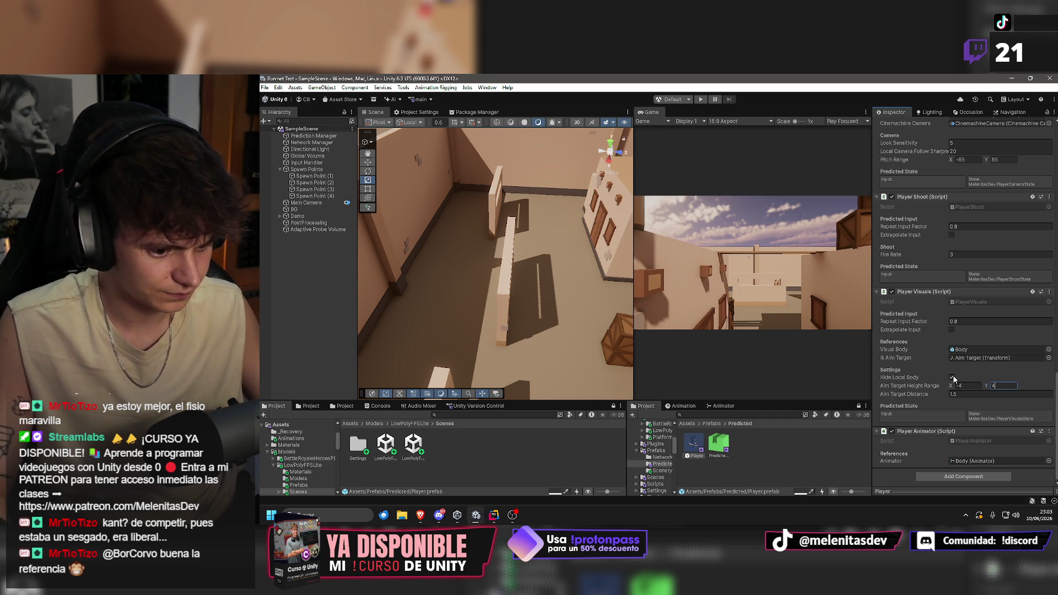
{"action": "left_click", "coordinate": [951, 378]}
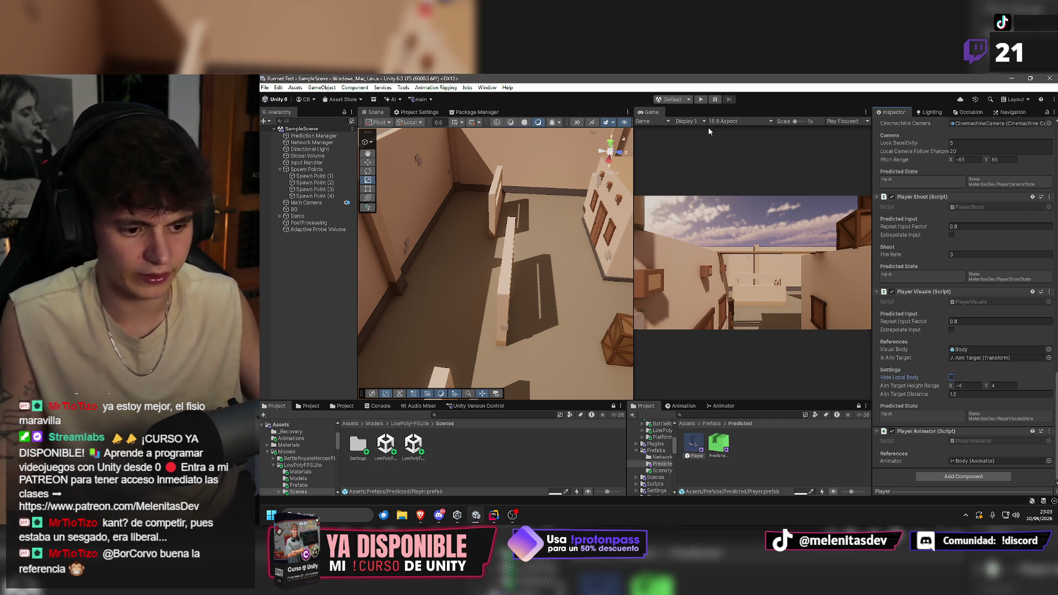
{"action": "left_click", "coordinate": [699, 100]}
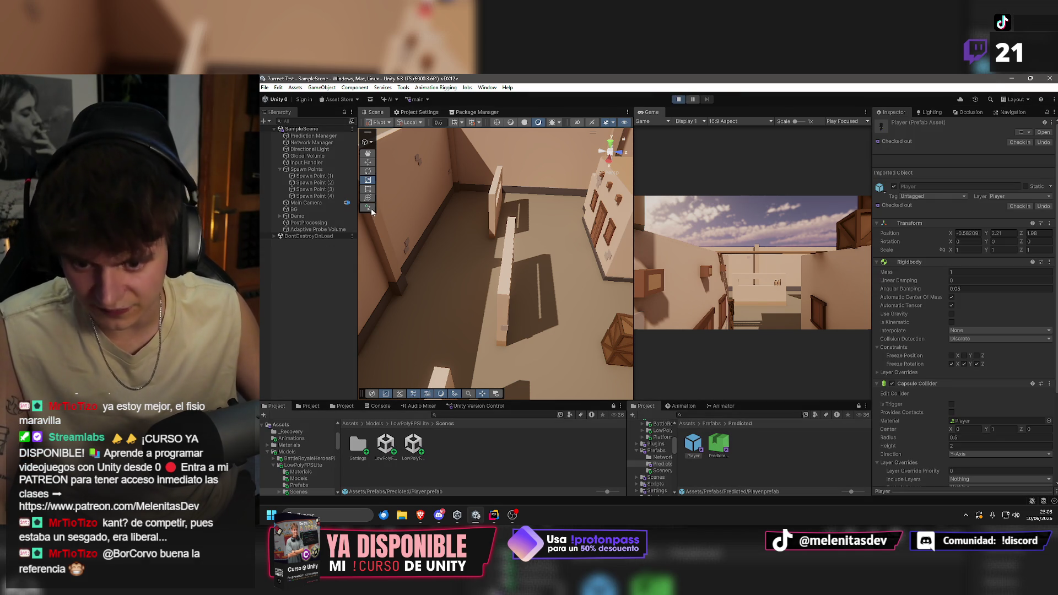
Look around the character in the Scene and Game views, then select the spawned Player(Clone).
{"action": "mouse_move", "coordinate": [498, 250]}
{"action": "left_mouse_down"}
{"action": "mouse_move", "coordinate": [512, 251]}
{"action": "mouse_move", "coordinate": [471, 195]}
{"action": "left_mouse_up"}
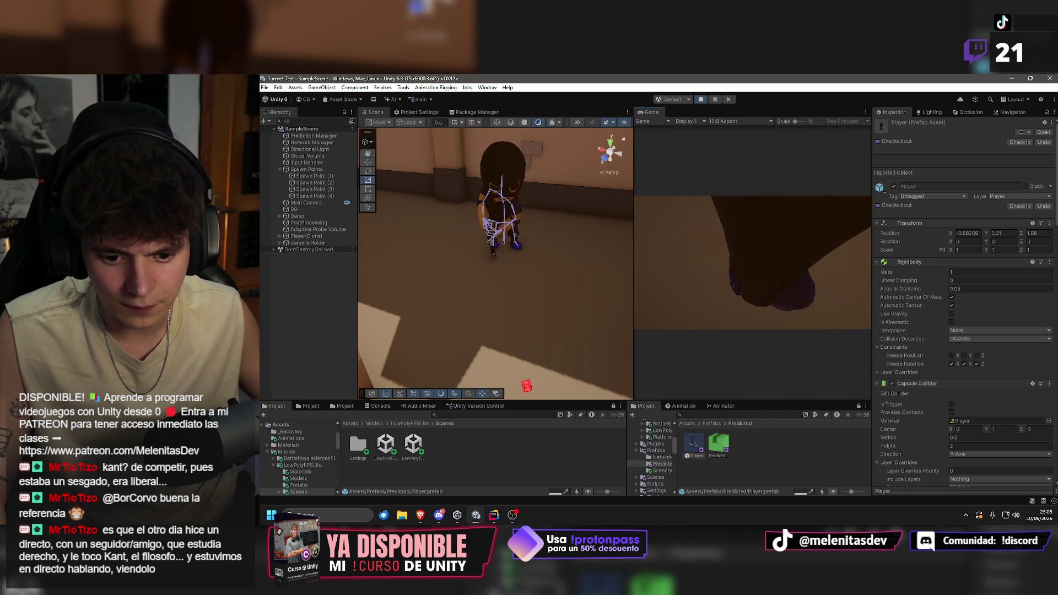
{"action": "mouse_move", "coordinate": [584, 193]}
{"action": "left_mouse_down", "text": "alt"}
{"action": "mouse_move", "coordinate": [560, 189]}
{"action": "mouse_move", "coordinate": [681, 211]}
{"action": "mouse_move", "coordinate": [775, 192]}
{"action": "left_mouse_up", "text": "alt"}
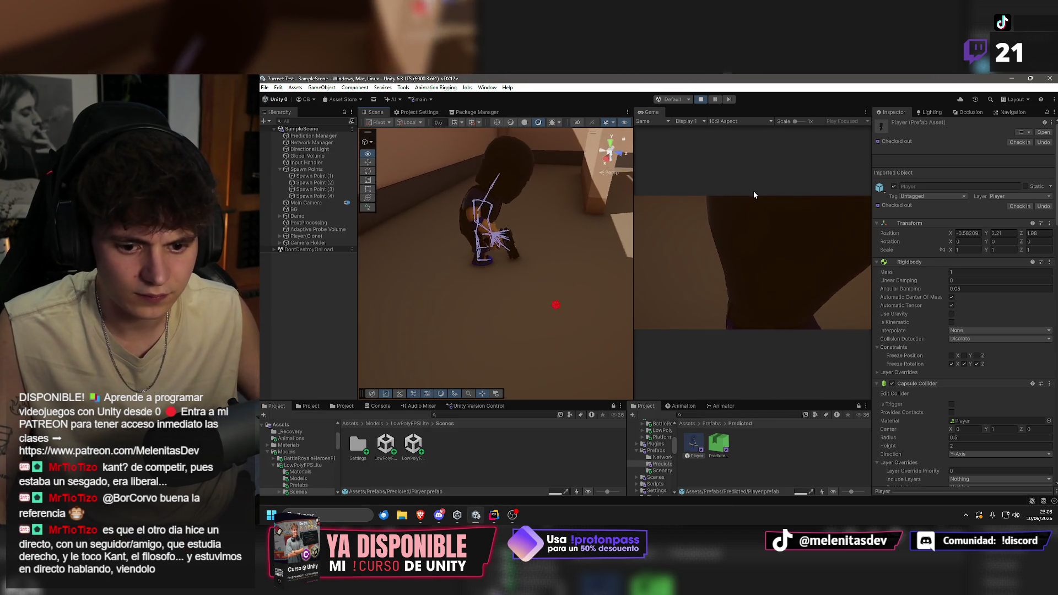
{"action": "left_click", "coordinate": [771, 180]}
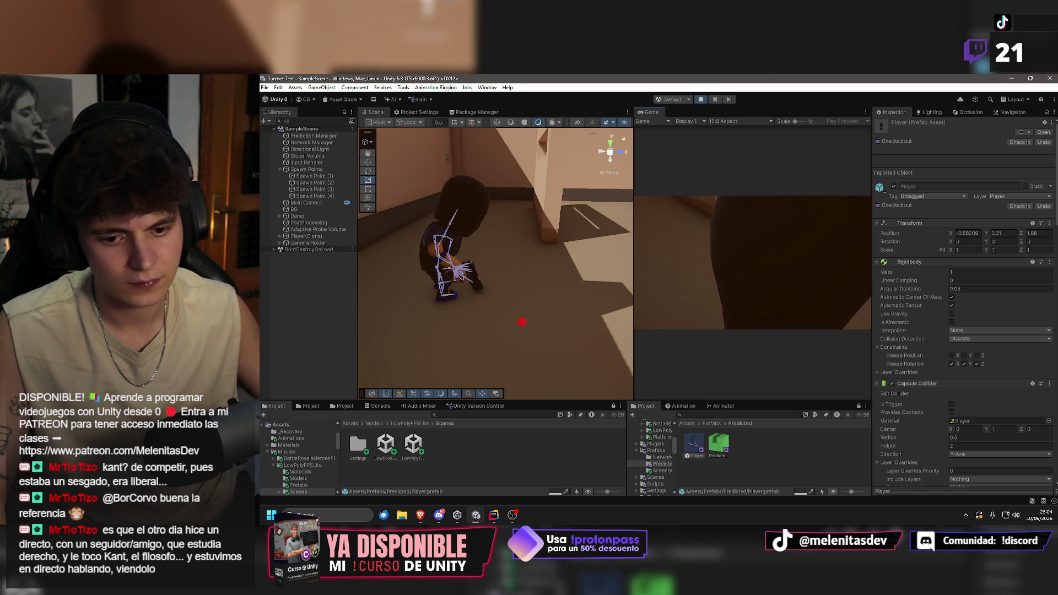
{"action": "key", "text": "Escape"}
{"action": "key", "text": "super"}
{"action": "scroll", "coordinate": [989, 420], "scroll_direction": "down", "scroll_amount": 10}
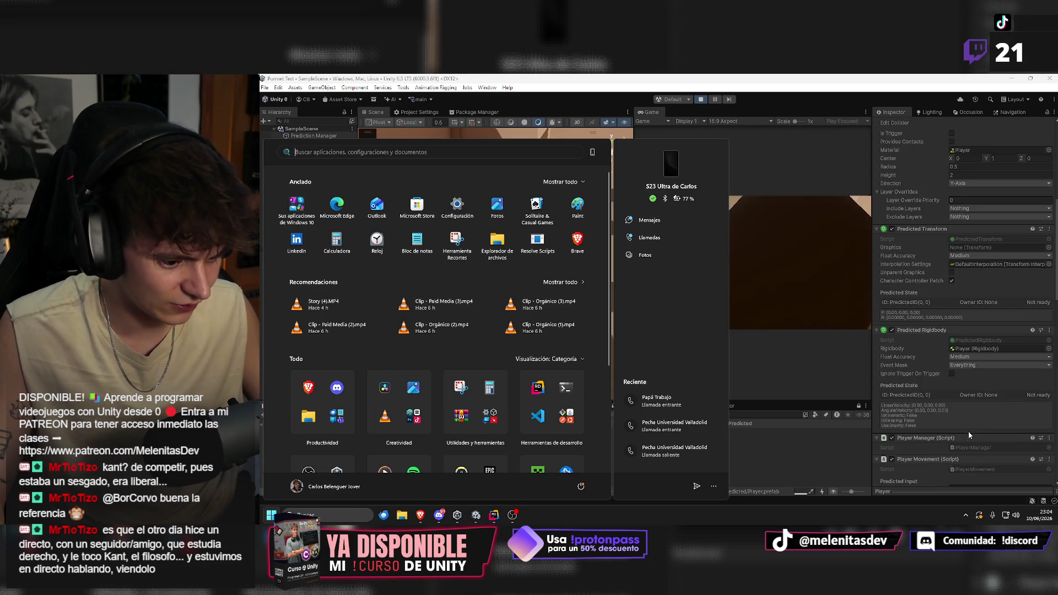
{"action": "scroll", "coordinate": [976, 424], "scroll_direction": "down", "scroll_amount": 8}
{"action": "key", "text": "super"}
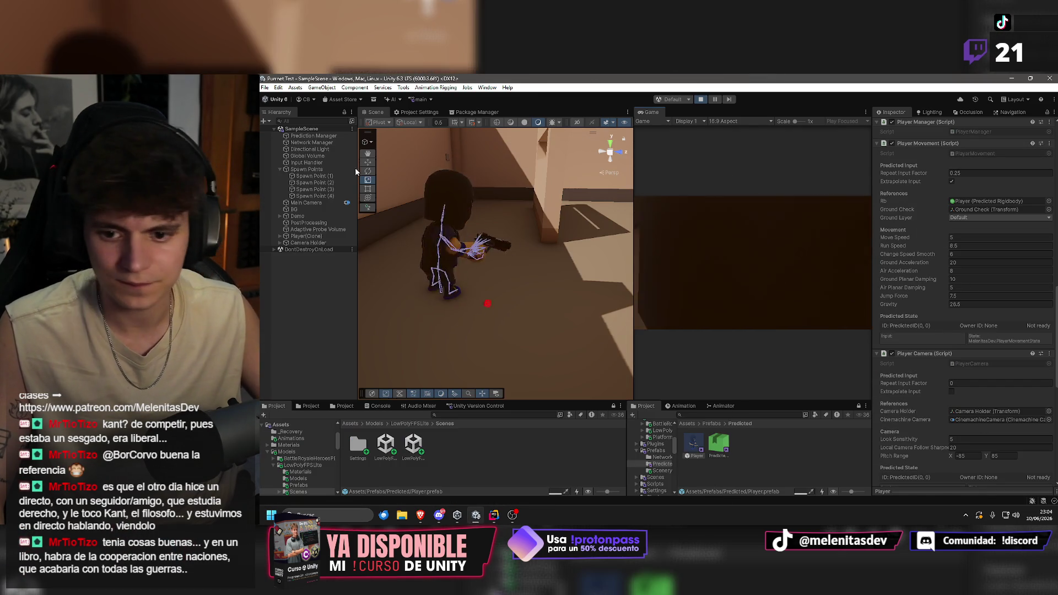
{"action": "left_click", "coordinate": [307, 236]}
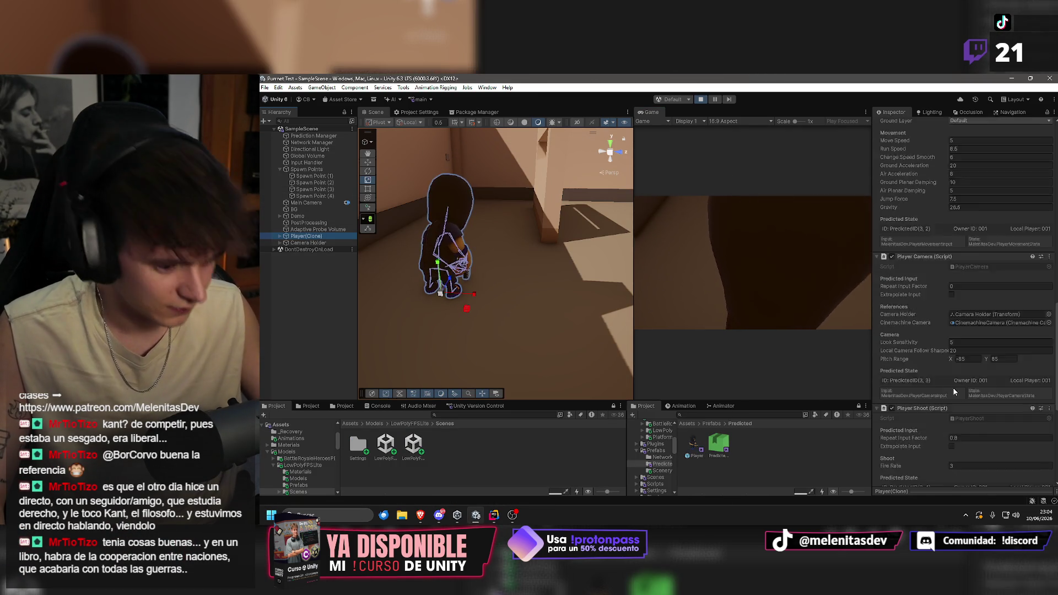
Set the aim target distance to 0.5 and the upper aim target height to 8.78.
{"action": "scroll", "coordinate": [984, 402], "scroll_direction": "down", "scroll_amount": 10}
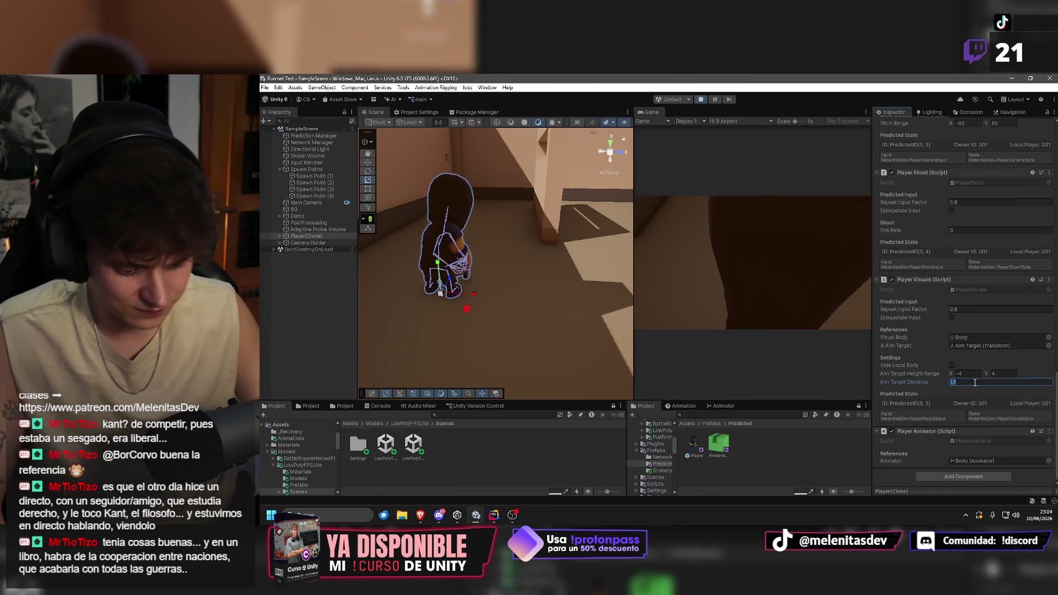
{"action": "key", "text": "Return"}
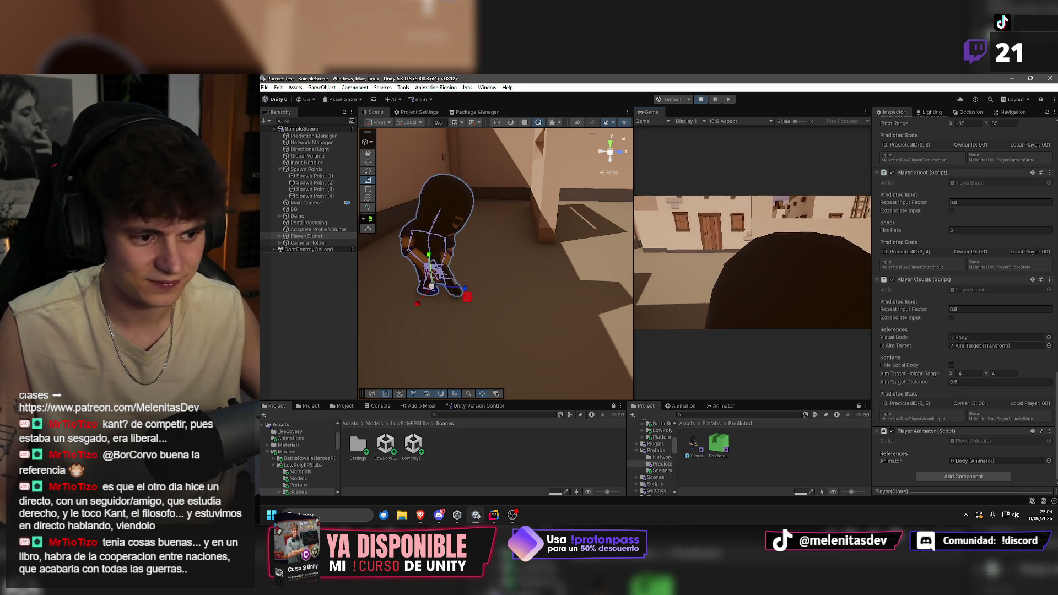
{"action": "key", "text": "super"}
{"action": "scroll", "coordinate": [985, 261], "scroll_direction": "up", "scroll_amount": 2}
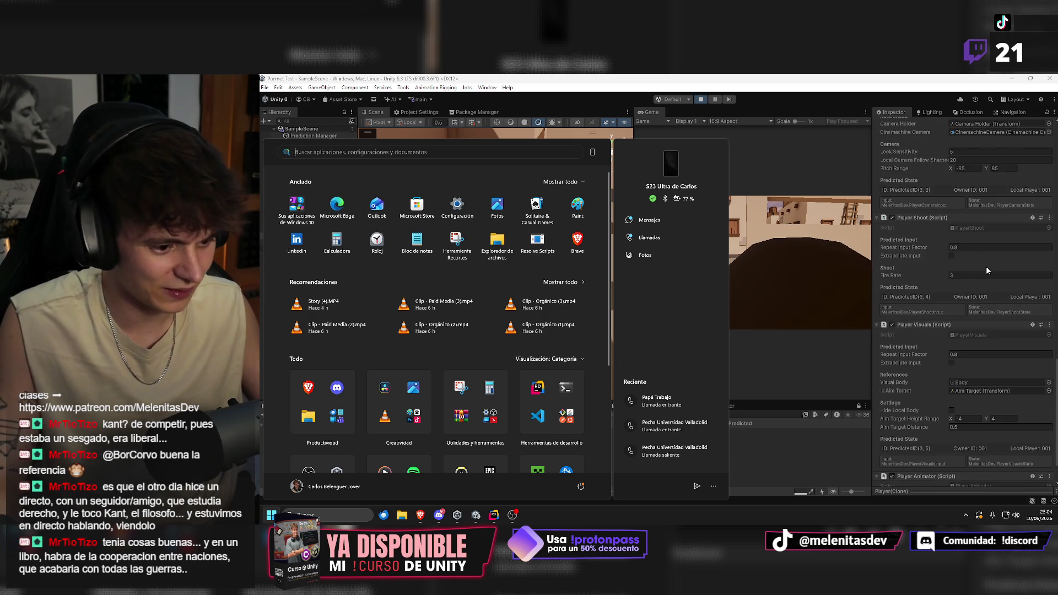
{"action": "scroll", "coordinate": [984, 261], "scroll_direction": "down", "scroll_amount": 2}
{"action": "left_click", "coordinate": [1004, 374]}
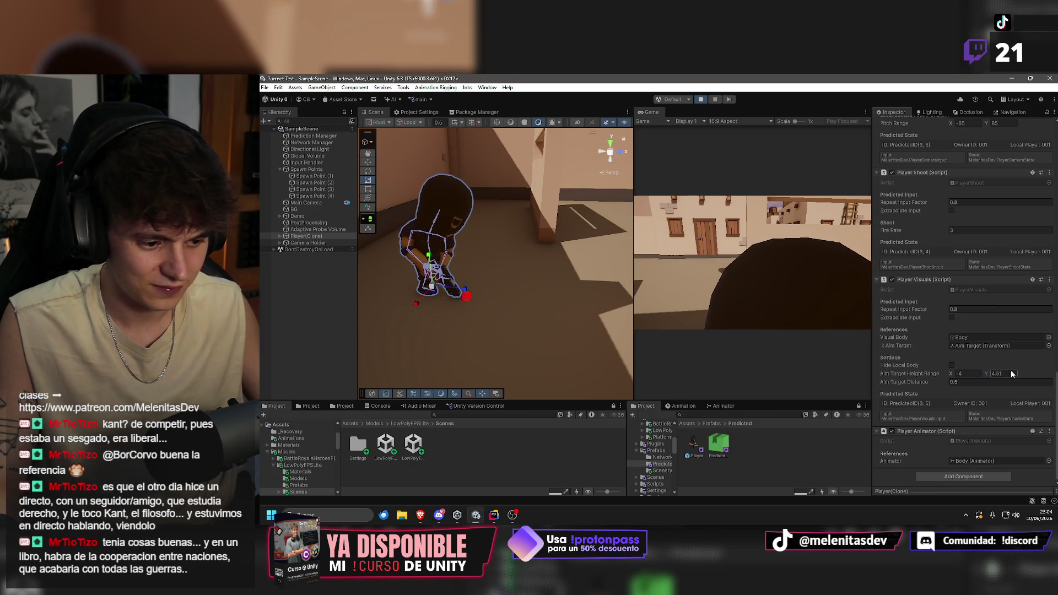
{"action": "type", "text": "8.78"}
{"action": "key", "text": "Return"}
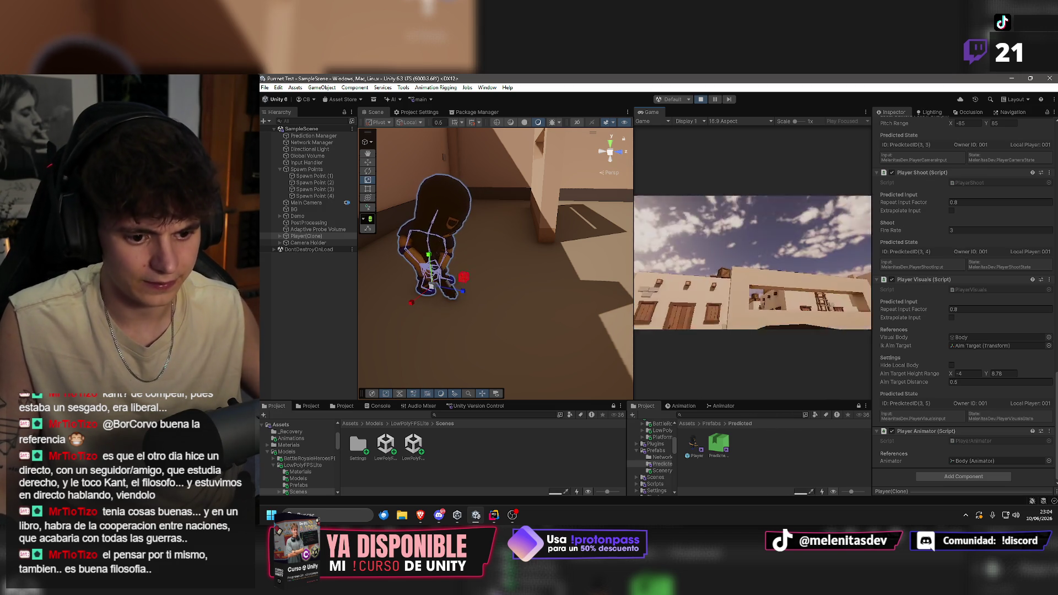
Keep tuning the lower height and aim distance, ending at -4.5, 9 and distance 5.
{"action": "key", "text": "super"}
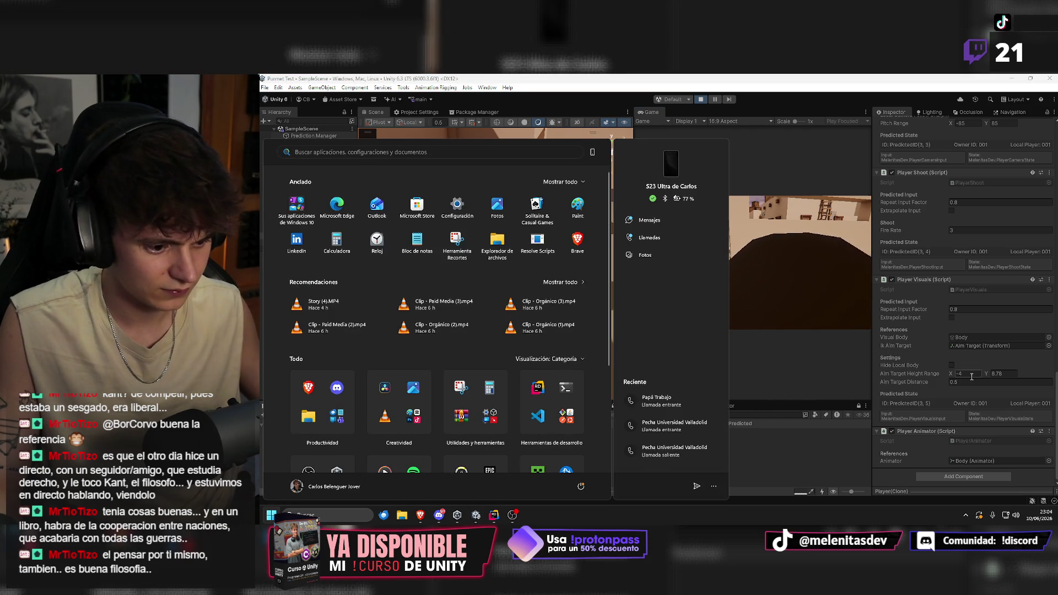
{"action": "left_click", "coordinate": [968, 374]}
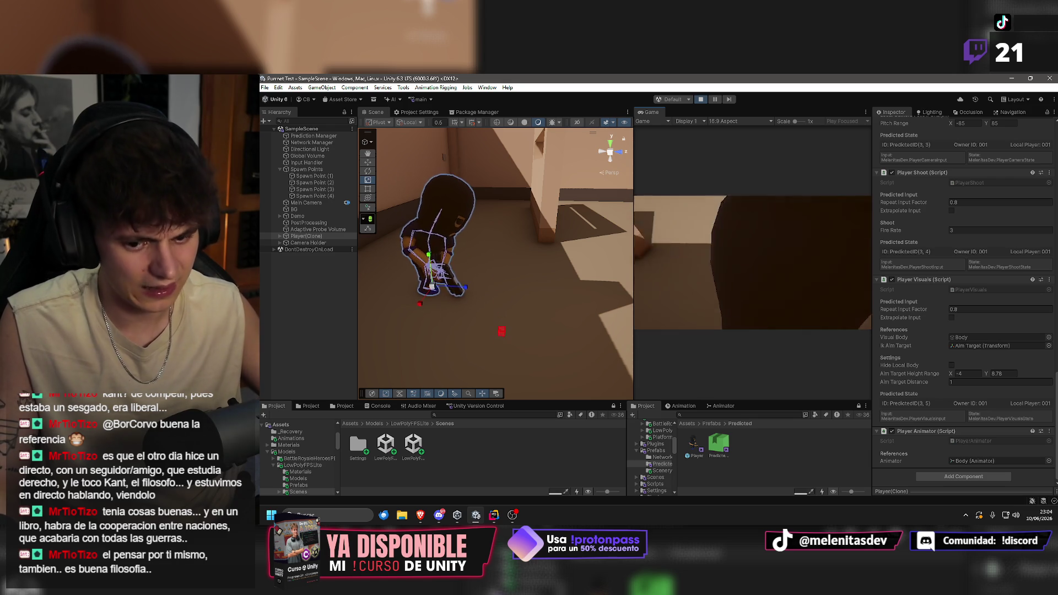
{"action": "key", "text": "super"}
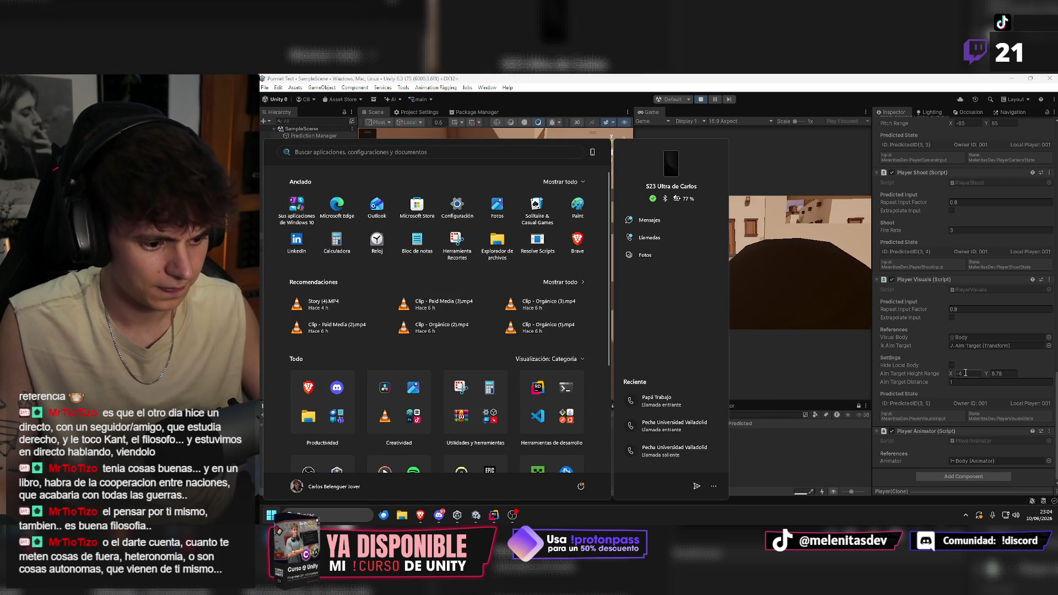
{"action": "left_click", "coordinate": [963, 384]}
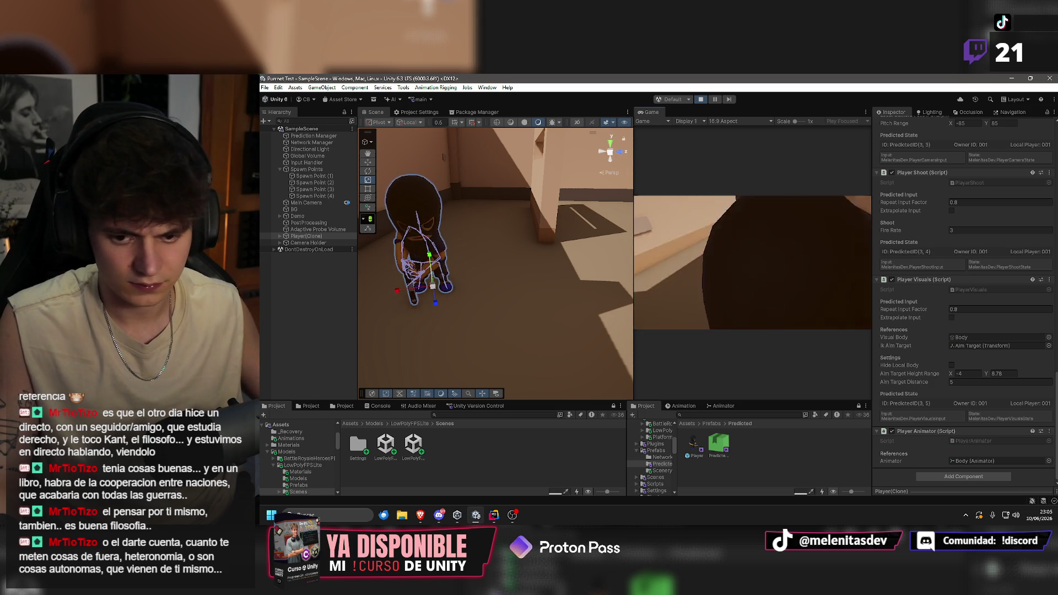
{"action": "key", "text": "super"}
{"action": "left_click", "coordinate": [971, 375]}
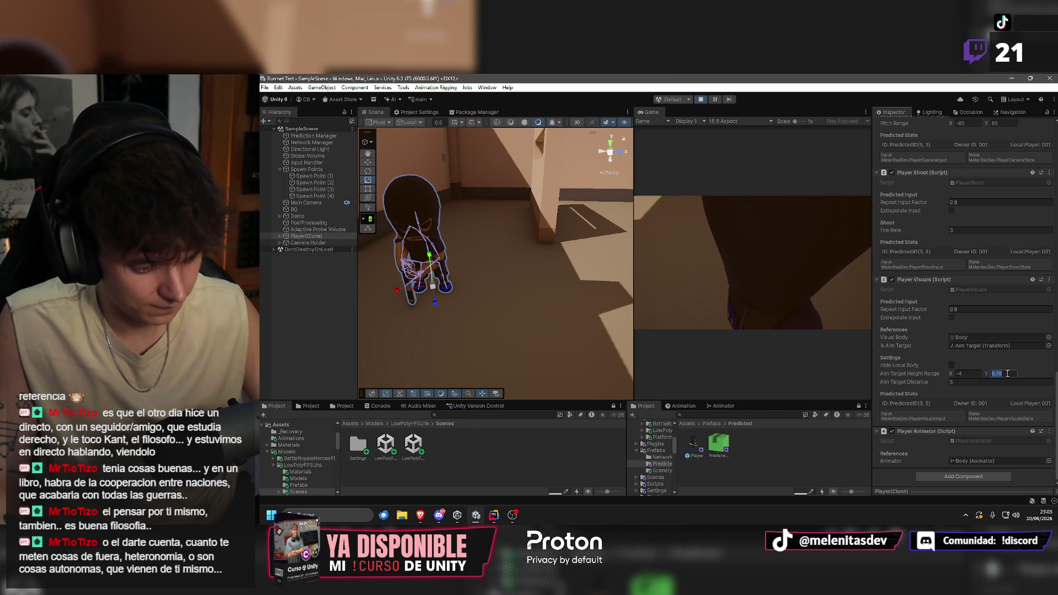
{"action": "type", "text": "6"}
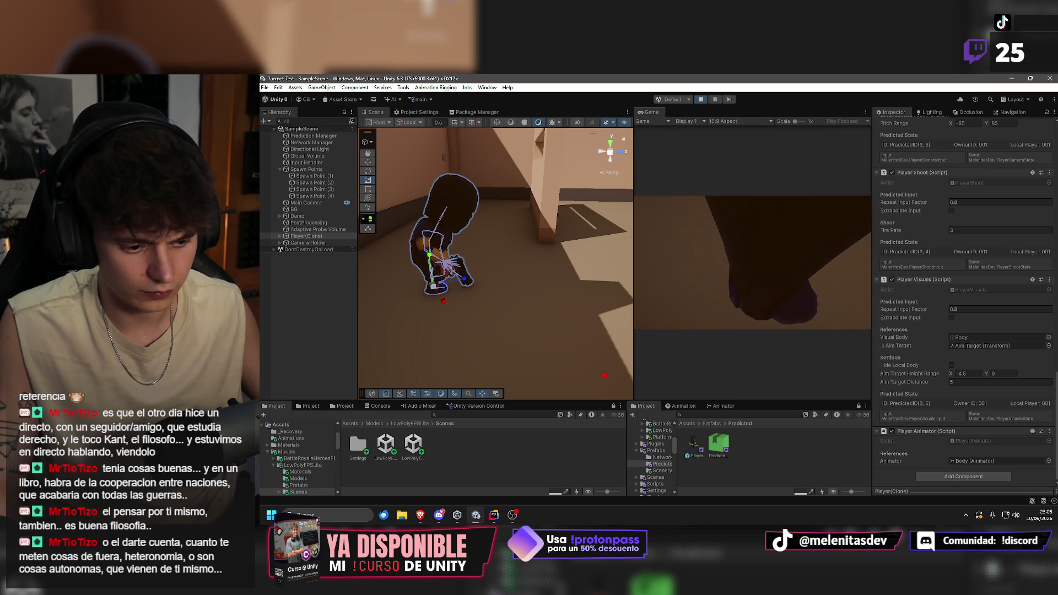
{"action": "key", "text": "super"}
Make the lower aim target height negative, giving a range of -3 to 9.
{"action": "left_click", "coordinate": [976, 373]}
{"action": "type", "text": "-3"}
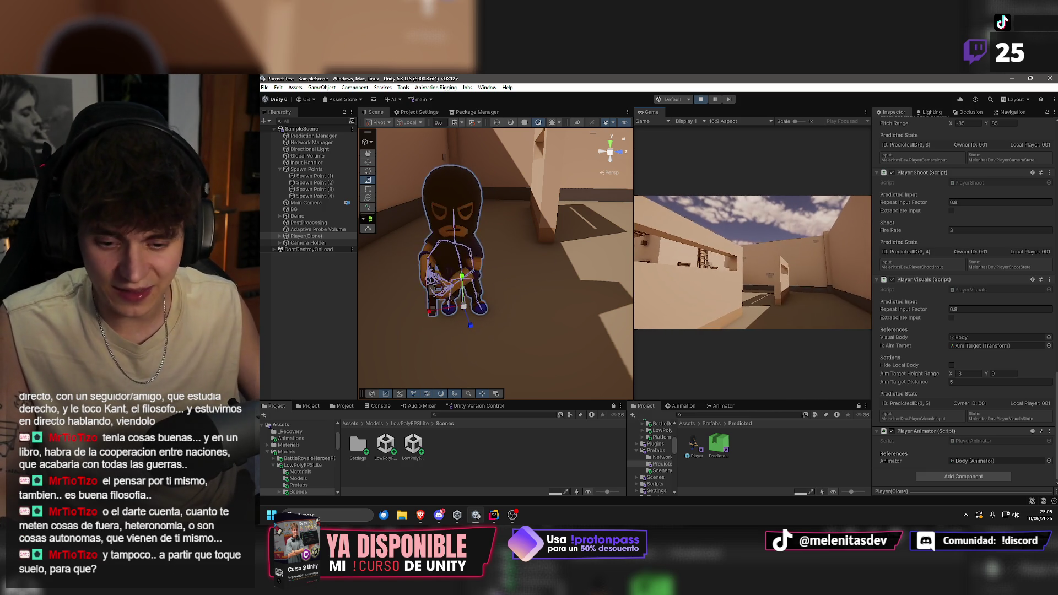
{"action": "key", "text": "super"}
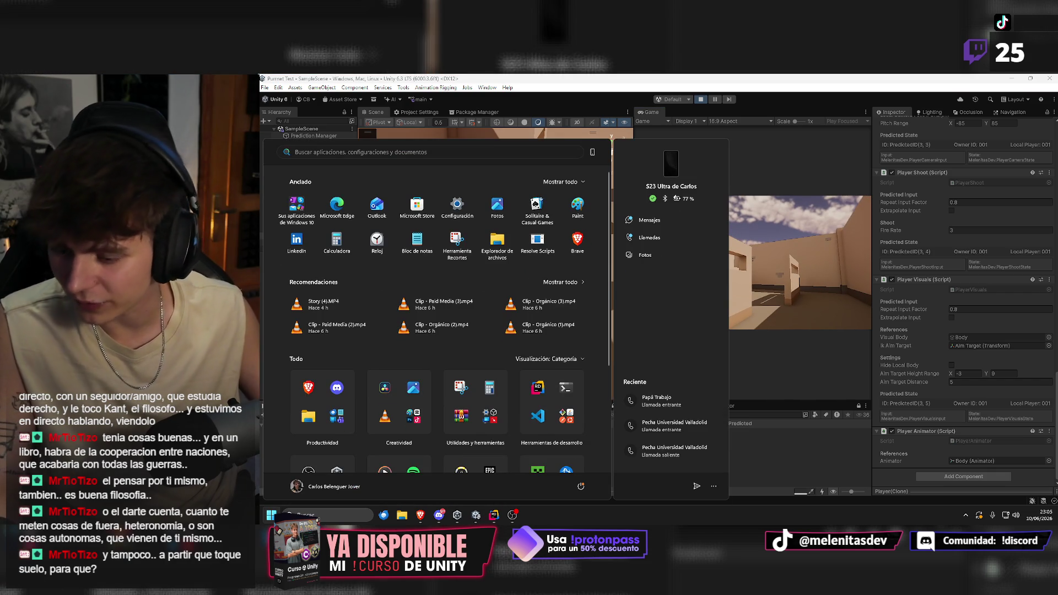
{"action": "left_click", "coordinate": [763, 78]}
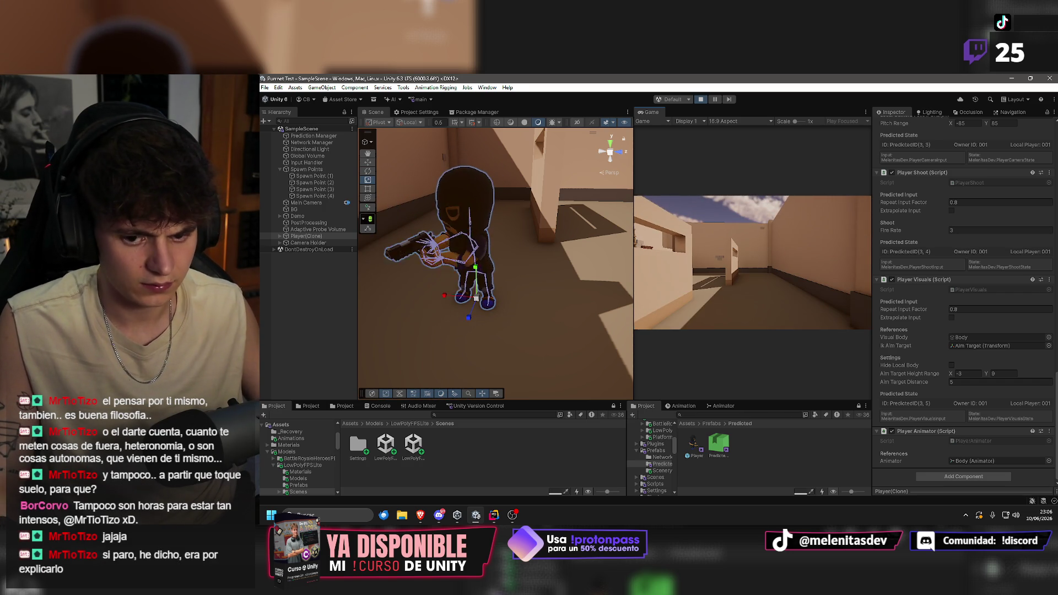
Close the Windows Start menu and return to the running Unity editor.
{"action": "key", "text": "super"}
{"action": "left_click", "coordinate": [549, 84]}
{"action": "right_click", "coordinate": [550, 84]}
{"action": "left_click", "coordinate": [483, 204]}
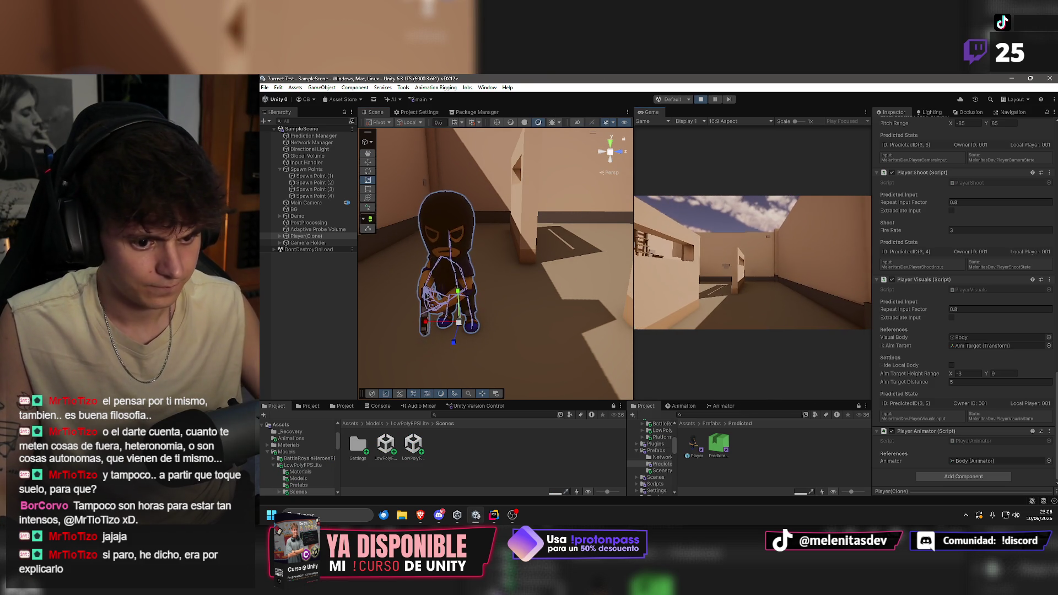
{"action": "key", "text": "super"}
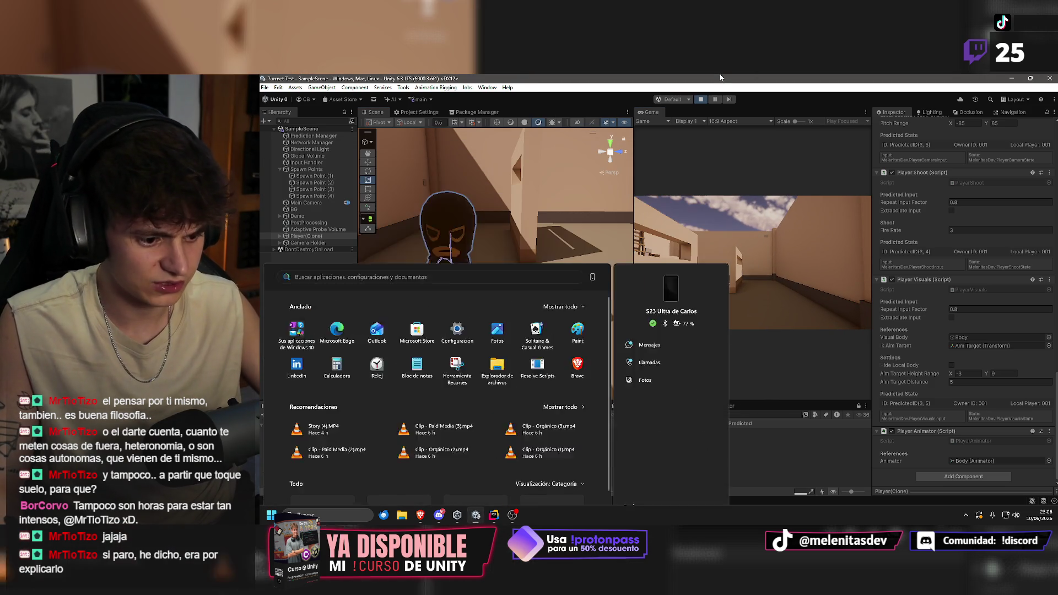
{"action": "key", "text": "super"}
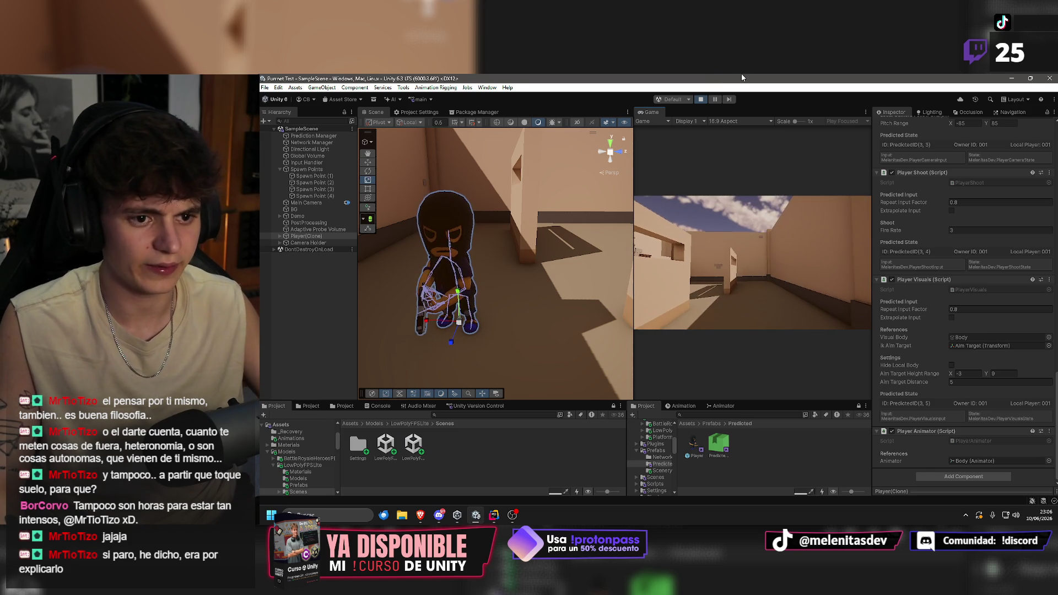
{"action": "key", "text": "super"}
Select spine_03 and Rig 1, then inspect the Spine Aim and Upper Chest Aim constraints.
{"action": "left_click", "coordinate": [511, 131]}
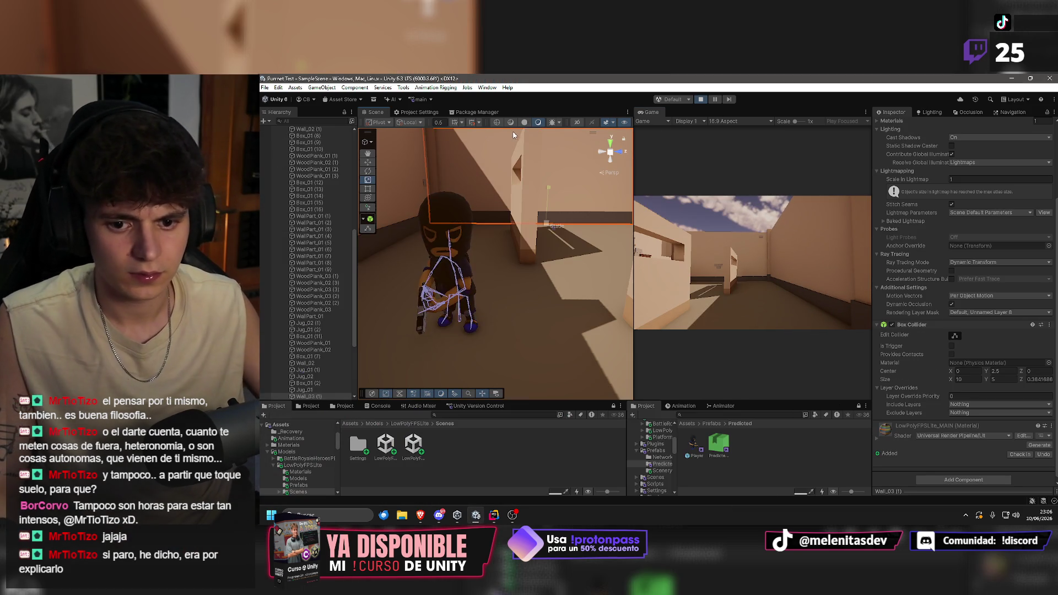
{"action": "scroll", "coordinate": [314, 260], "scroll_direction": "up", "scroll_amount": 5}
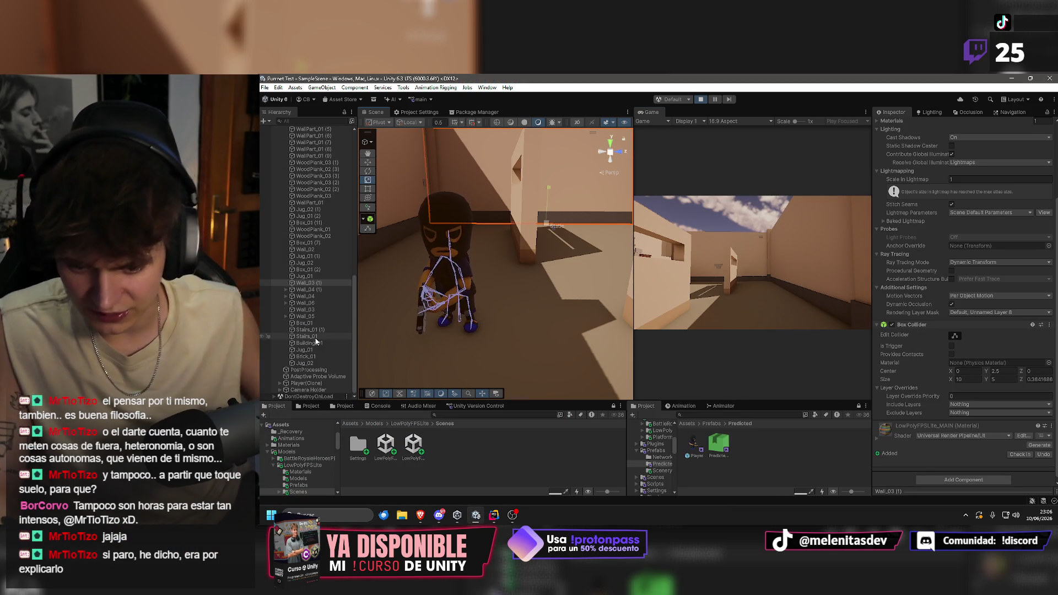
{"action": "left_click", "coordinate": [449, 259]}
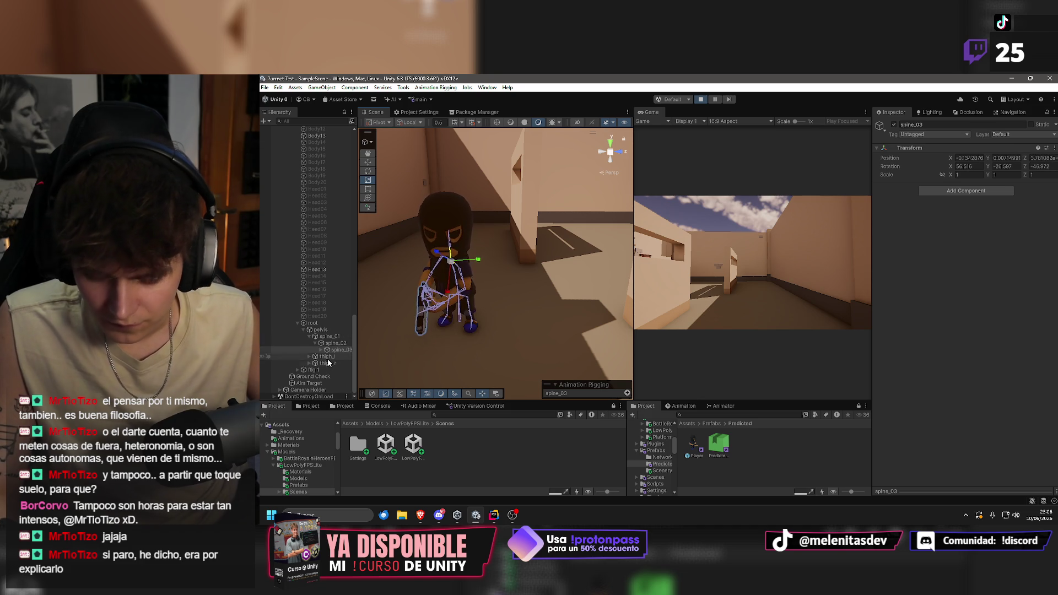
{"action": "left_click", "coordinate": [313, 370]}
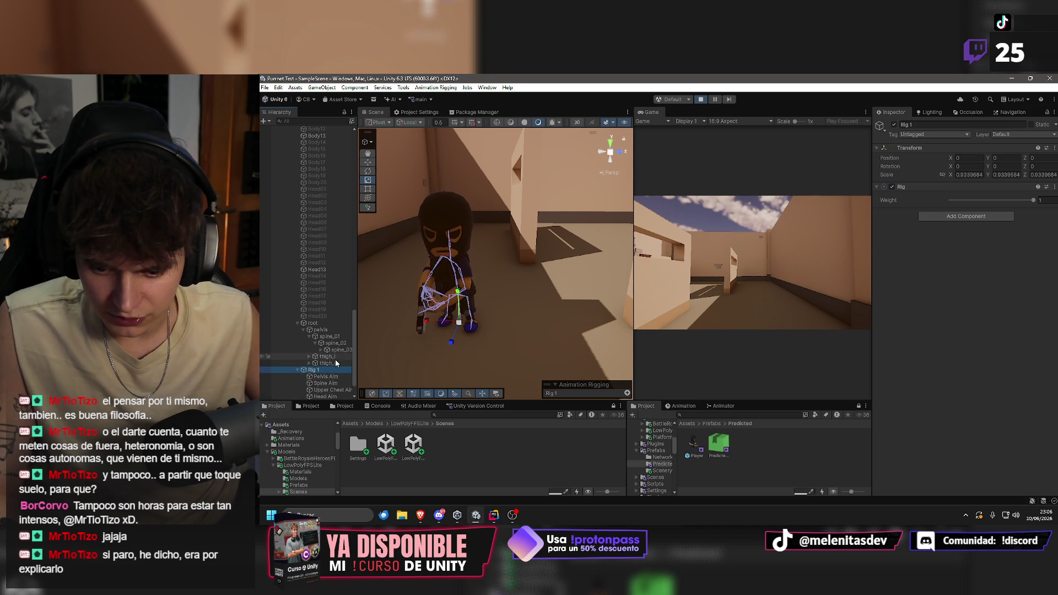
{"action": "scroll", "coordinate": [337, 361], "scroll_direction": "down", "scroll_amount": 2}
{"action": "left_click", "coordinate": [325, 357]}
{"action": "key", "text": "f"}
{"action": "left_click_drag", "start_coordinate": [496, 312], "coordinate": [436, 254]}
{"action": "left_click", "coordinate": [332, 363]}
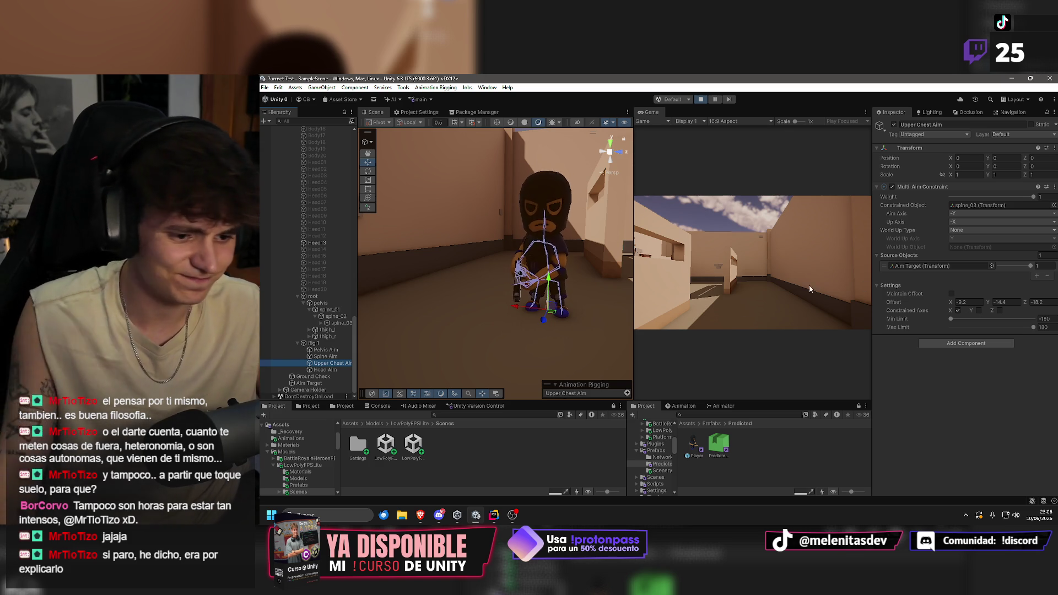
Check PlayerVisuals.cs in the code editor, then clear the Unity selection and reselect Spine Aim.
{"action": "left_click", "coordinate": [832, 294]}
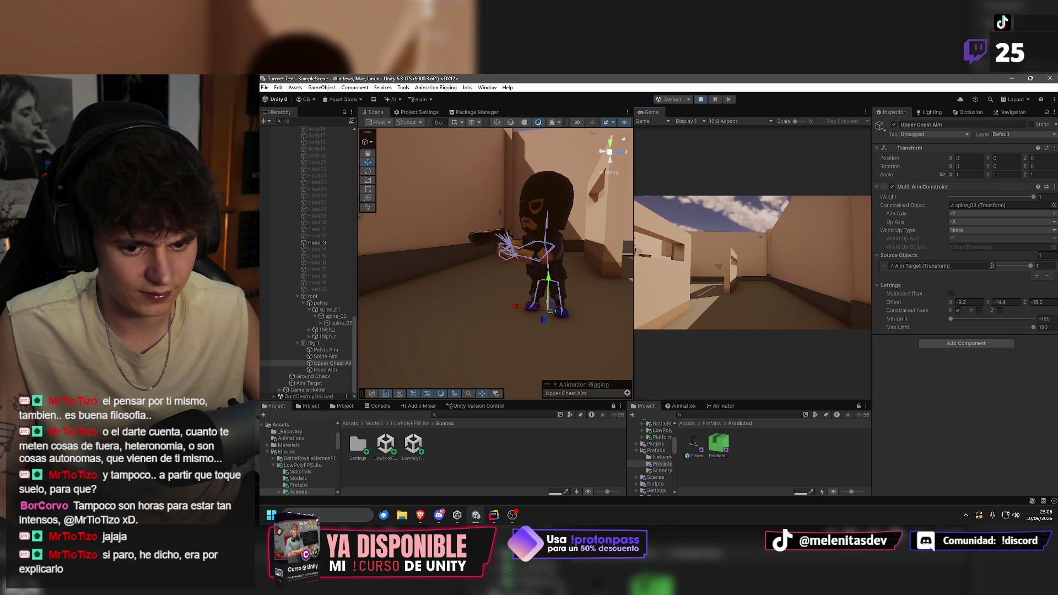
{"action": "key", "text": "super"}
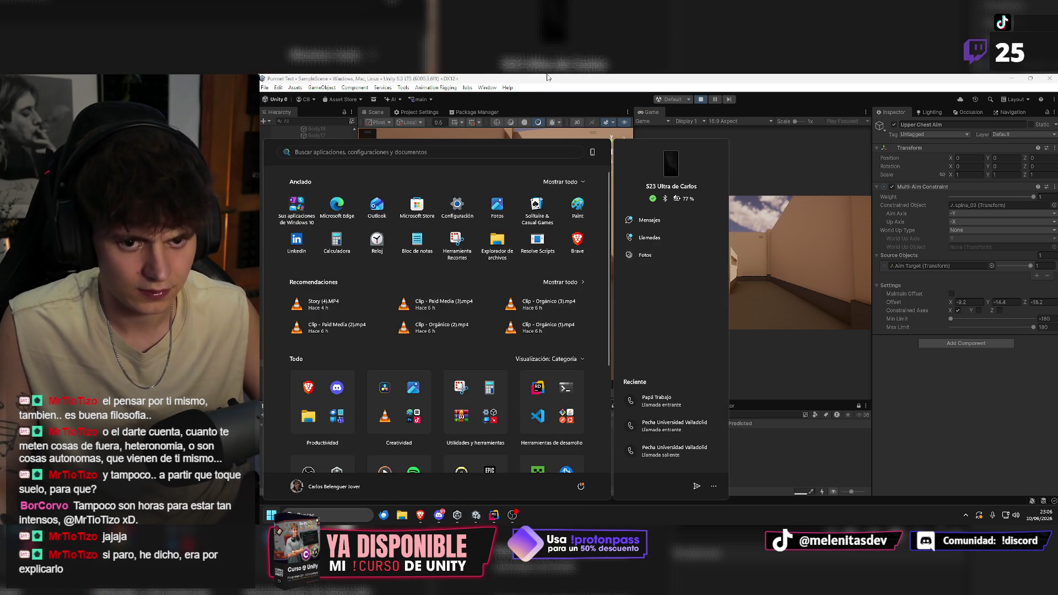
{"action": "left_click", "coordinate": [550, 97]}
{"action": "right_click", "coordinate": [554, 185]}
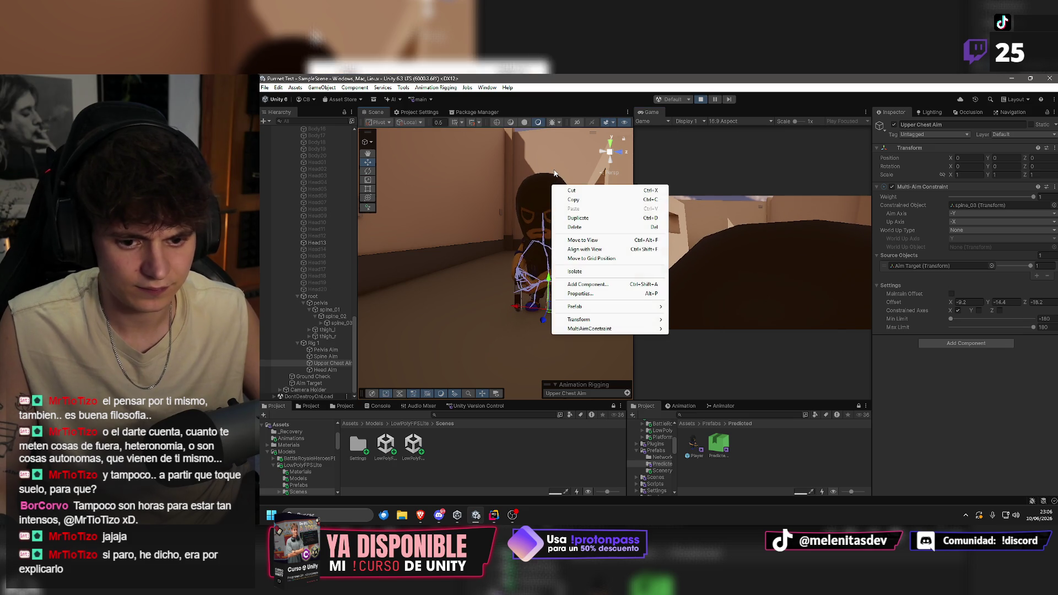
{"action": "key", "text": "super"}
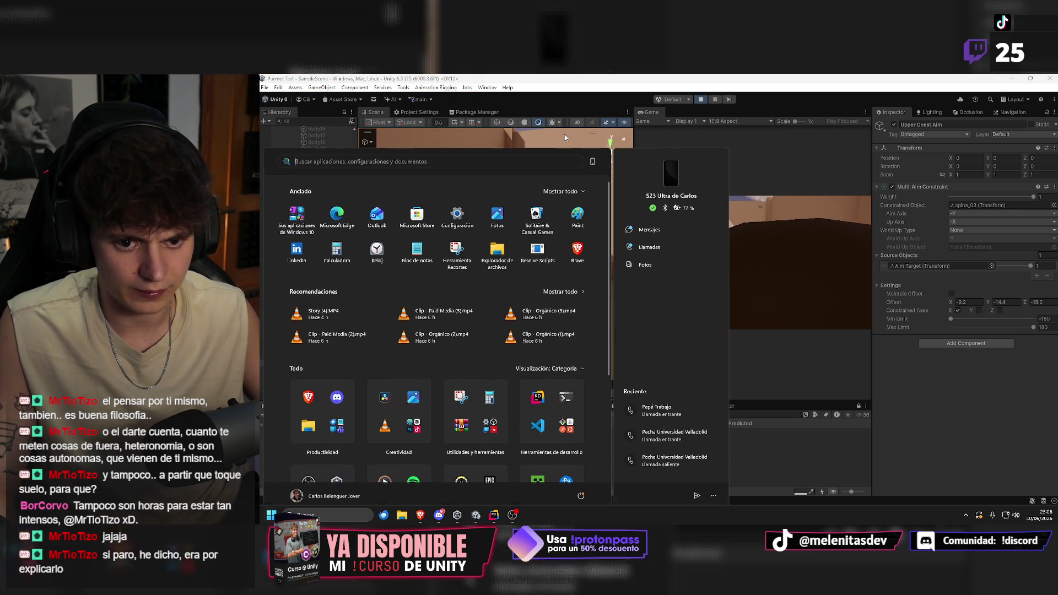
{"action": "key", "text": "super"}
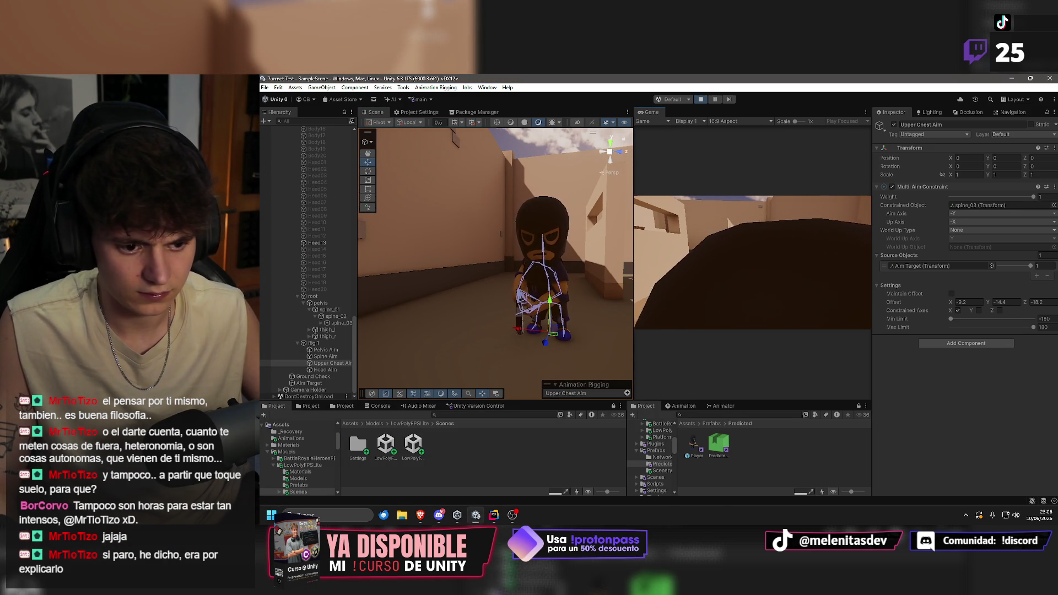
{"action": "key", "text": "alt+Tab"}
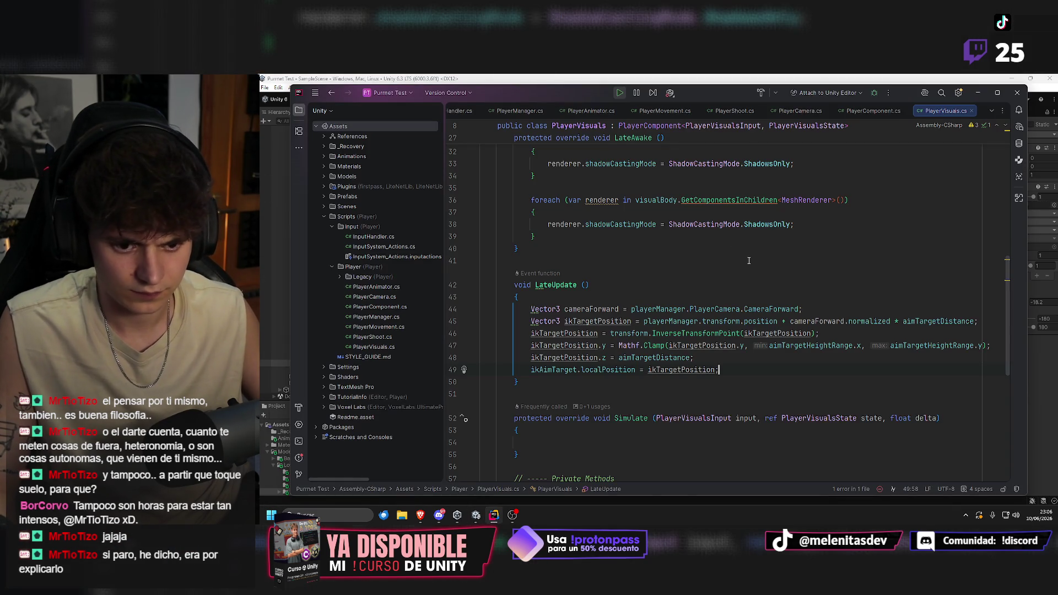
{"action": "left_click", "coordinate": [558, 78]}
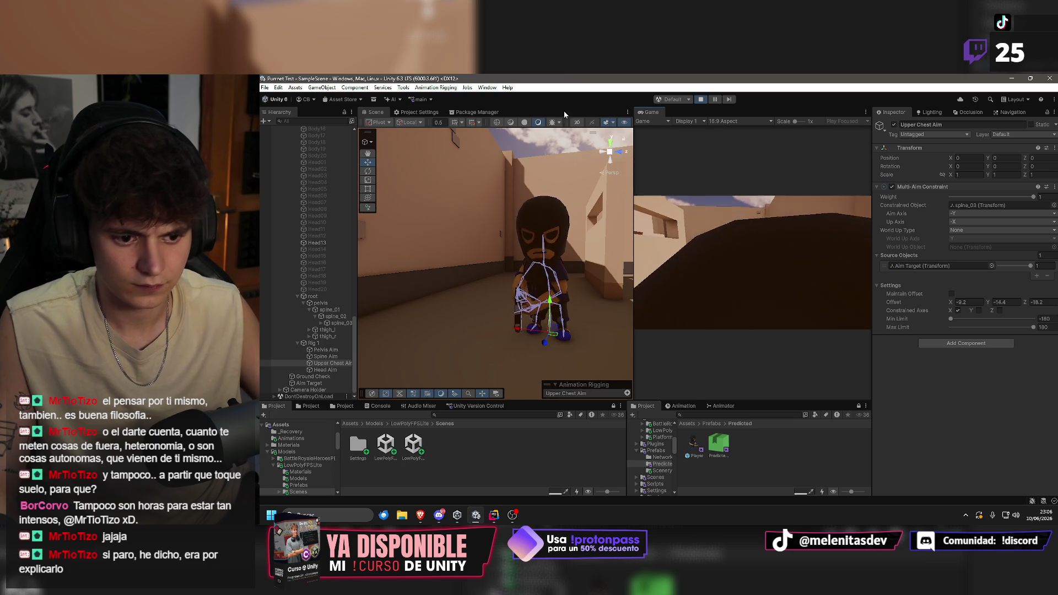
{"action": "key", "text": "super"}
{"action": "left_click", "coordinate": [513, 135]}
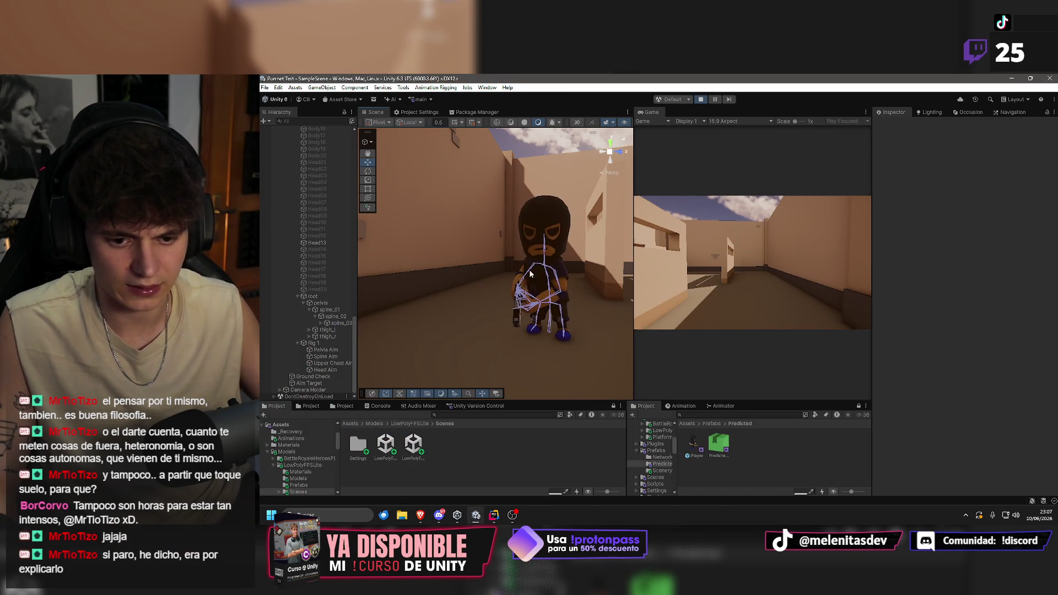
{"action": "double_click", "coordinate": [331, 357]}
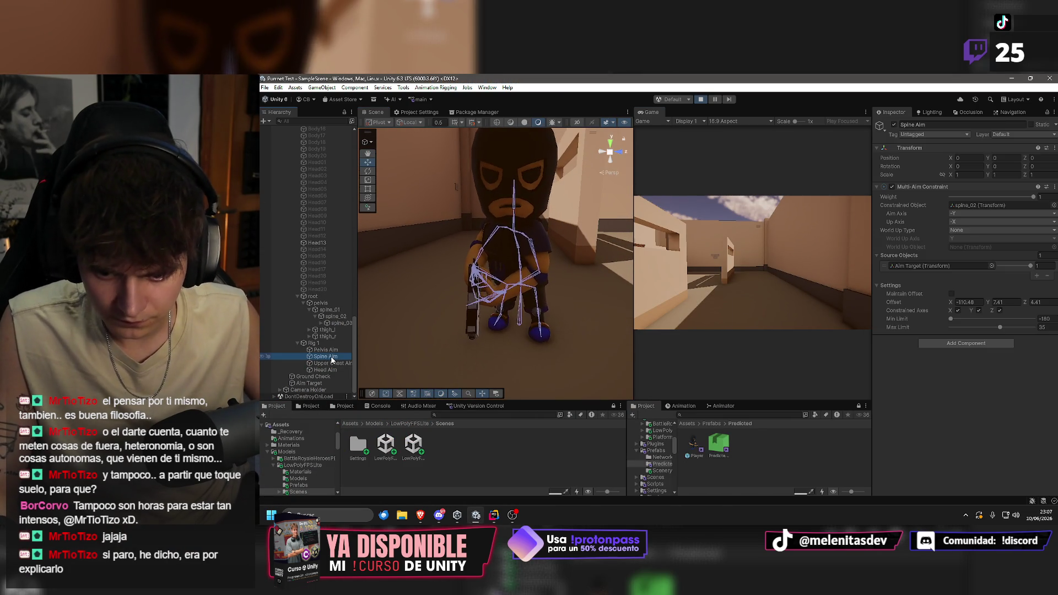
Set Spine Aim's Offset X to about -96.
{"action": "left_click_drag", "start_coordinate": [495, 258], "coordinate": [527, 268]}
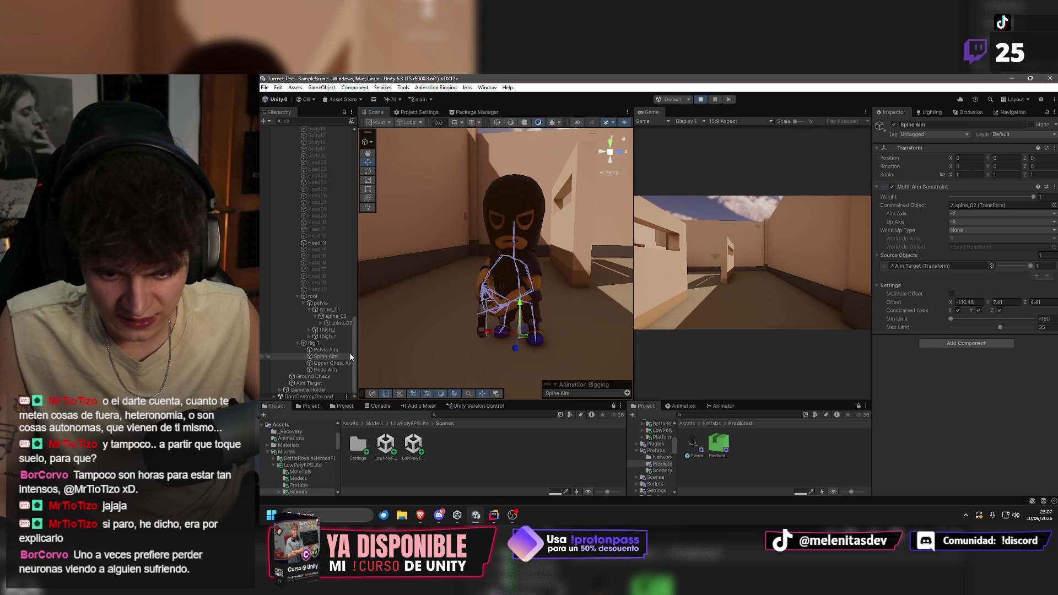
{"action": "left_click_drag", "start_coordinate": [950, 302], "coordinate": [1011, 304]}
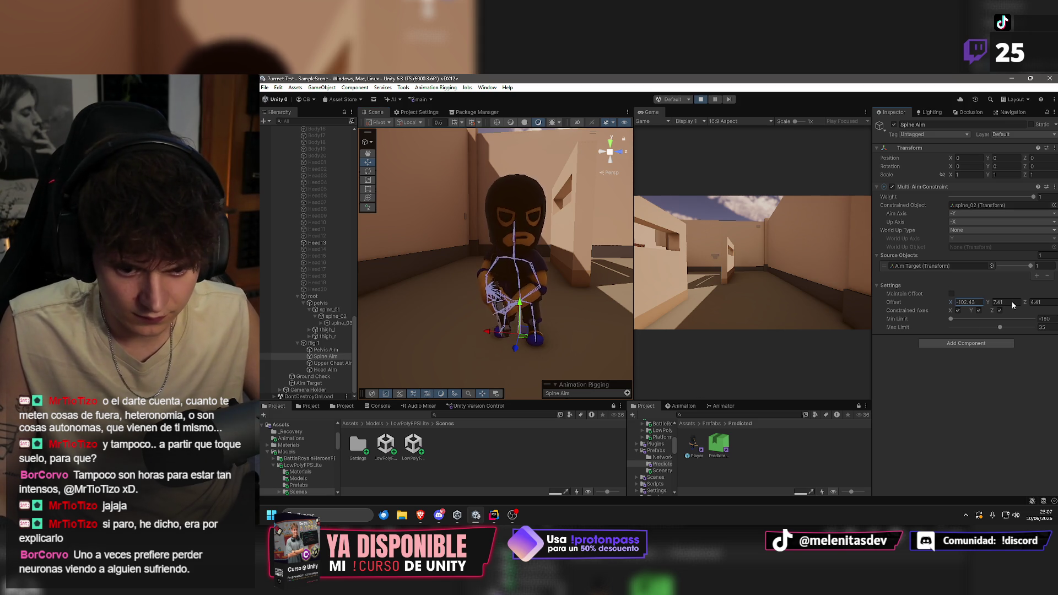
{"action": "type", "text": "-99"}
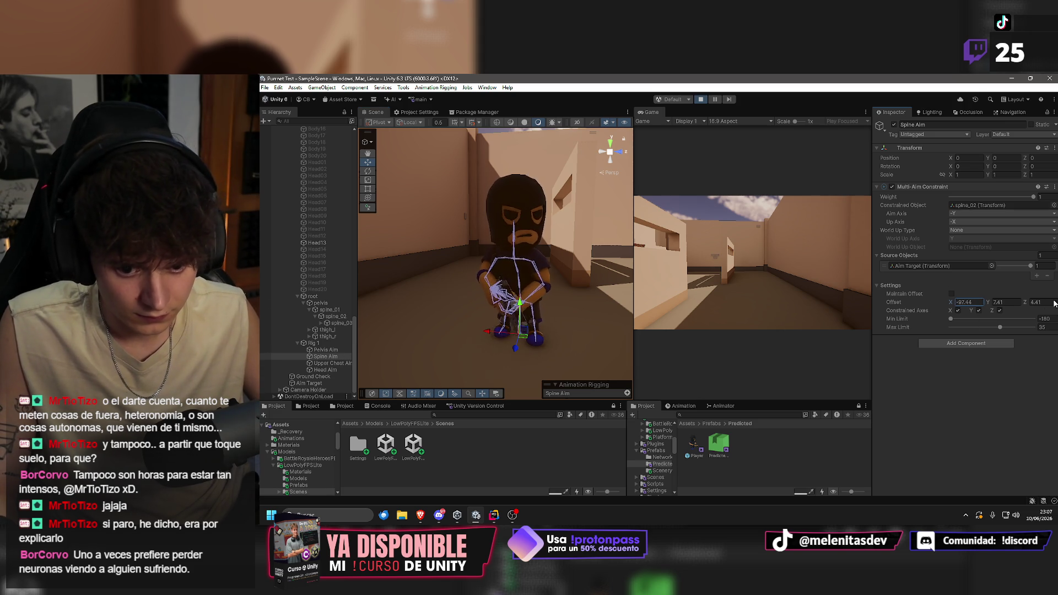
Make Head Aim the constraint's Constrained Object and set its Offset X to -49.8.
{"action": "mouse_move", "coordinate": [540, 253]}
{"action": "left_mouse_down"}
{"action": "mouse_move", "coordinate": [516, 251]}
{"action": "mouse_move", "coordinate": [606, 254]}
{"action": "left_mouse_up"}
{"action": "mouse_move", "coordinate": [517, 259]}
{"action": "left_mouse_down"}
{"action": "mouse_move", "coordinate": [529, 256]}
{"action": "mouse_move", "coordinate": [496, 259]}
{"action": "mouse_move", "coordinate": [539, 254]}
{"action": "mouse_move", "coordinate": [403, 296]}
{"action": "left_mouse_up"}
{"action": "scroll", "coordinate": [403, 296], "scroll_direction": "down", "scroll_amount": 5}
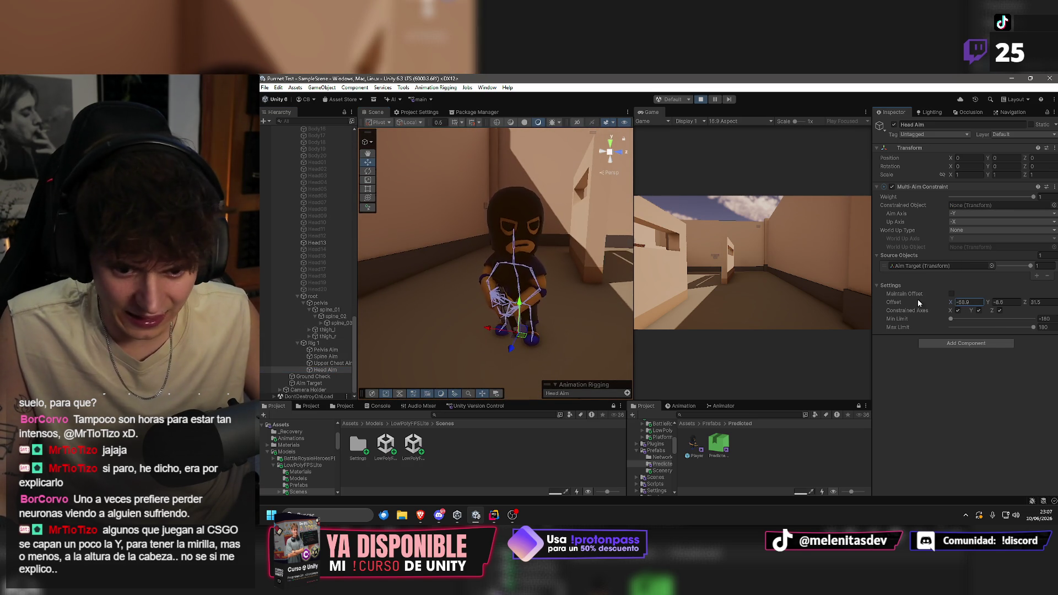
{"action": "left_click_drag", "start_coordinate": [582, 311], "coordinate": [349, 312]}
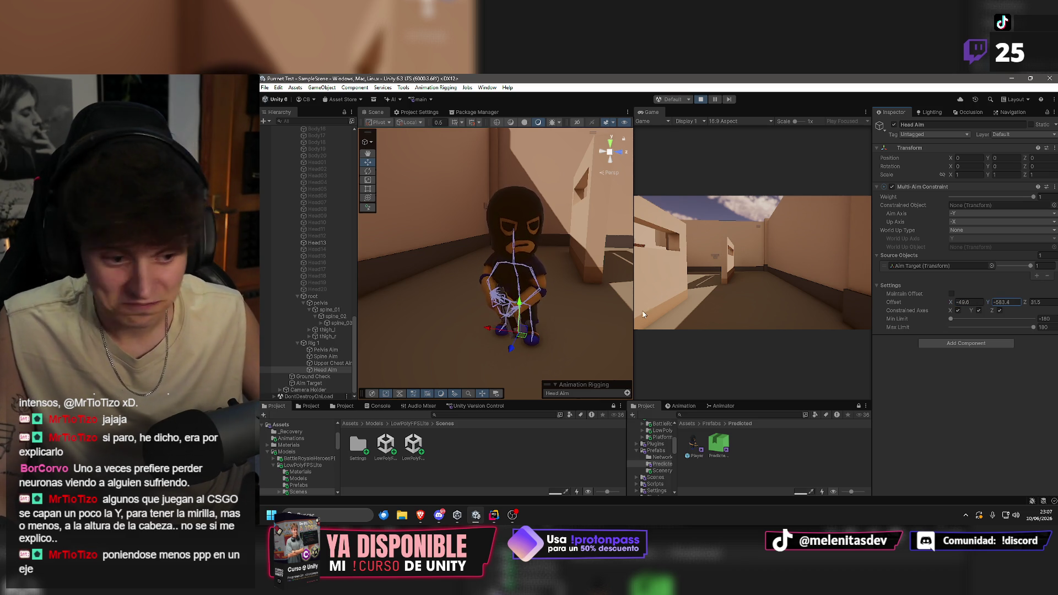
{"action": "left_click_drag", "start_coordinate": [1026, 304], "coordinate": [434, 310]}
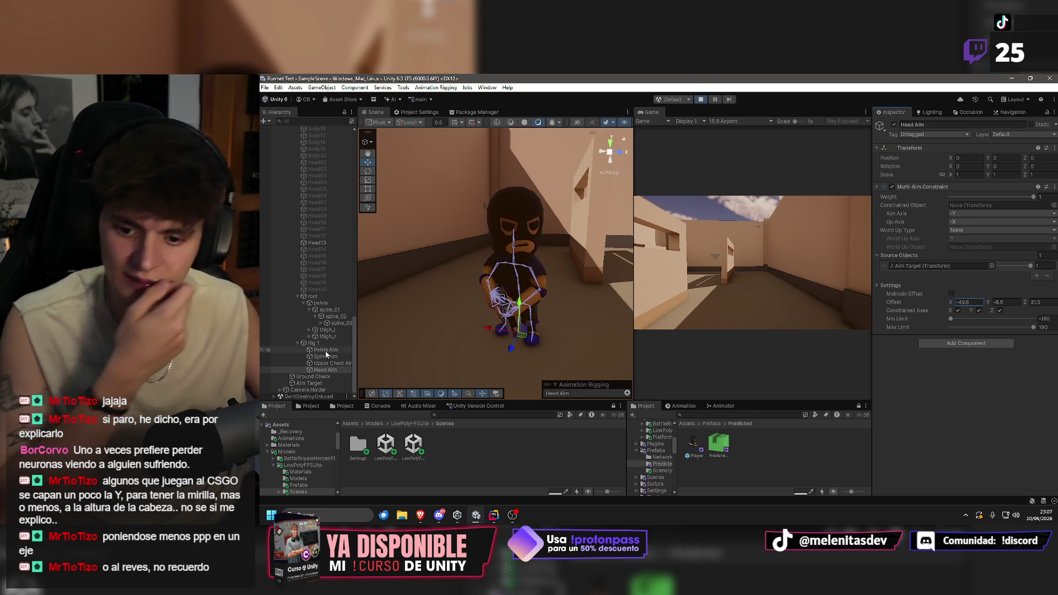
{"action": "left_click_drag", "start_coordinate": [328, 373], "coordinate": [968, 207]}
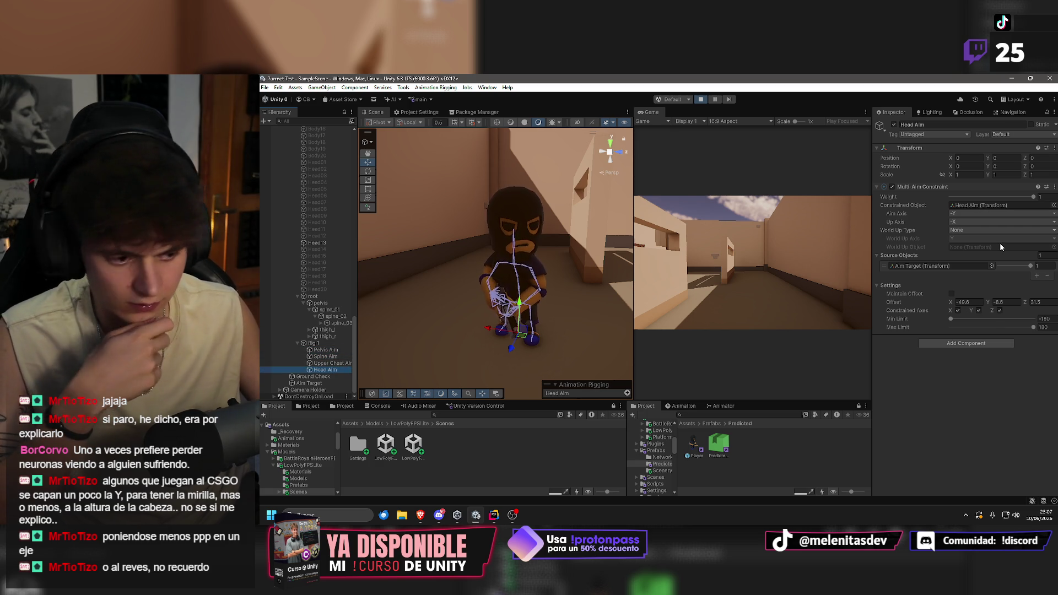
{"action": "left_click_drag", "start_coordinate": [959, 302], "coordinate": [953, 304]}
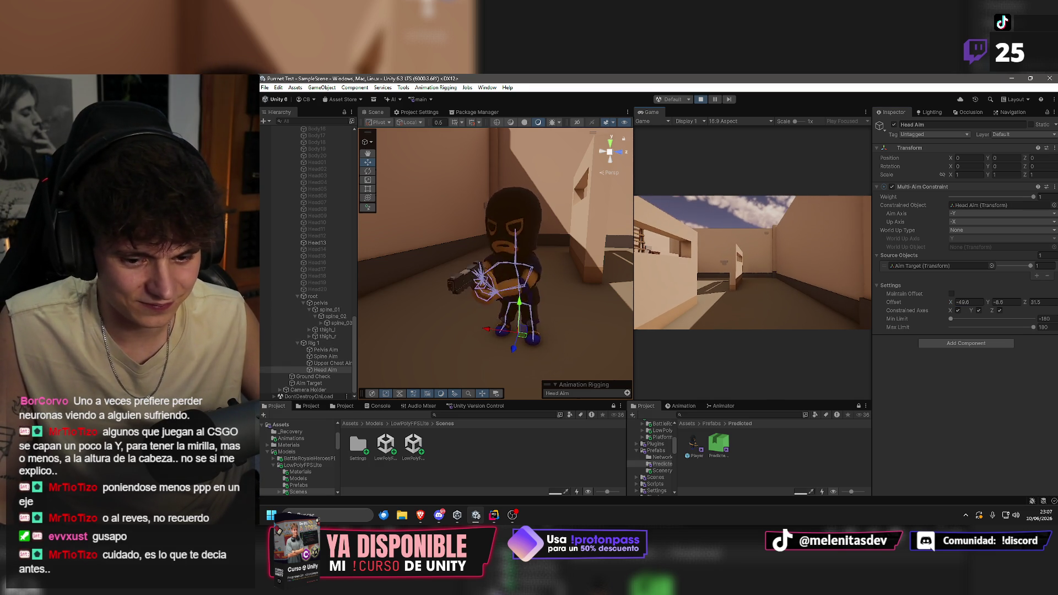
Look around in the running game to test the aim, then select Player(Clone) to show its components.
{"action": "key", "text": "super"}
{"action": "key", "text": "super"}
{"action": "right_click", "coordinate": [600, 157]}
{"action": "mouse_move", "coordinate": [456, 175]}
{"action": "left_mouse_down"}
{"action": "mouse_move", "coordinate": [496, 220]}
{"action": "mouse_move", "coordinate": [1008, 173]}
{"action": "left_mouse_up"}
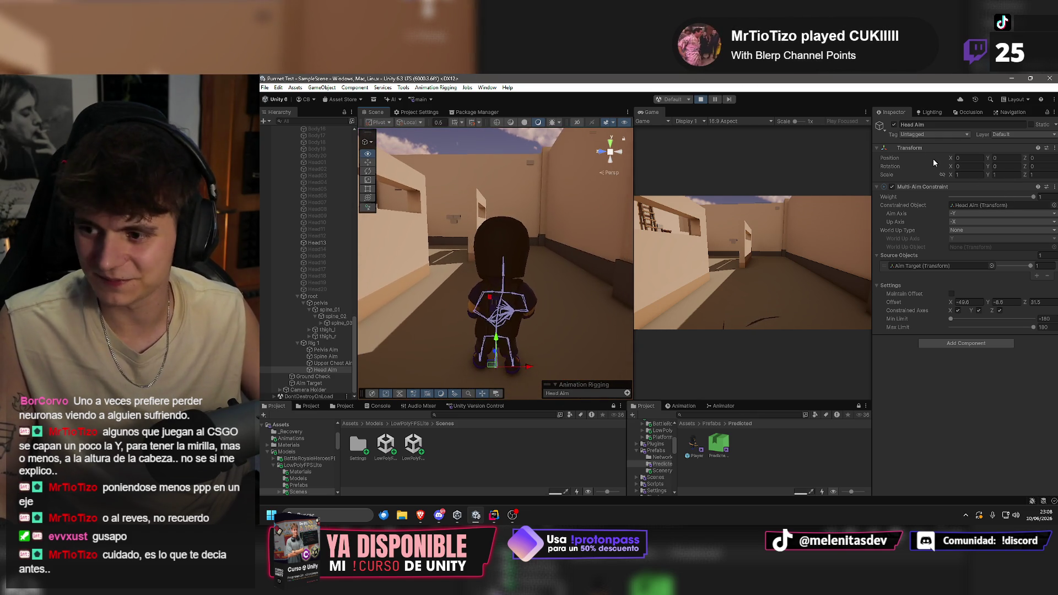
{"action": "left_click", "coordinate": [819, 241]}
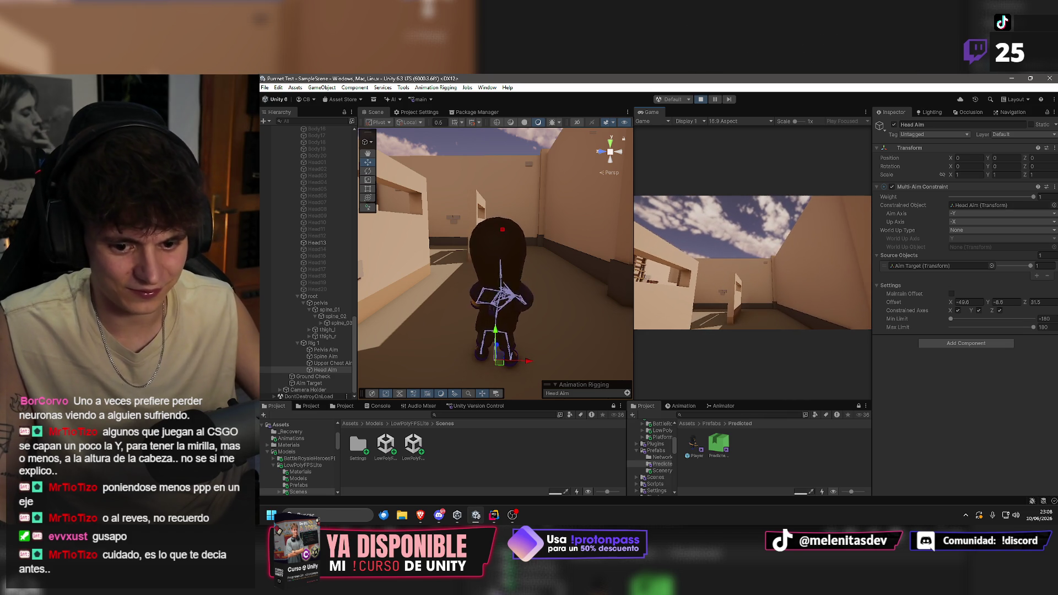
{"action": "key", "text": "super"}
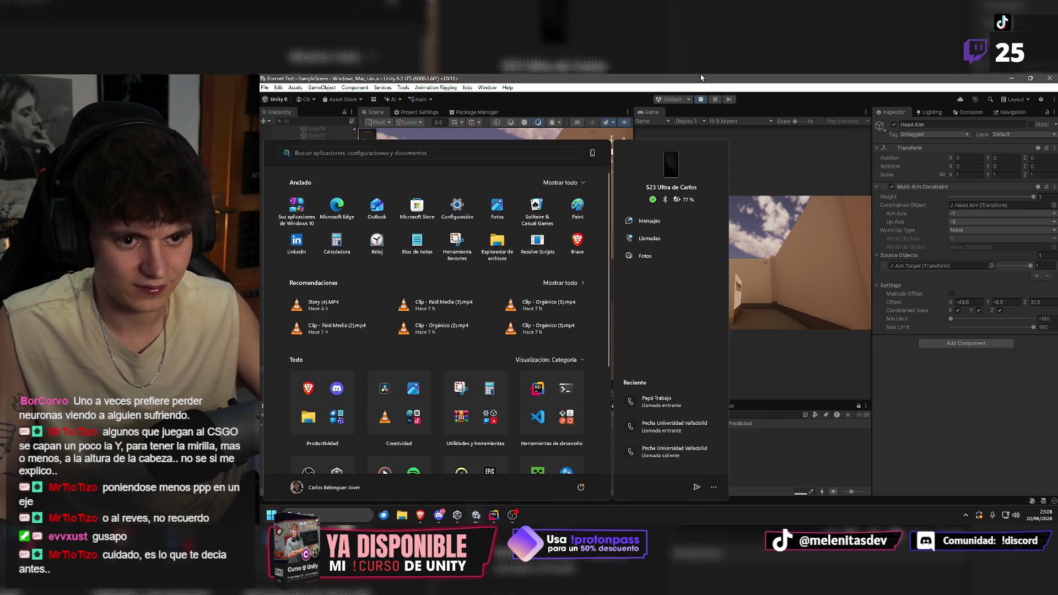
{"action": "key", "text": "Escape"}
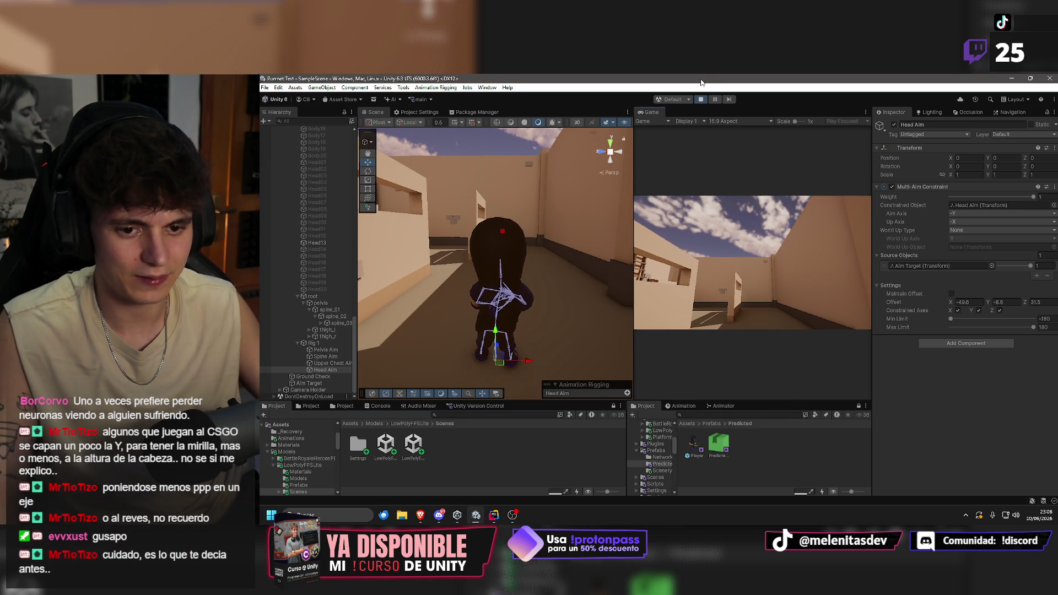
{"action": "key", "text": "super"}
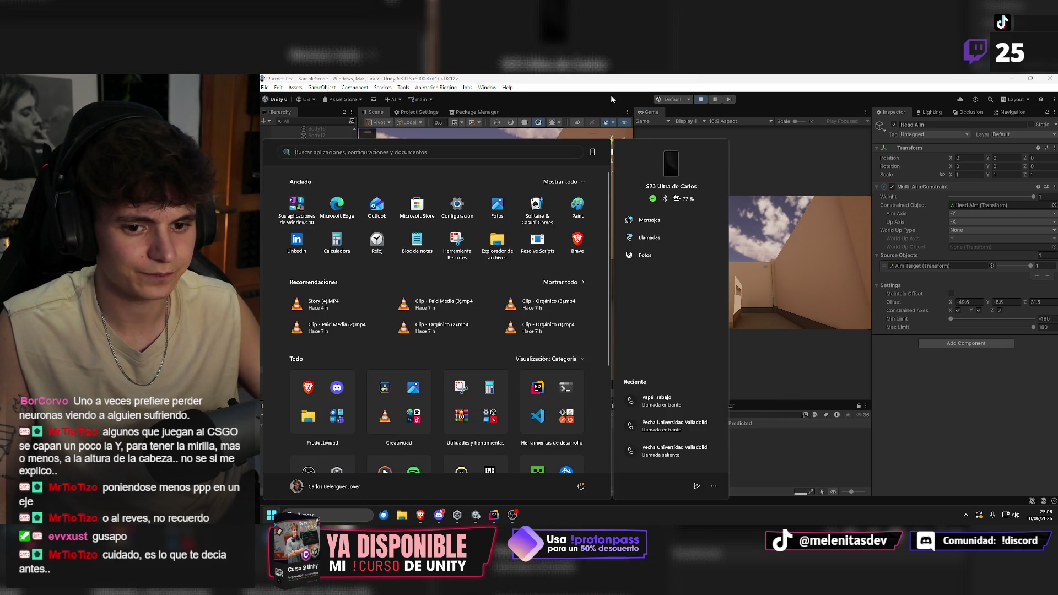
{"action": "key", "text": "Escape"}
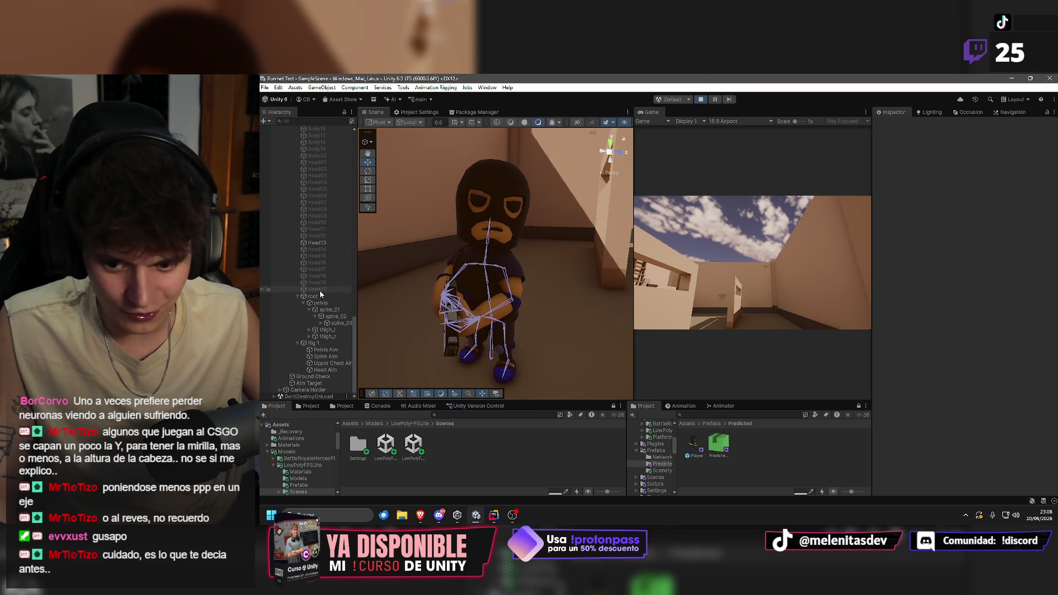
{"action": "scroll", "coordinate": [319, 289], "scroll_direction": "up", "scroll_amount": 5}
{"action": "left_click", "coordinate": [309, 259]}
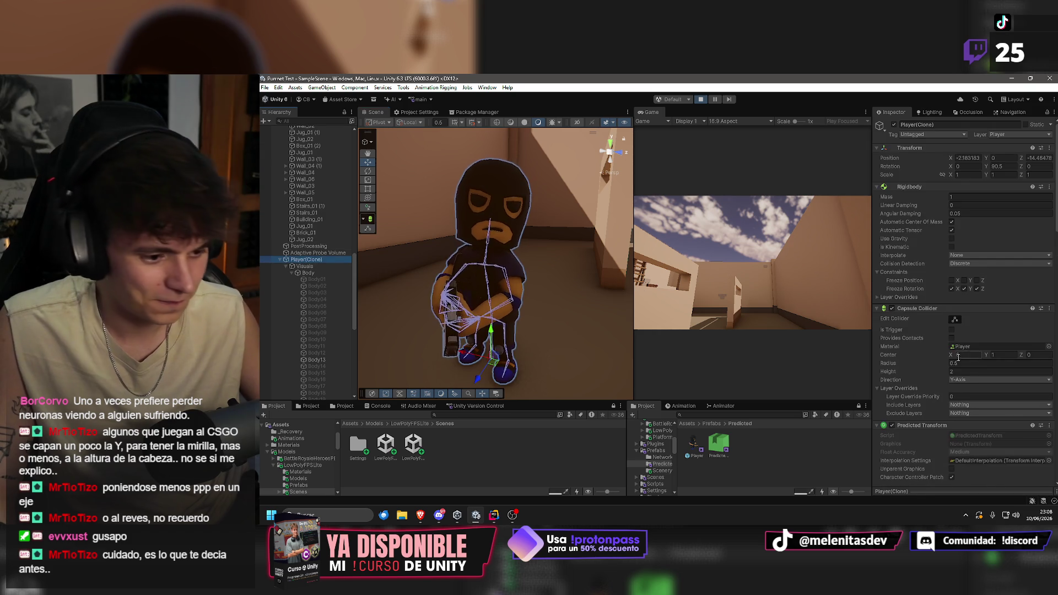
Edit the running player's aim target height range Y value.
{"action": "scroll", "coordinate": [959, 354], "scroll_direction": "down", "scroll_amount": 15}
{"action": "scroll", "coordinate": [964, 372], "scroll_direction": "down", "scroll_amount": 10}
{"action": "scroll", "coordinate": [954, 304], "scroll_direction": "down", "scroll_amount": 2}
{"action": "key", "text": "BackSpace"}
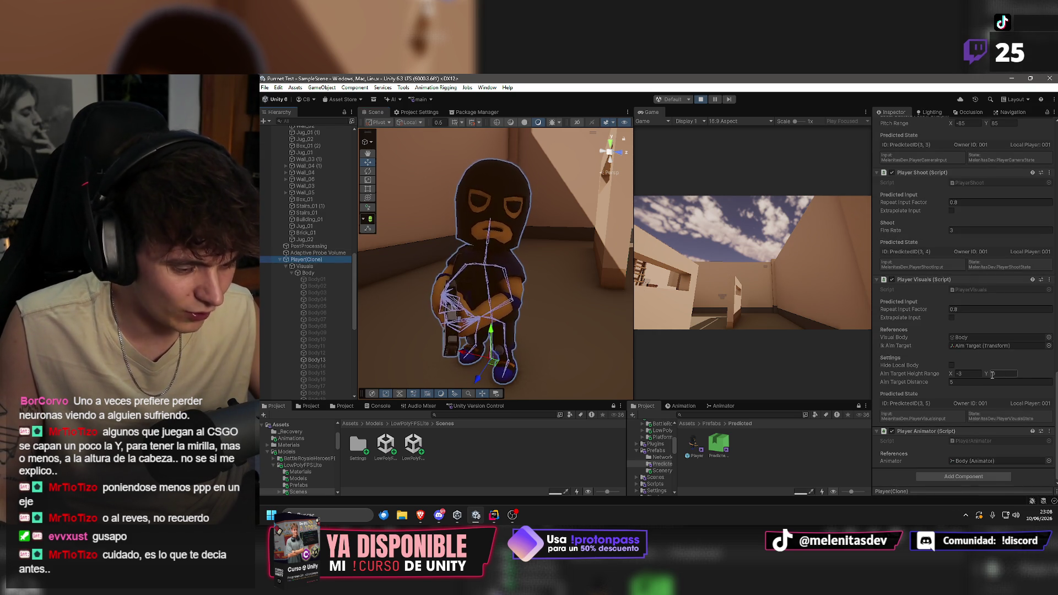
{"action": "type", "text": "8"}
{"action": "left_click", "coordinate": [1006, 374]}
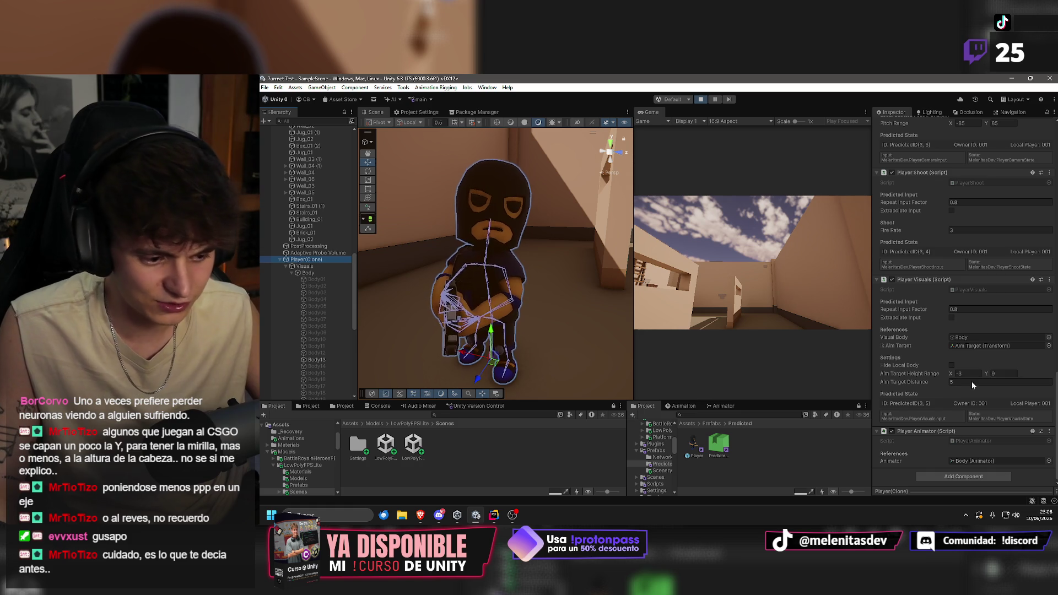
{"action": "scroll", "coordinate": [330, 308], "scroll_direction": "down", "scroll_amount": 10}
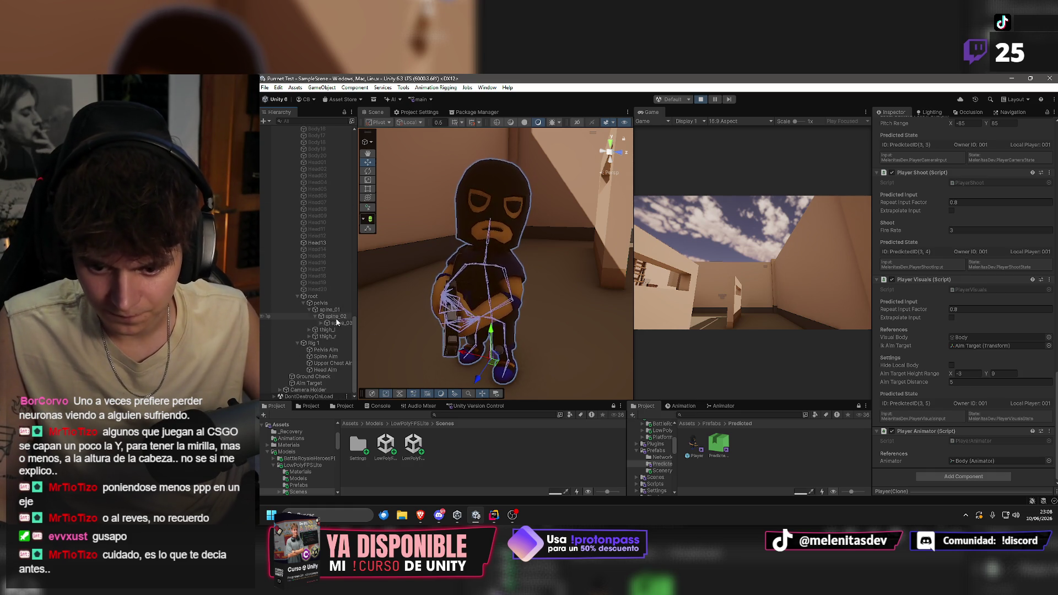
Copy Spine Aim's Multi-Aim offset (-96.43, 7.41, 4.41).
{"action": "left_click", "coordinate": [333, 357]}
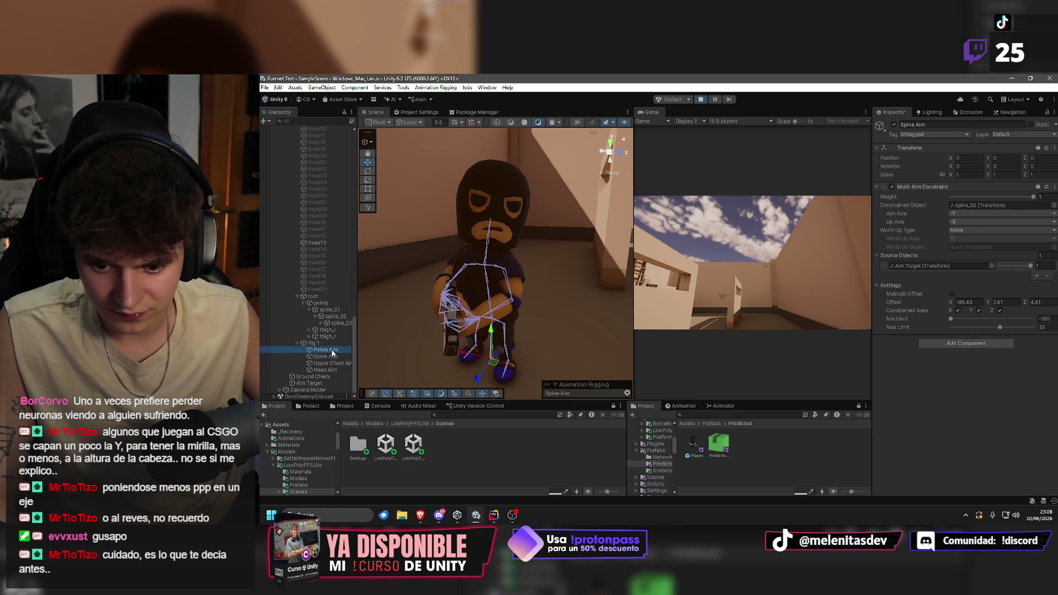
{"action": "left_click", "coordinate": [334, 363]}
{"action": "left_click", "coordinate": [329, 356]}
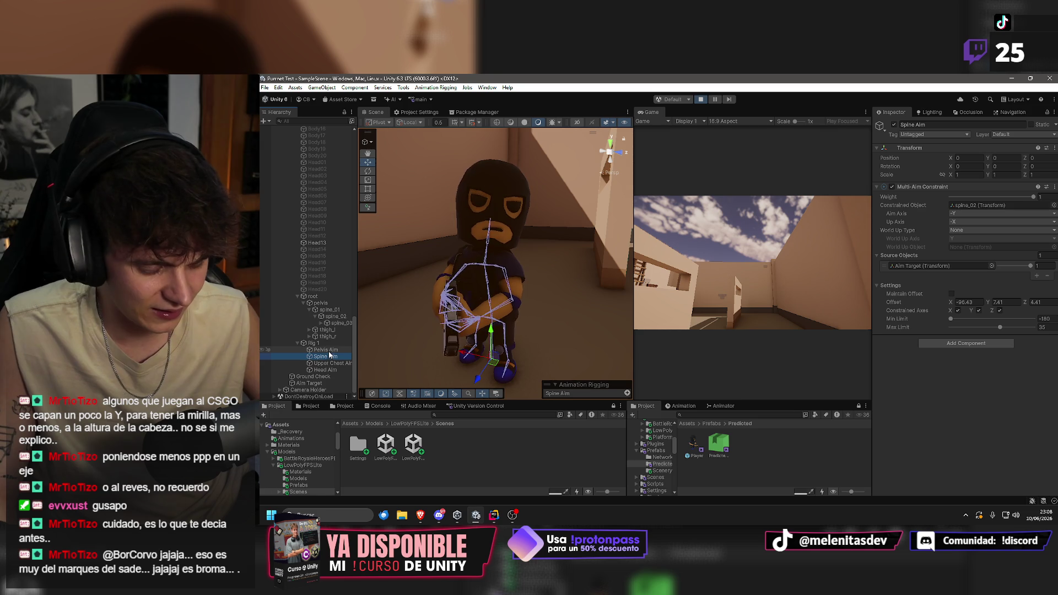
{"action": "left_click_drag", "start_coordinate": [585, 280], "coordinate": [567, 289]}
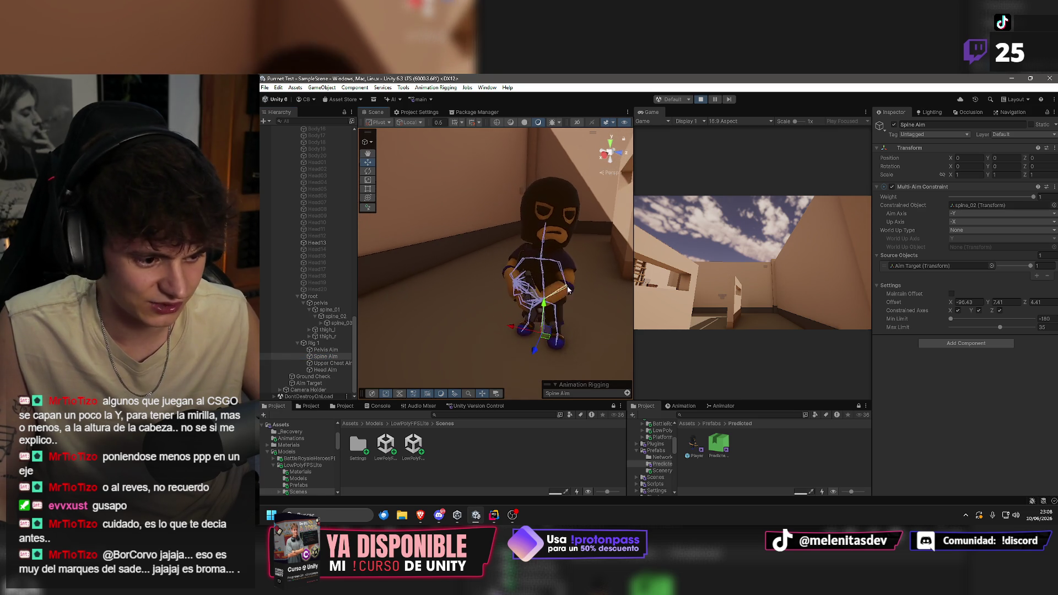
{"action": "key", "text": "Return"}
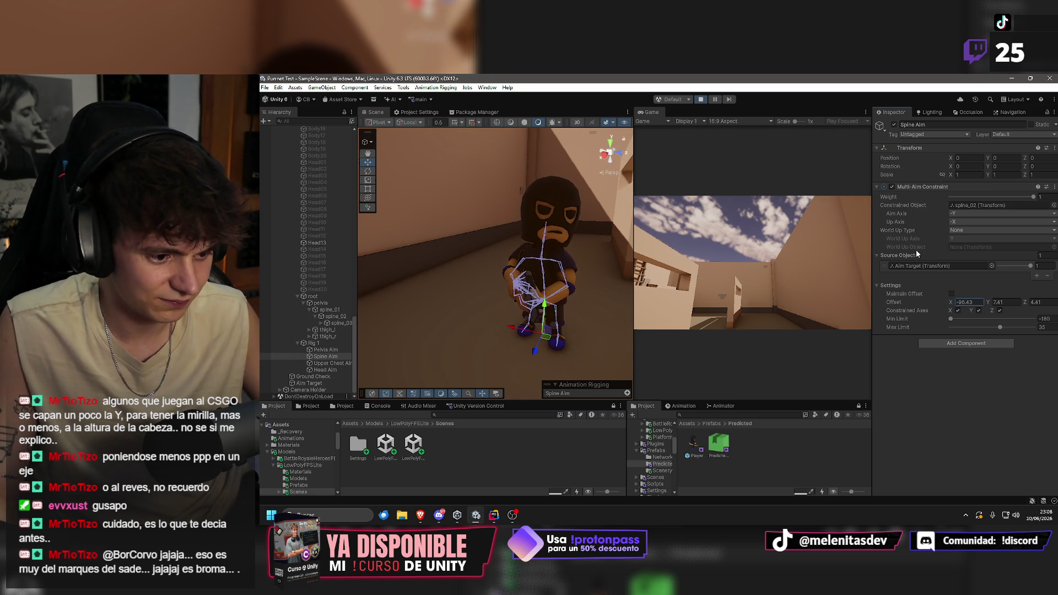
{"action": "right_click", "coordinate": [893, 302]}
{"action": "left_click", "coordinate": [924, 329]}
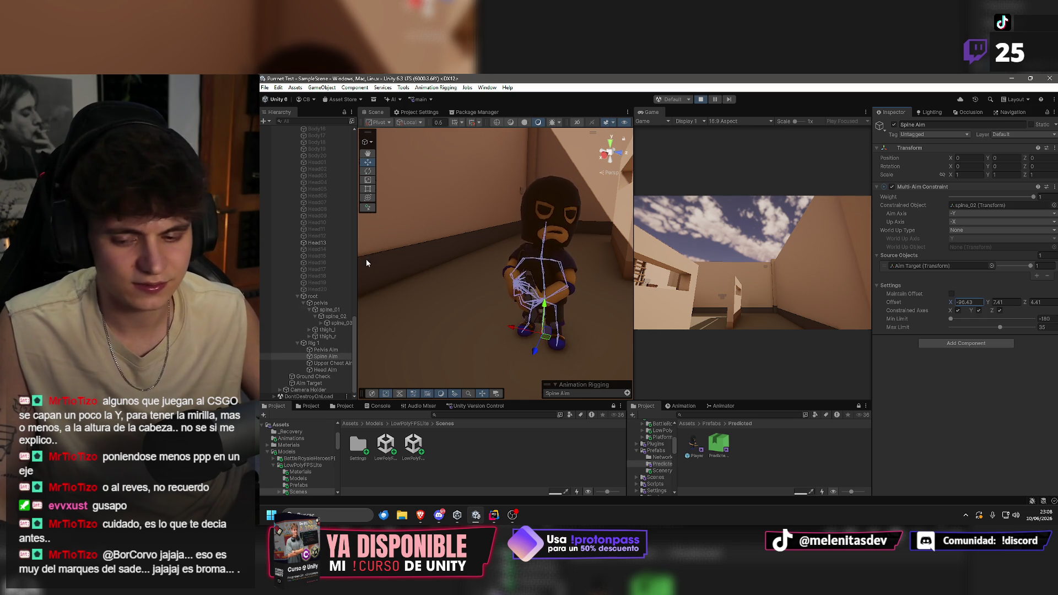
Select Player(Clone), then stop Play mode and select the Player prefab asset.
{"action": "scroll", "coordinate": [325, 273], "scroll_direction": "up", "scroll_amount": 5}
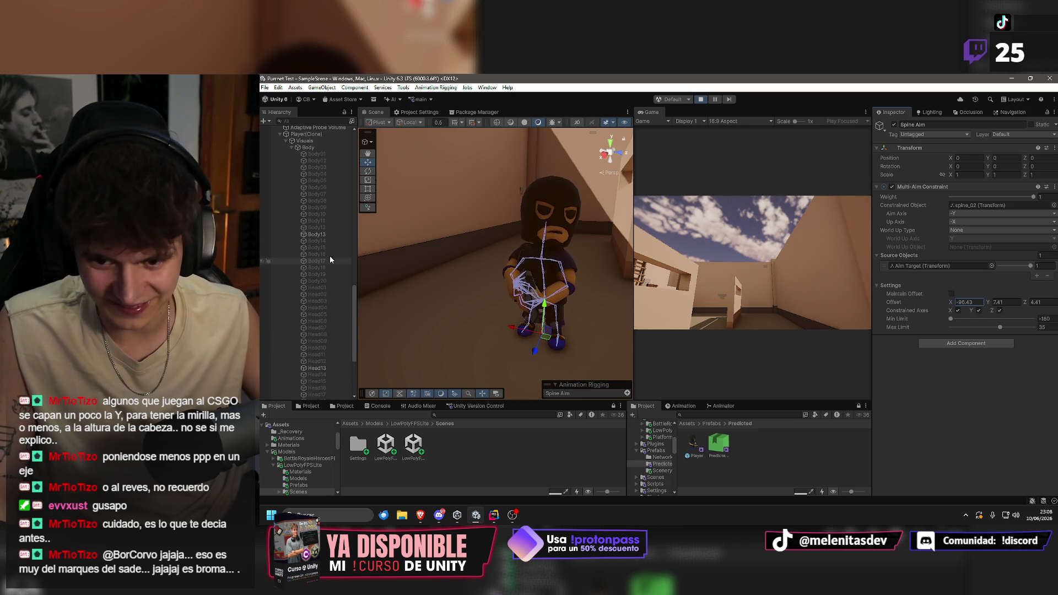
{"action": "left_click", "coordinate": [306, 134]}
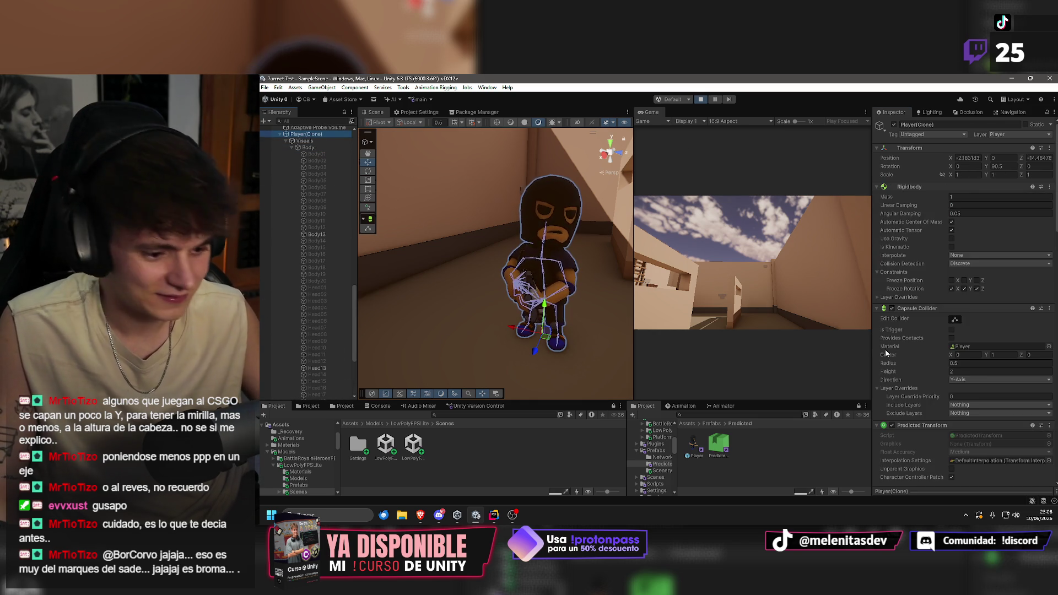
{"action": "scroll", "coordinate": [975, 352], "scroll_direction": "down", "scroll_amount": 5}
{"action": "scroll", "coordinate": [975, 348], "scroll_direction": "down", "scroll_amount": 10}
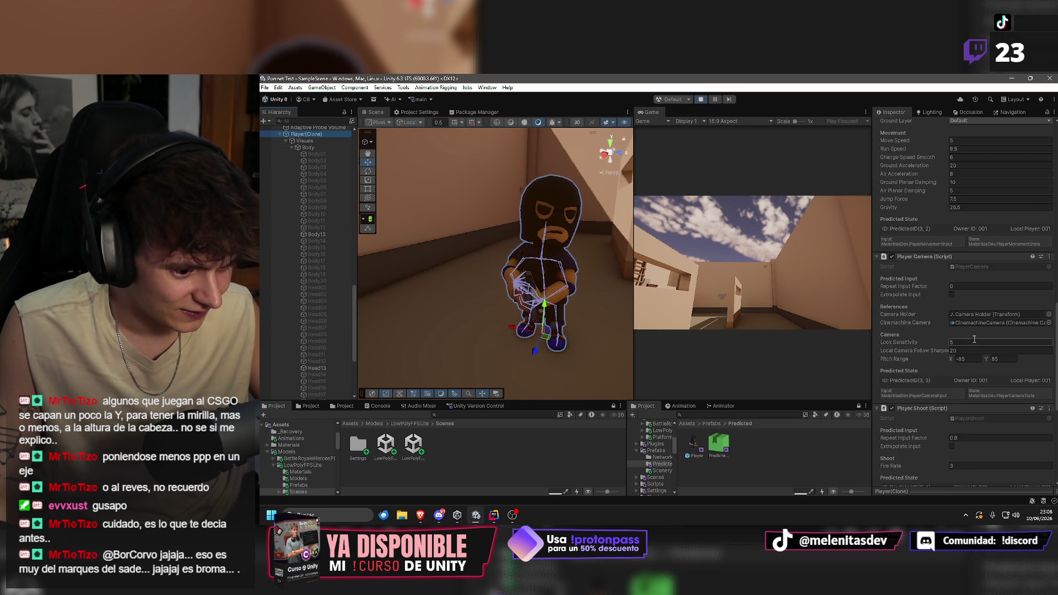
{"action": "scroll", "coordinate": [974, 340], "scroll_direction": "down", "scroll_amount": 8}
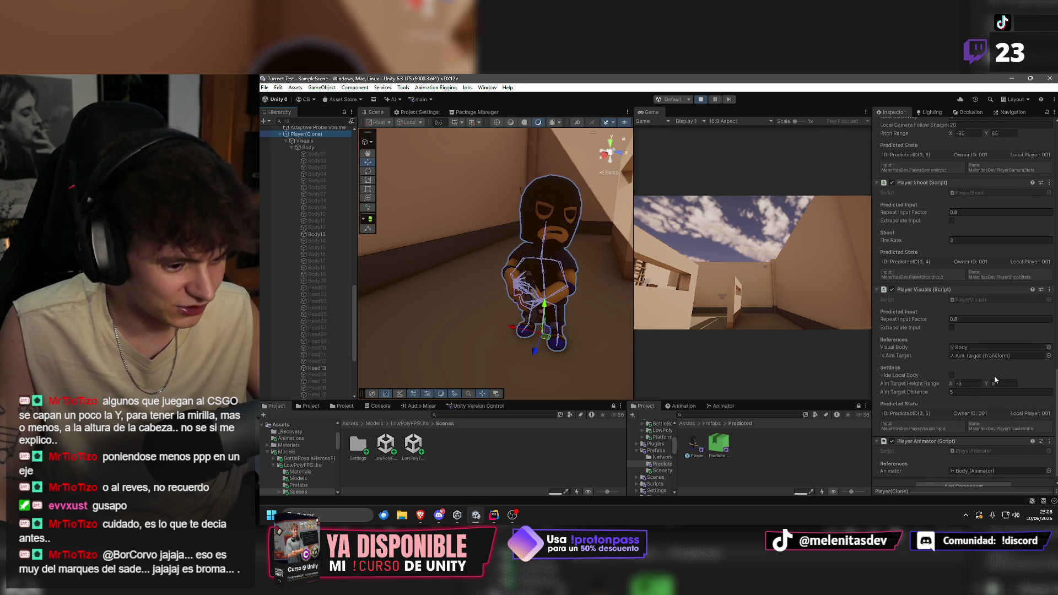
{"action": "left_click", "coordinate": [700, 100]}
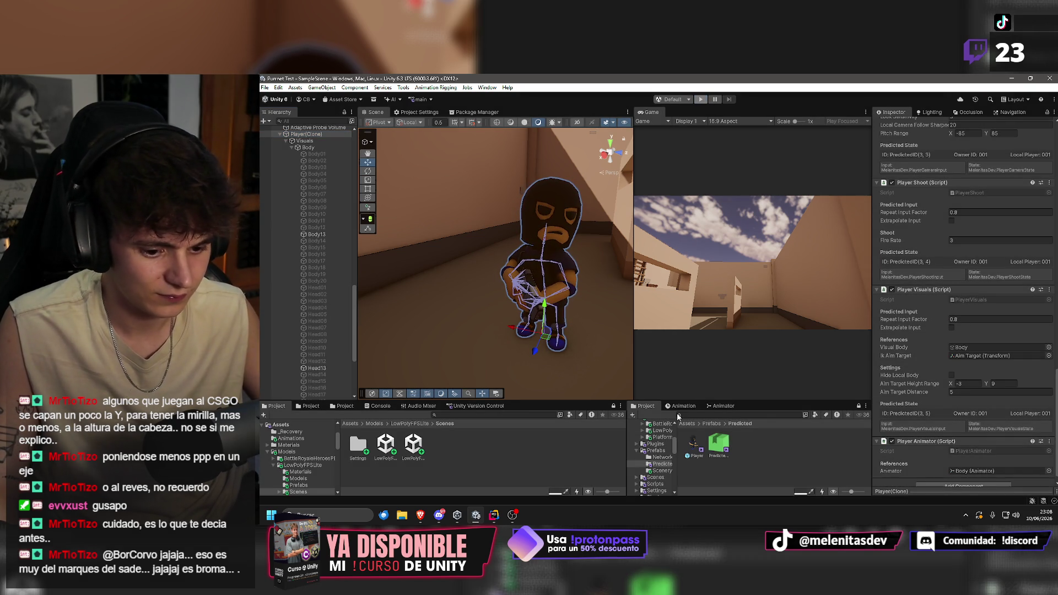
{"action": "left_click", "coordinate": [694, 444]}
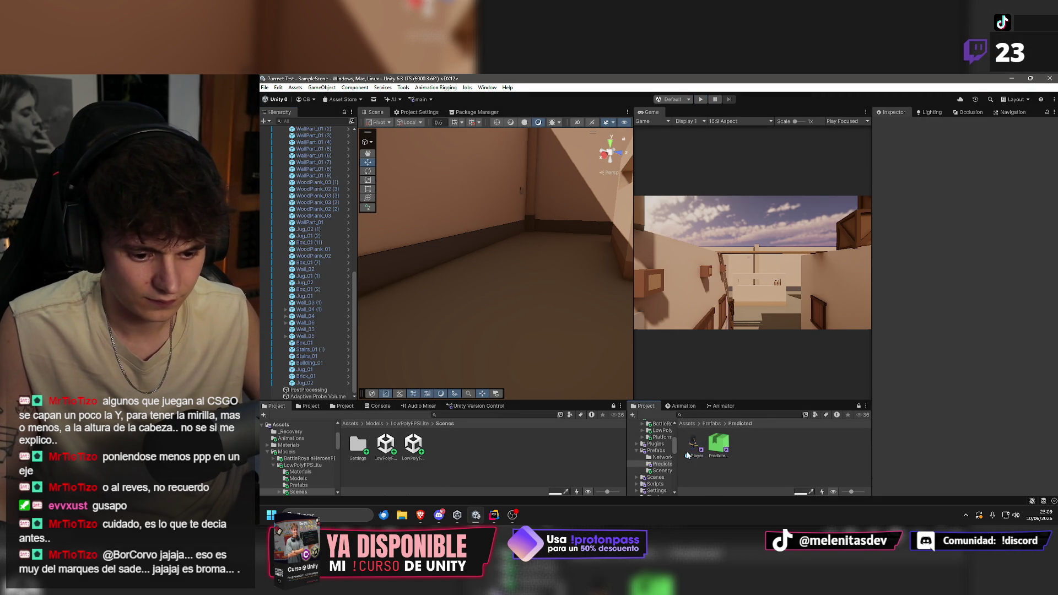
Open the Player prefab and set its Aim Target Height Range to -3 to 9.
{"action": "scroll", "coordinate": [970, 312], "scroll_direction": "down", "scroll_amount": 4}
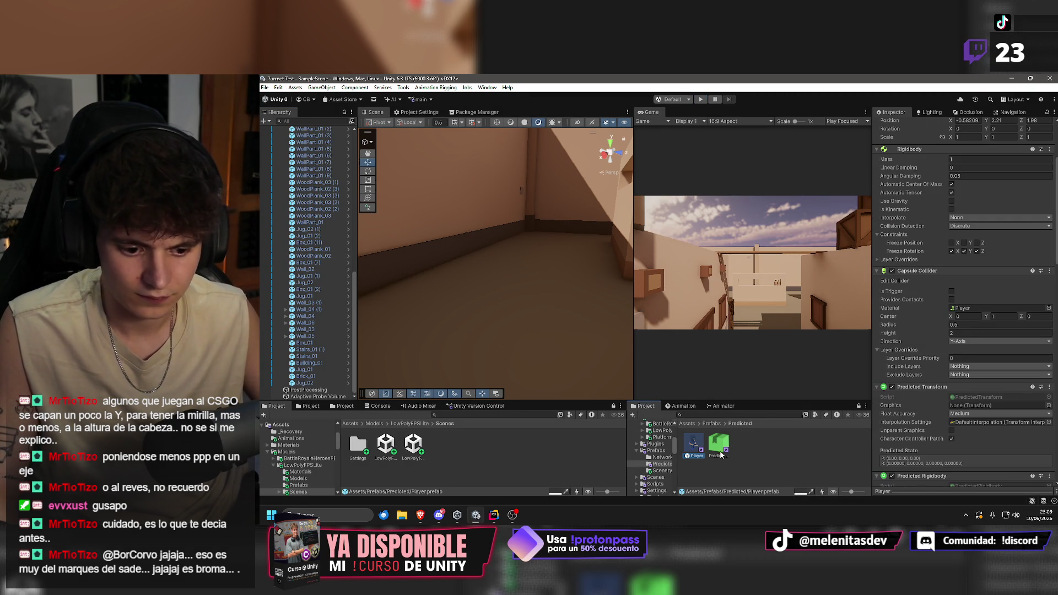
{"action": "double_click", "coordinate": [688, 445]}
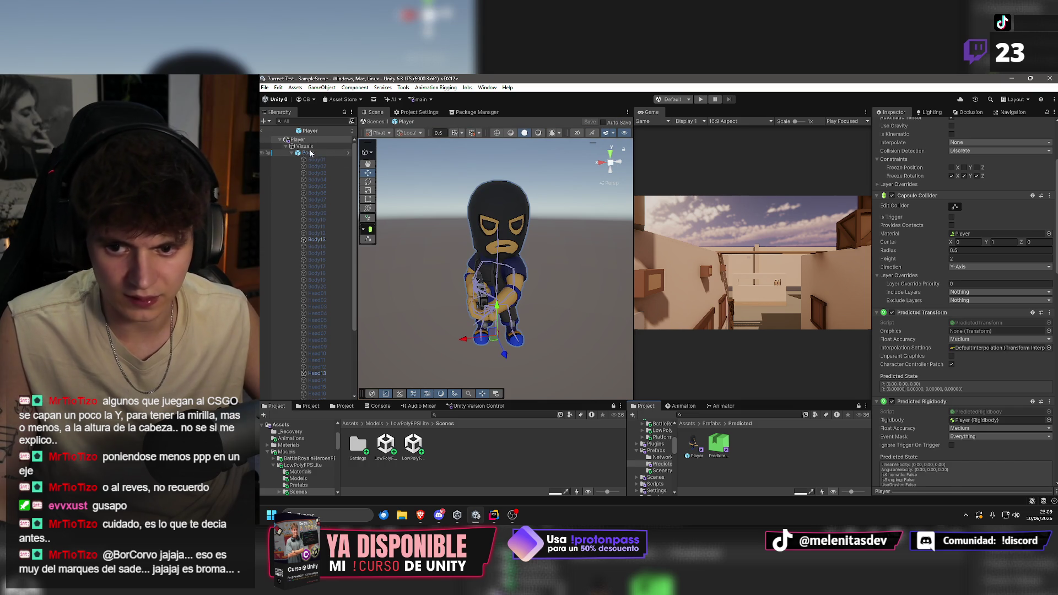
{"action": "scroll", "coordinate": [977, 348], "scroll_direction": "down", "scroll_amount": 20}
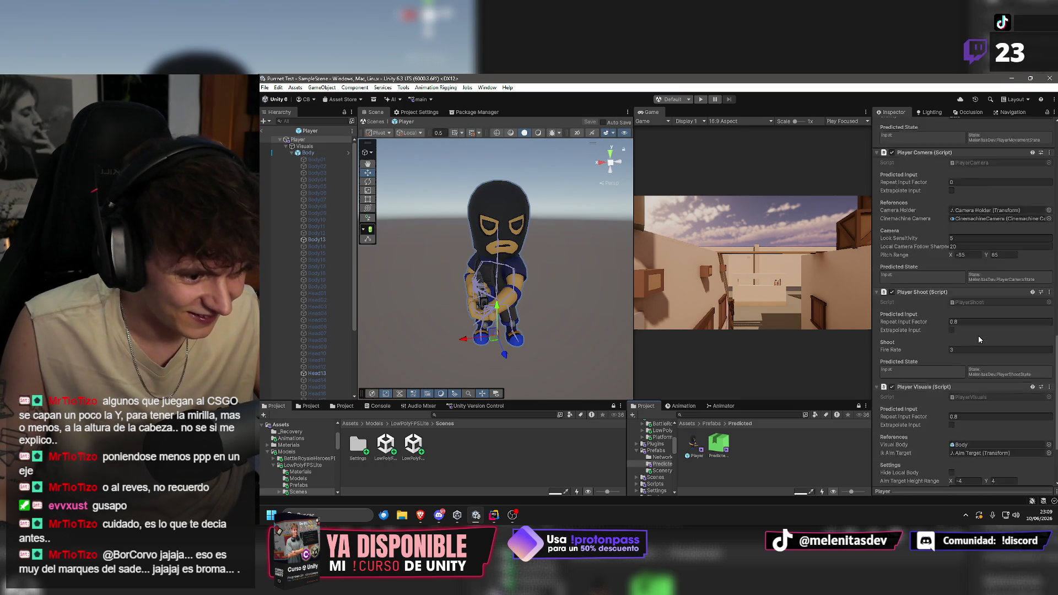
{"action": "scroll", "coordinate": [976, 332], "scroll_direction": "down", "scroll_amount": 3}
{"action": "left_click", "coordinate": [977, 383]}
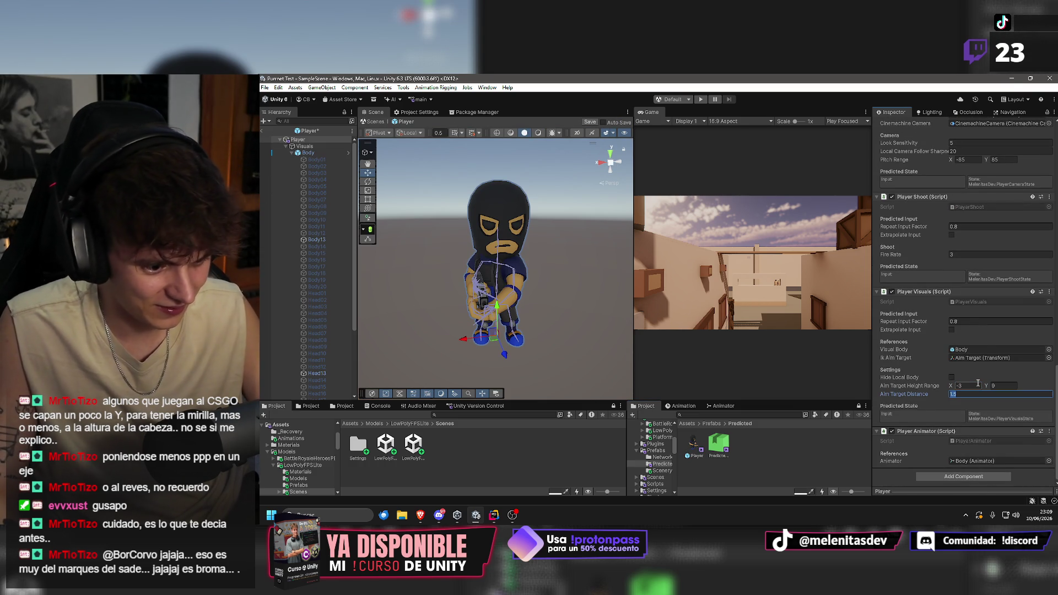
{"action": "scroll", "coordinate": [295, 326], "scroll_direction": "down", "scroll_amount": 4}
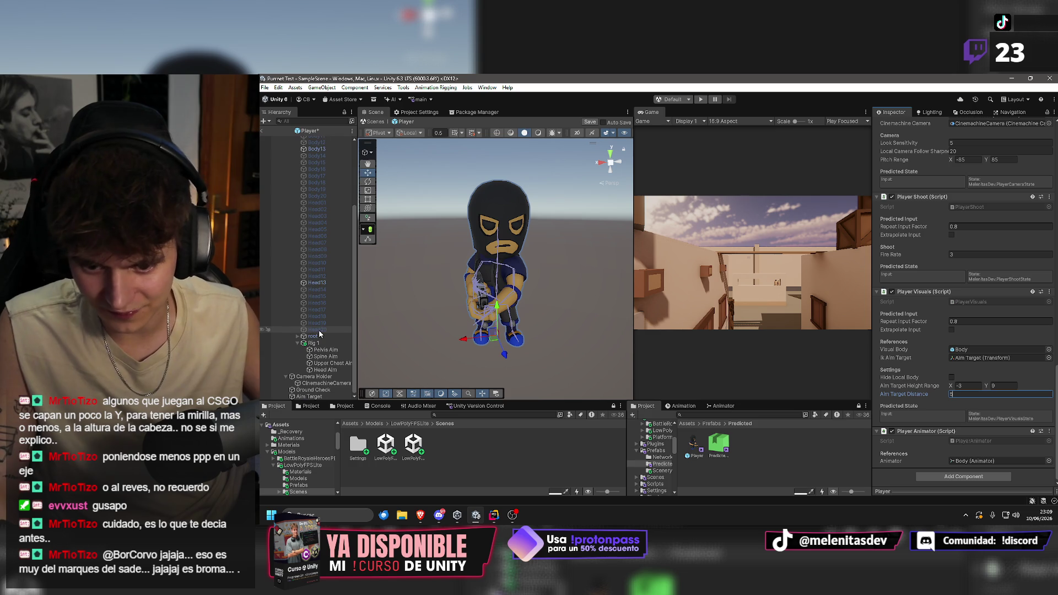
Paste the copied offset into the prefab's Spine Aim and save the prefab.
{"action": "left_click", "coordinate": [330, 356]}
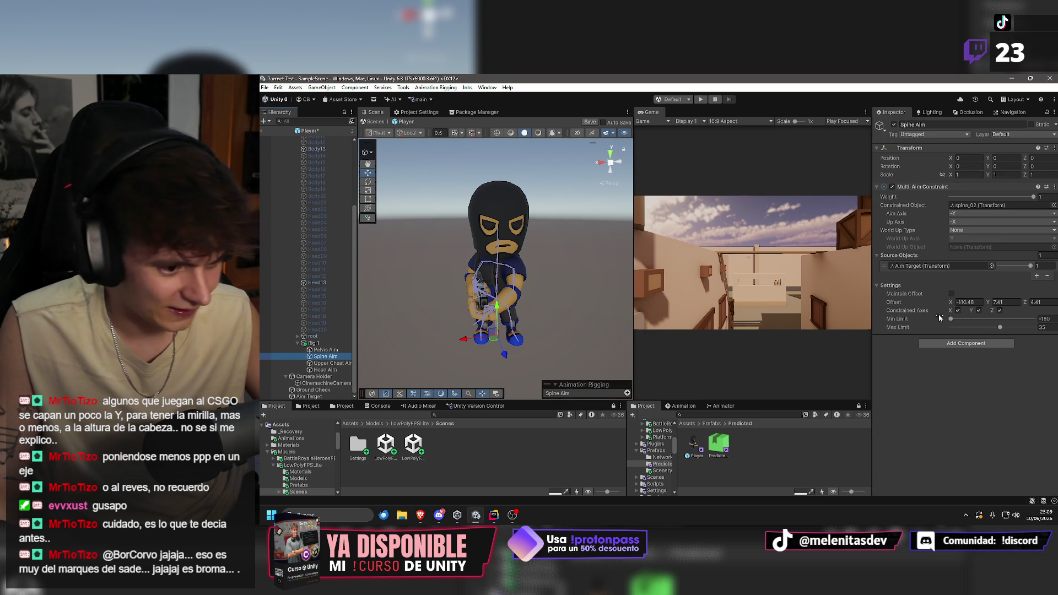
{"action": "right_click", "coordinate": [888, 303]}
{"action": "left_click", "coordinate": [912, 338]}
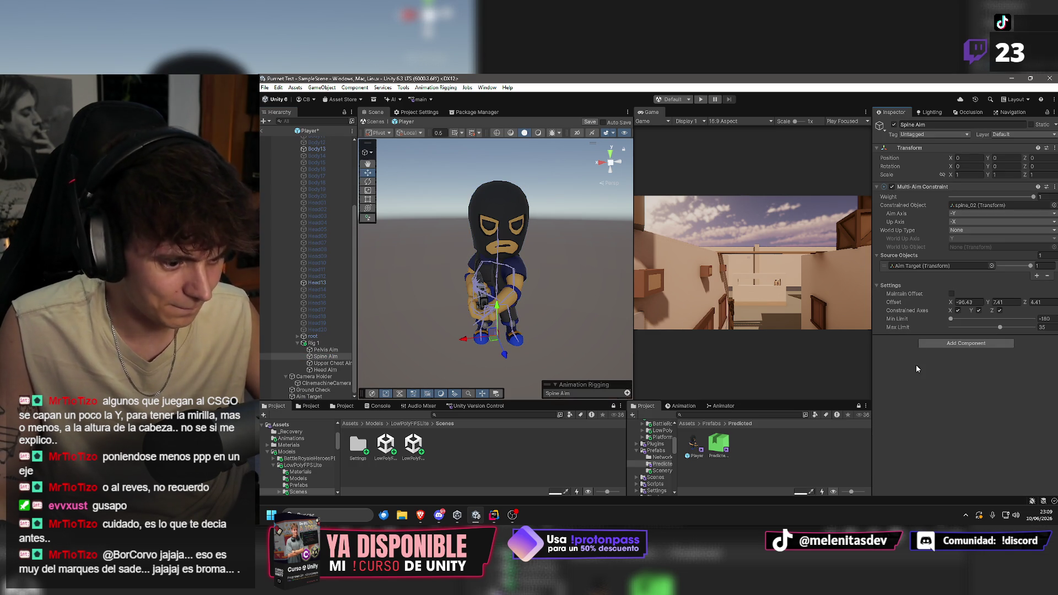
{"action": "key", "text": "ctrl+s"}
Exit prefab mode back to the level and start Play mode.
{"action": "left_click", "coordinate": [330, 369]}
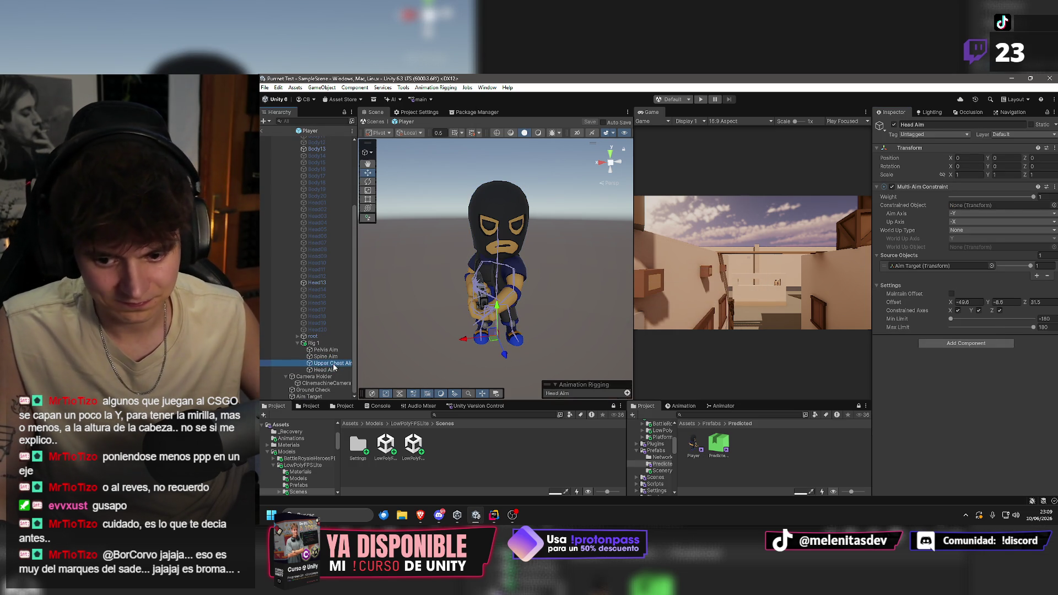
{"action": "left_click", "coordinate": [261, 130]}
{"action": "left_click", "coordinate": [701, 100]}
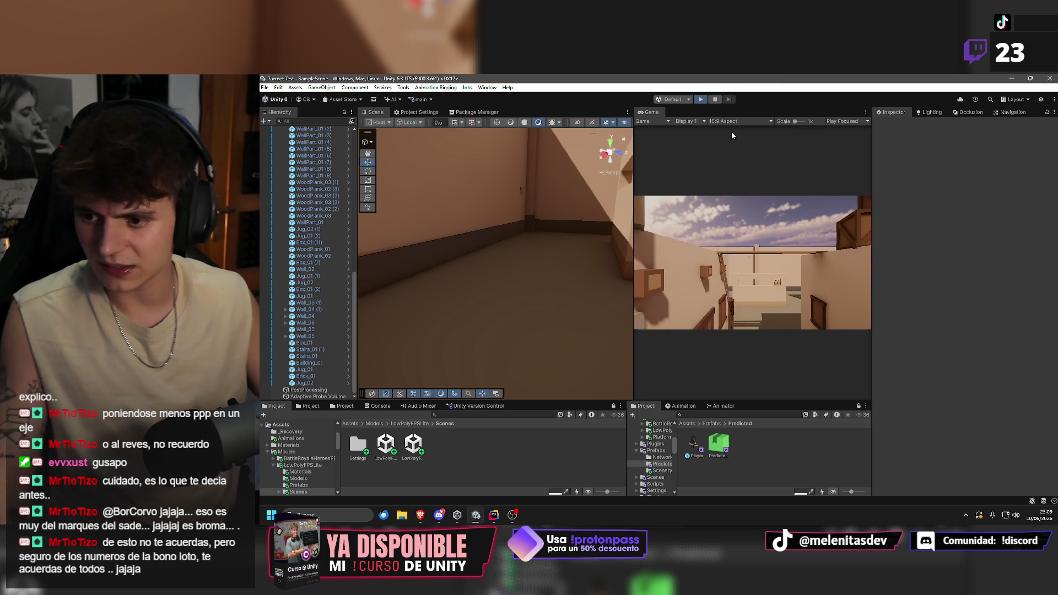
{"action": "key", "text": "ctrl+p"}
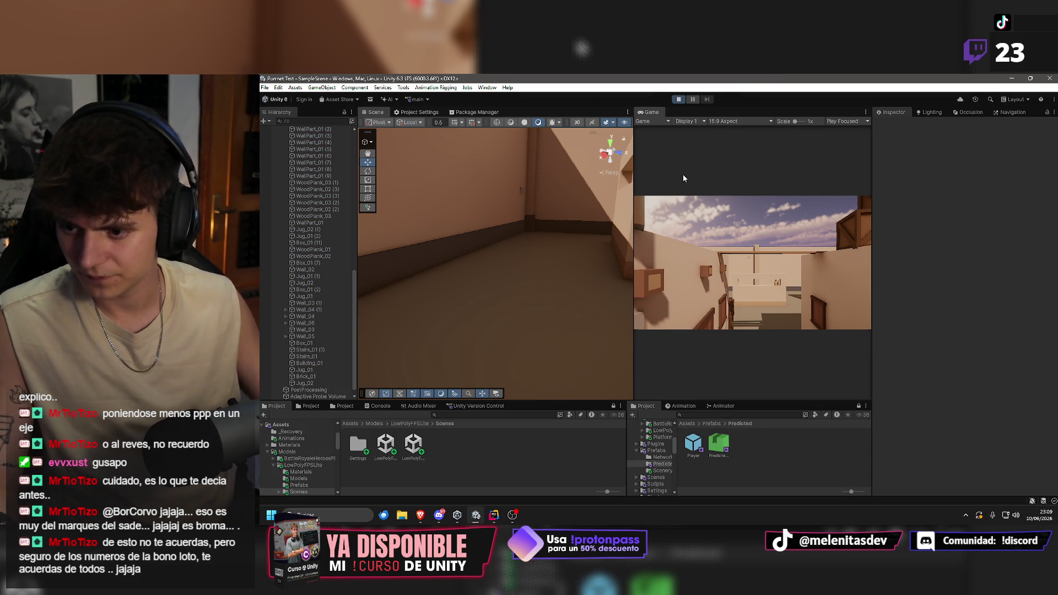
{"action": "left_click", "coordinate": [765, 183]}
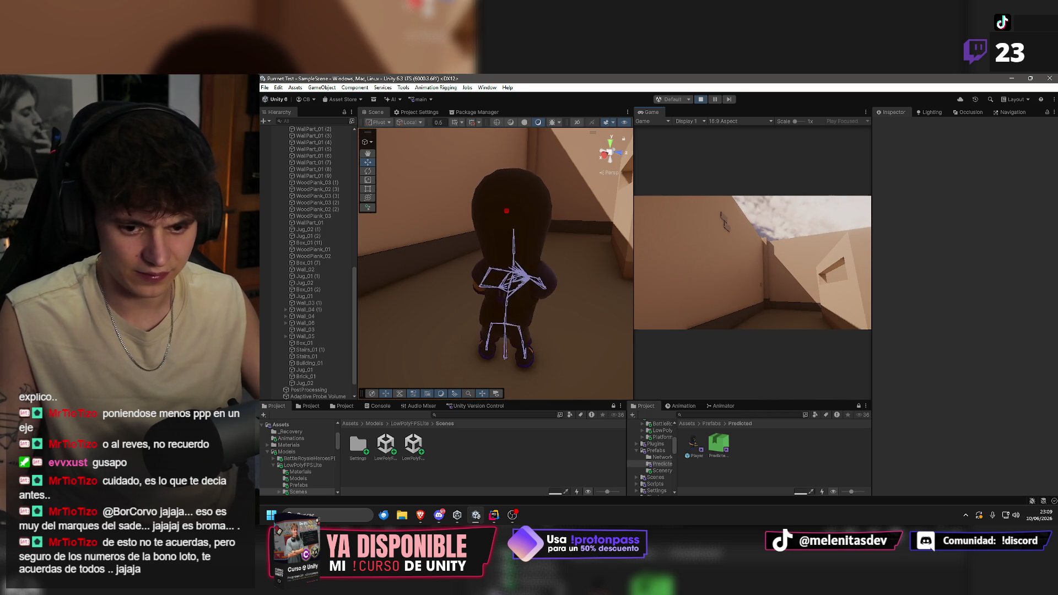
{"action": "key", "text": "super"}
{"action": "key", "text": "super"}
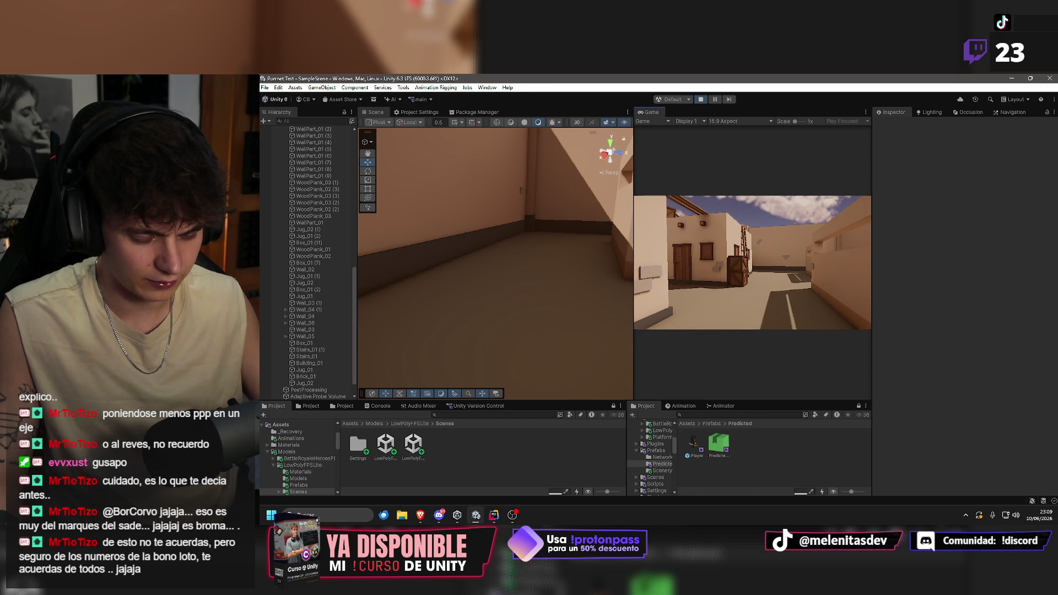
{"action": "key", "text": "super"}
{"action": "key", "text": "super"}
{"action": "mouse_move", "coordinate": [556, 165]}
{"action": "left_mouse_down"}
{"action": "mouse_move", "coordinate": [571, 156]}
{"action": "mouse_move", "coordinate": [373, 214]}
{"action": "mouse_move", "coordinate": [716, 182]}
{"action": "mouse_move", "coordinate": [968, 173]}
{"action": "mouse_move", "coordinate": [894, 170]}
{"action": "mouse_move", "coordinate": [705, 102]}
{"action": "left_mouse_up"}
{"action": "left_click", "coordinate": [700, 99]}
Open the Player prefab and review its Head Aim constraint and pelvis bone.
{"action": "left_click", "coordinate": [692, 442]}
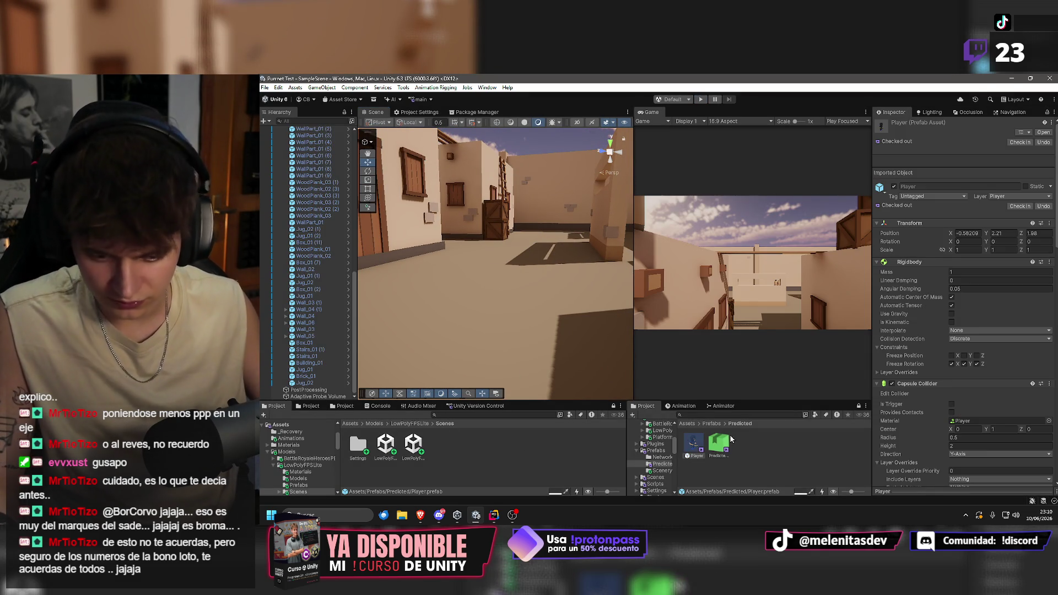
{"action": "double_click", "coordinate": [697, 444]}
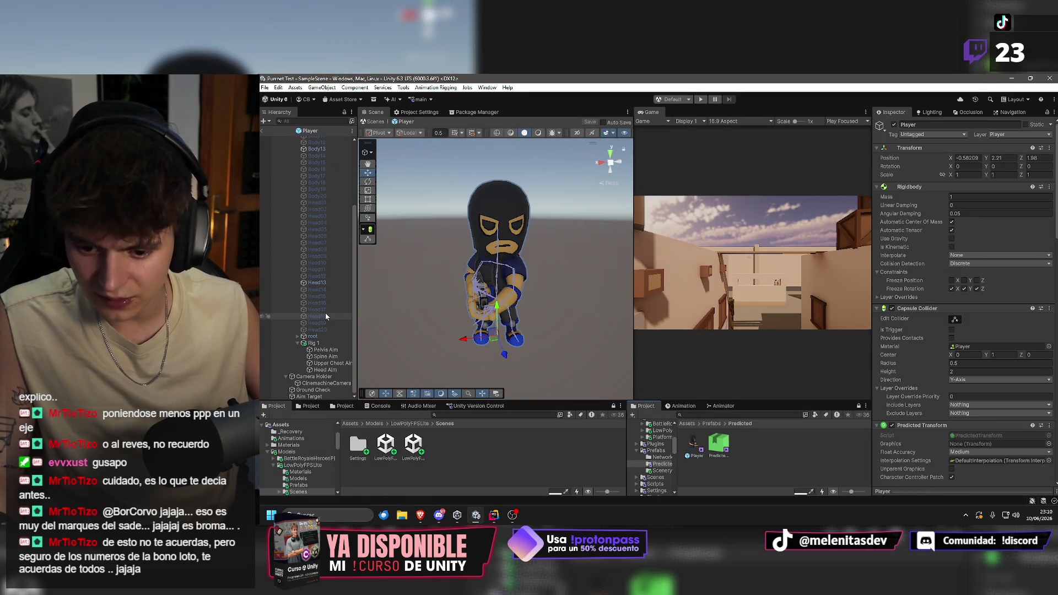
{"action": "left_click", "coordinate": [326, 370]}
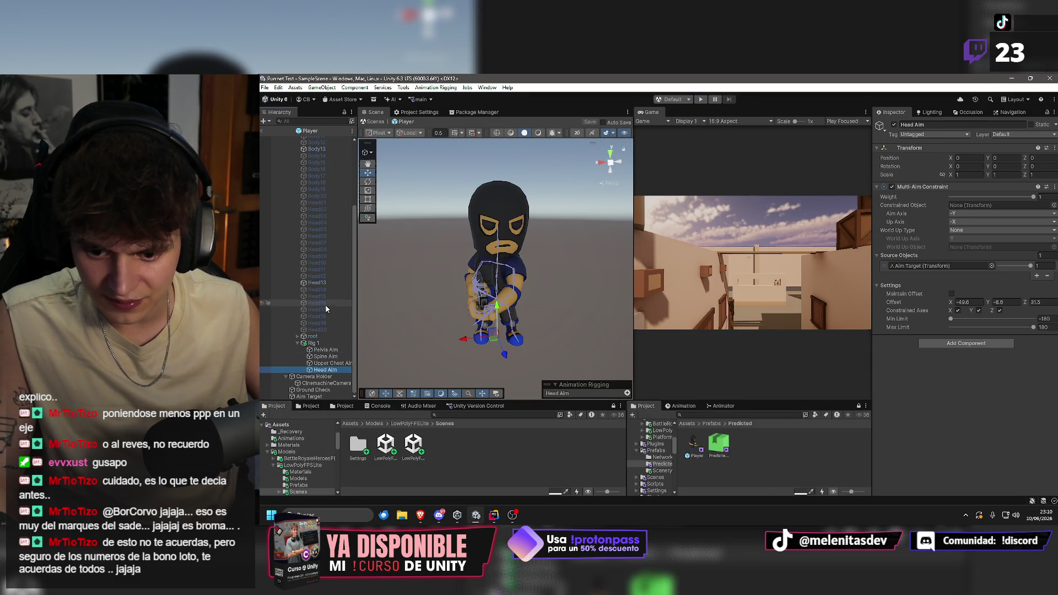
{"action": "left_click", "coordinate": [319, 343]}
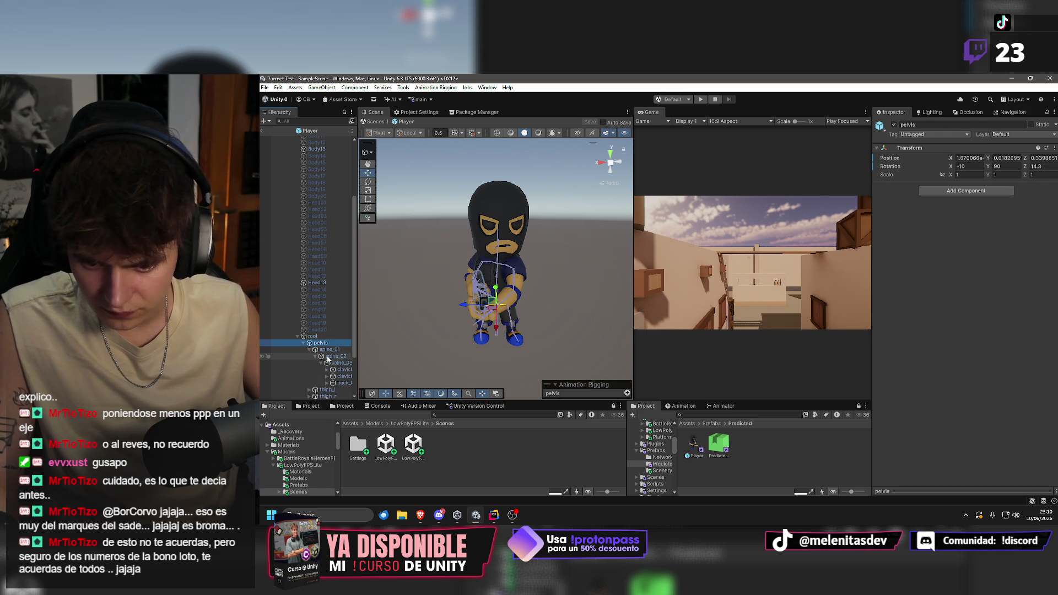
{"action": "left_click_drag", "start_coordinate": [357, 321], "coordinate": [405, 324]}
{"action": "scroll", "coordinate": [346, 357], "scroll_direction": "down", "scroll_amount": 3}
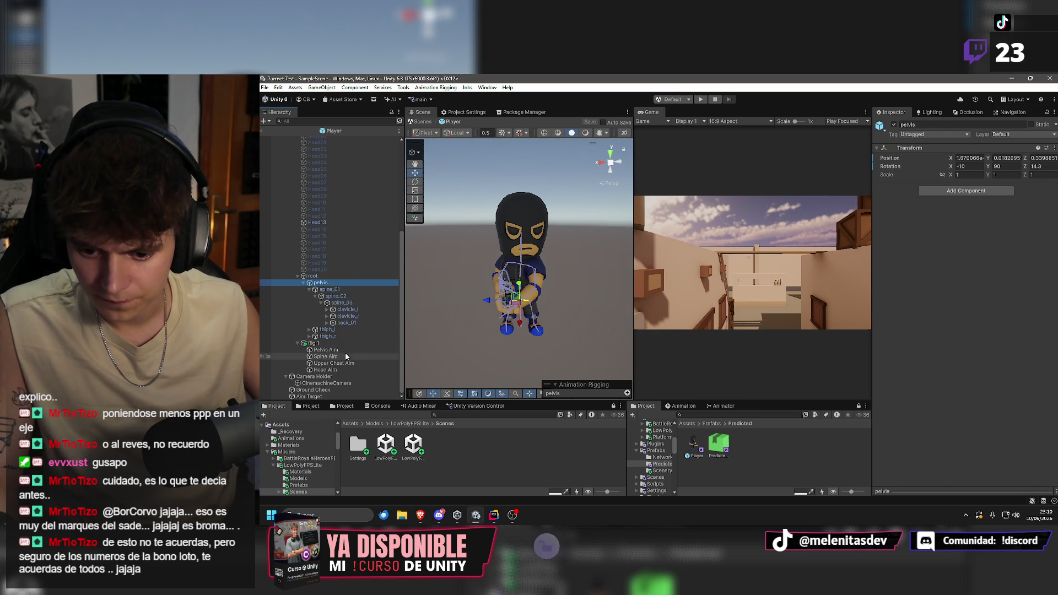
{"action": "left_click", "coordinate": [326, 371]}
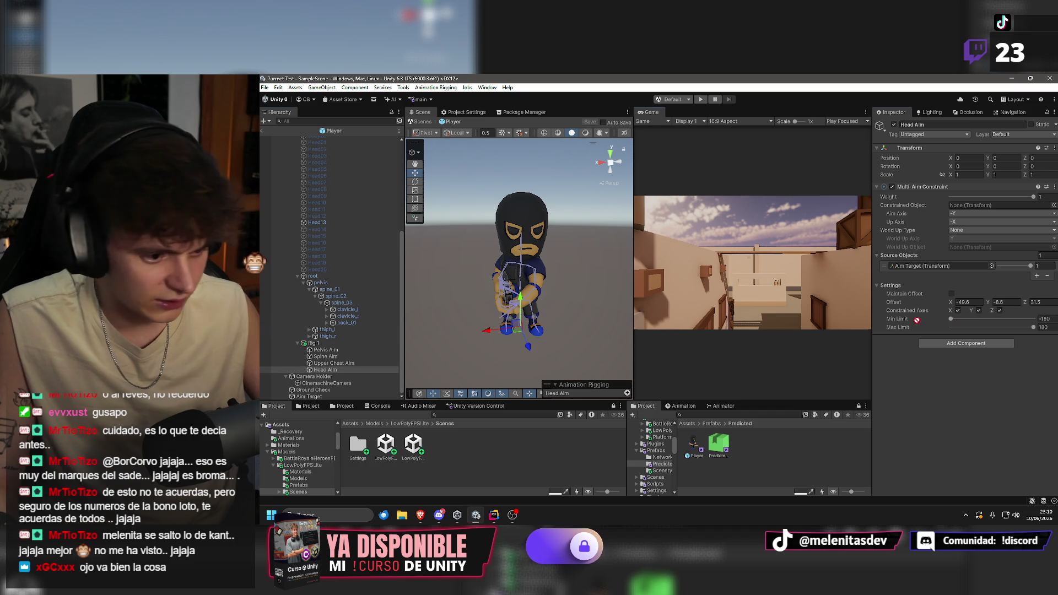
Save the prefab, exit prefab mode and enter Play mode.
{"action": "key", "text": "ctrl+s"}
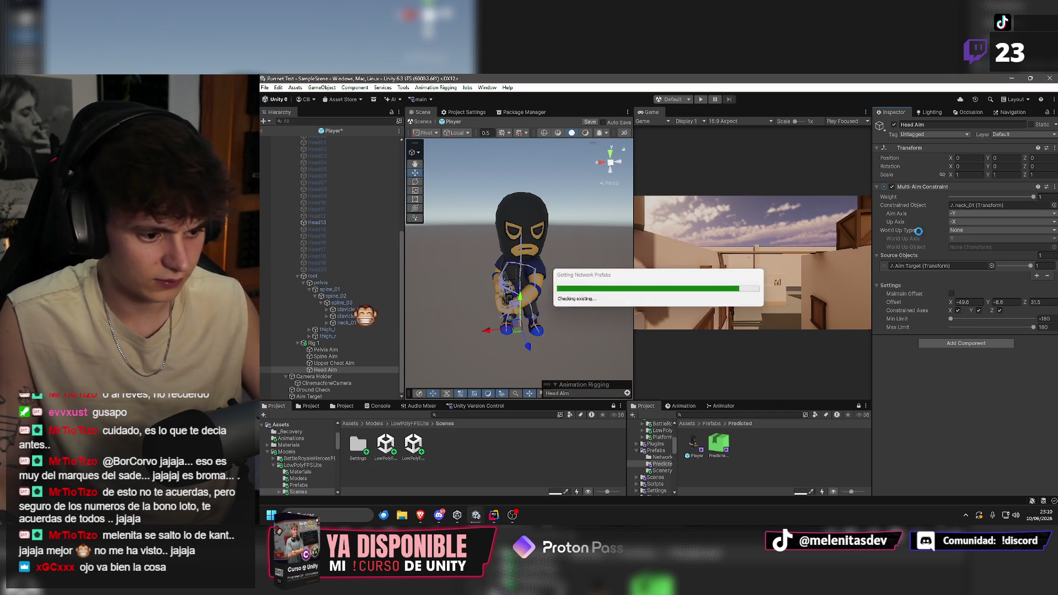
{"action": "left_click", "coordinate": [262, 133]}
{"action": "left_click", "coordinate": [700, 101]}
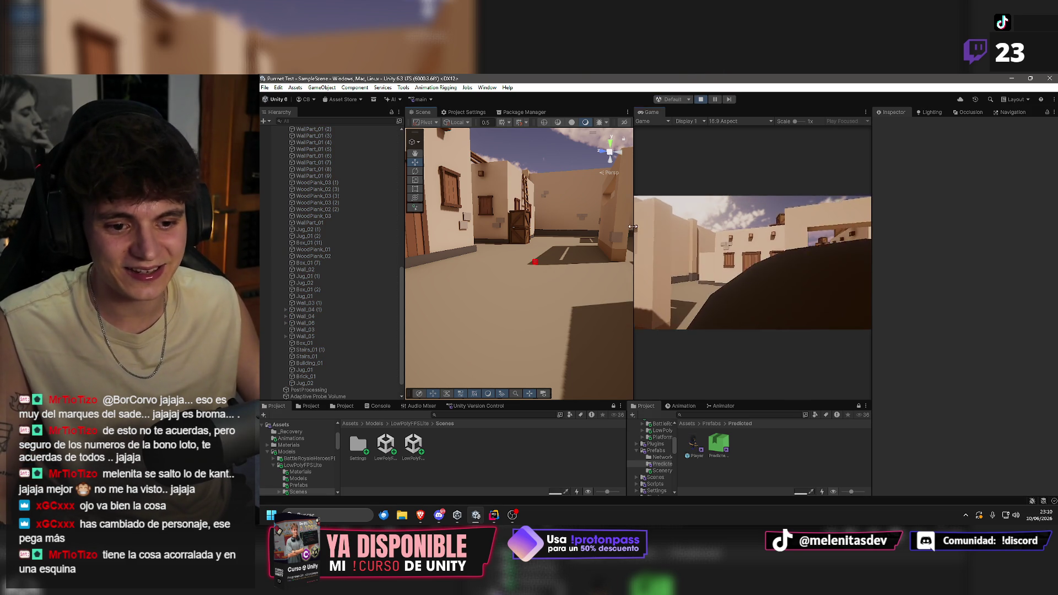
Widen the Scene view against the Game view and orbit to face the character.
{"action": "left_click_drag", "start_coordinate": [632, 230], "coordinate": [731, 231]}
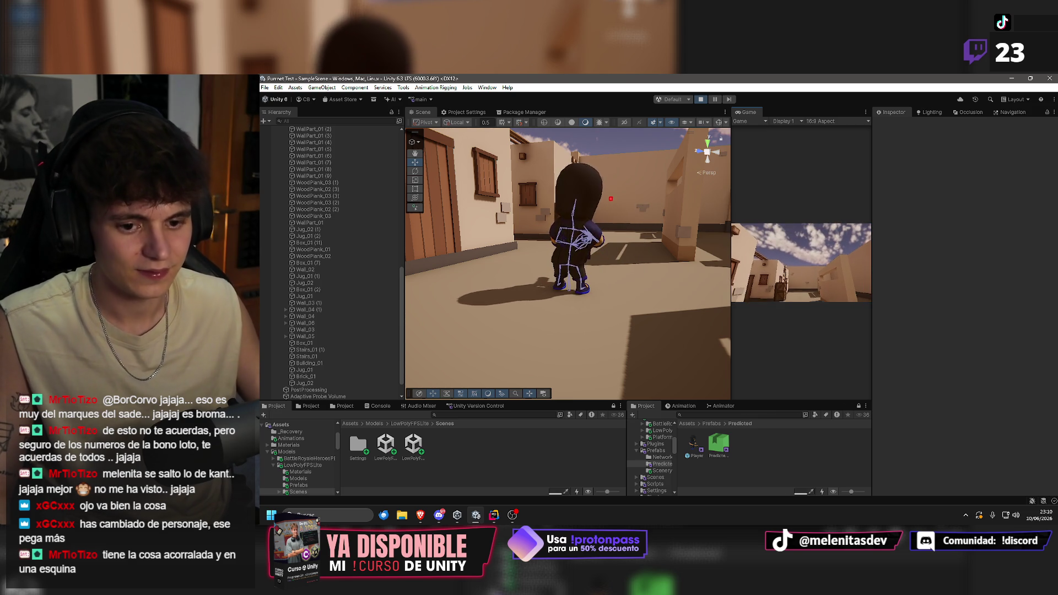
{"action": "key", "text": "super"}
{"action": "left_click", "coordinate": [623, 131]}
{"action": "mouse_move", "coordinate": [623, 131]}
{"action": "left_mouse_down"}
{"action": "mouse_move", "coordinate": [446, 160]}
{"action": "mouse_move", "coordinate": [341, 200]}
{"action": "mouse_move", "coordinate": [312, 177]}
{"action": "mouse_move", "coordinate": [1026, 163]}
{"action": "mouse_move", "coordinate": [574, 180]}
{"action": "left_mouse_up"}
Select neck_01, link its scale axes proportionally and set Scale X to 1.
{"action": "left_click", "coordinate": [588, 208]}
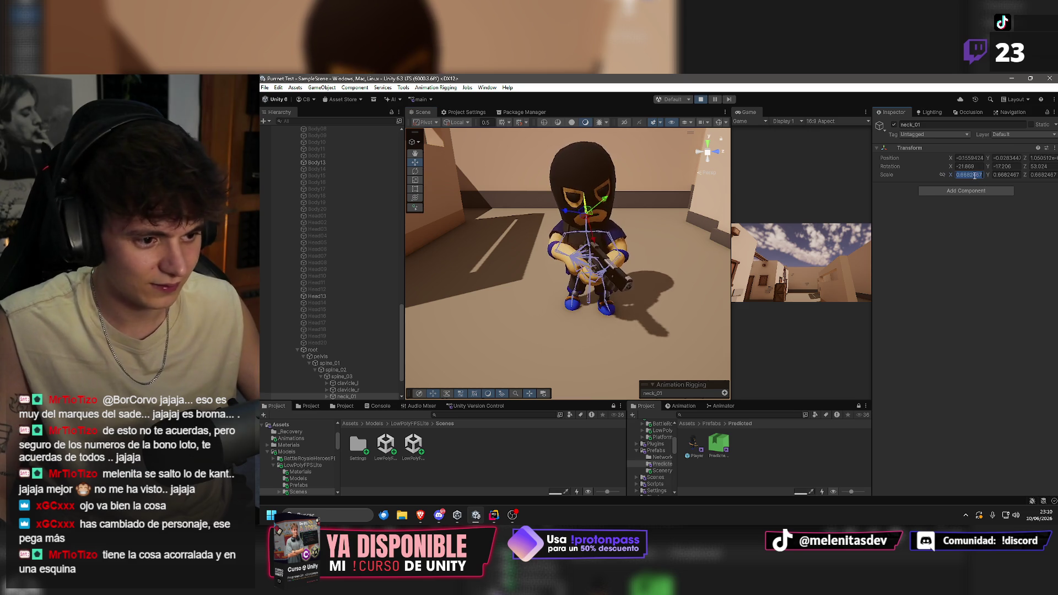
{"action": "left_click", "coordinate": [941, 174]}
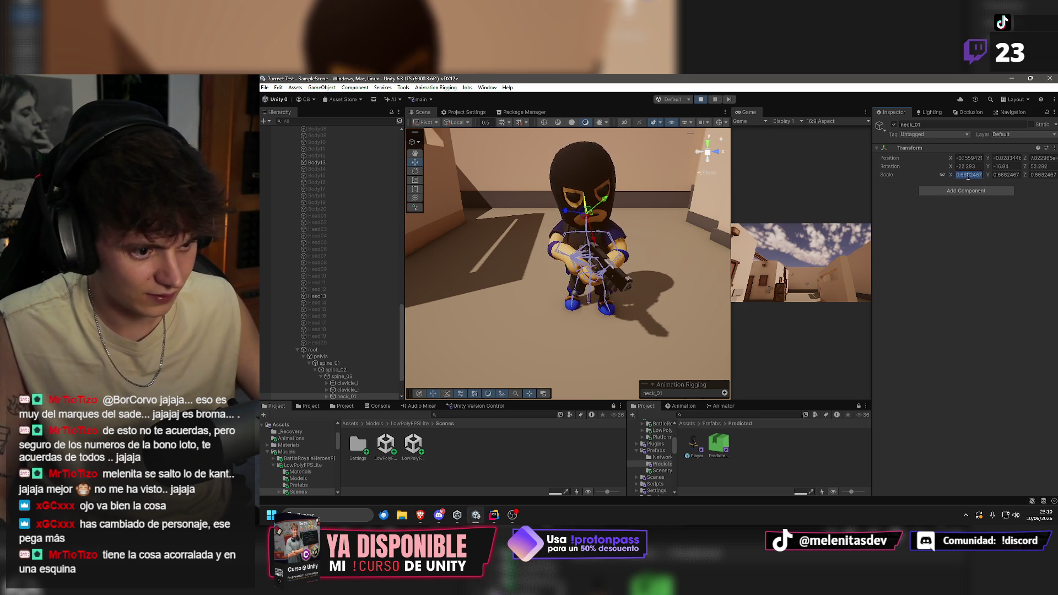
{"action": "left_click", "coordinate": [968, 174]}
{"action": "type", "text": "1"}
Frame neck_01 and resize the head with the Scale tool, trying several scales.
{"action": "left_click_drag", "start_coordinate": [649, 231], "coordinate": [602, 189]}
{"action": "key", "text": "f"}
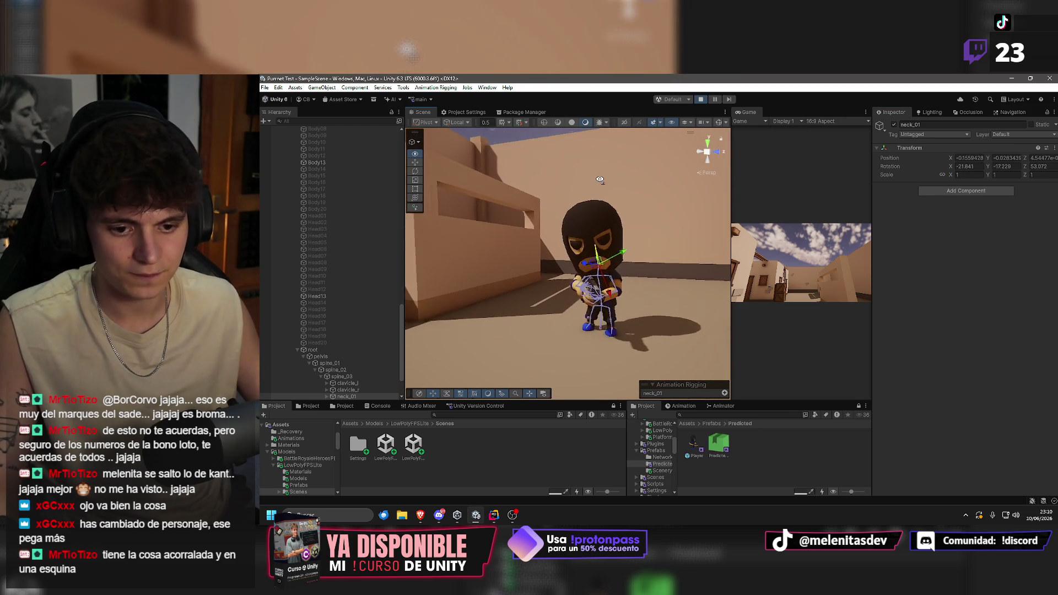
{"action": "left_click_drag", "start_coordinate": [578, 216], "coordinate": [615, 241]}
{"action": "scroll", "coordinate": [615, 242], "scroll_direction": "up", "scroll_amount": 3}
{"action": "key", "text": "r"}
{"action": "mouse_move", "coordinate": [585, 278]}
{"action": "left_mouse_down"}
{"action": "mouse_move", "coordinate": [578, 273]}
{"action": "mouse_move", "coordinate": [591, 259]}
{"action": "mouse_move", "coordinate": [567, 274]}
{"action": "mouse_move", "coordinate": [596, 278]}
{"action": "mouse_move", "coordinate": [579, 290]}
{"action": "mouse_move", "coordinate": [260, 298]}
{"action": "mouse_move", "coordinate": [594, 297]}
{"action": "left_mouse_up"}
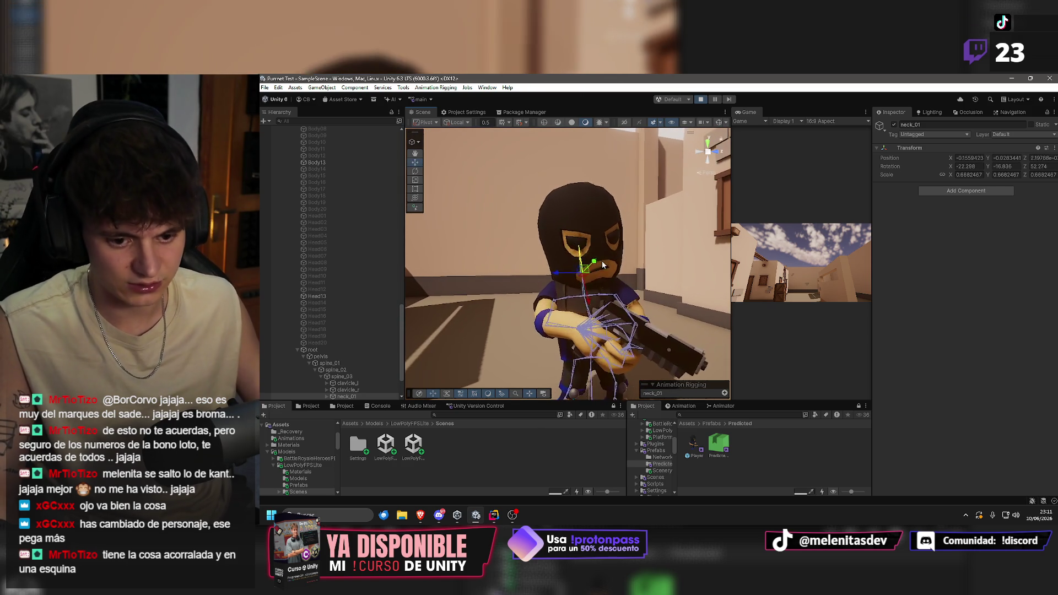
{"action": "scroll", "coordinate": [578, 272], "scroll_direction": "down", "scroll_amount": 5}
{"action": "scroll", "coordinate": [591, 259], "scroll_direction": "up", "scroll_amount": 5}
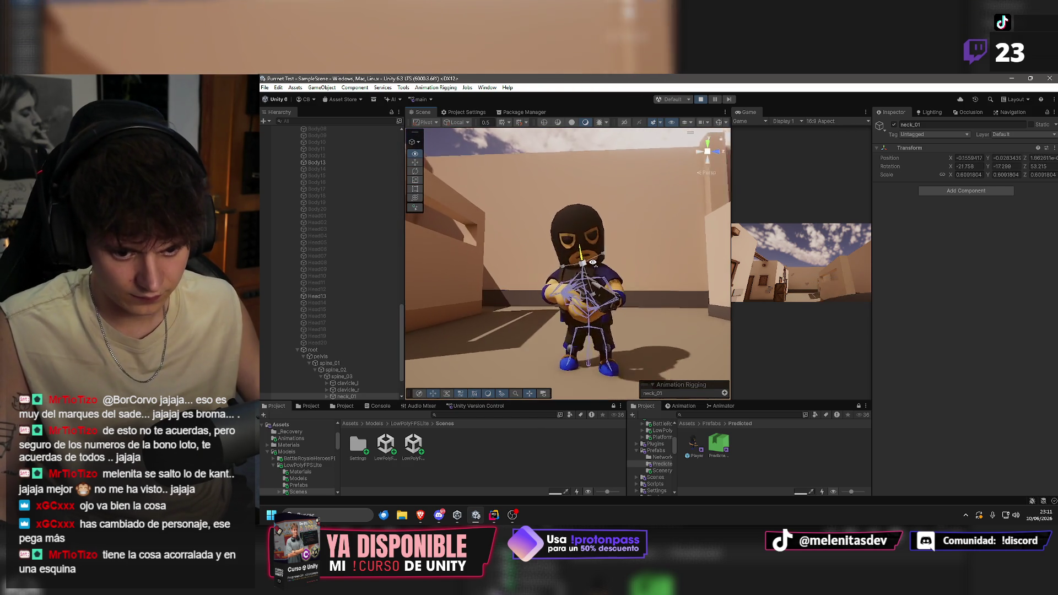
{"action": "scroll", "coordinate": [567, 275], "scroll_direction": "down", "scroll_amount": 5}
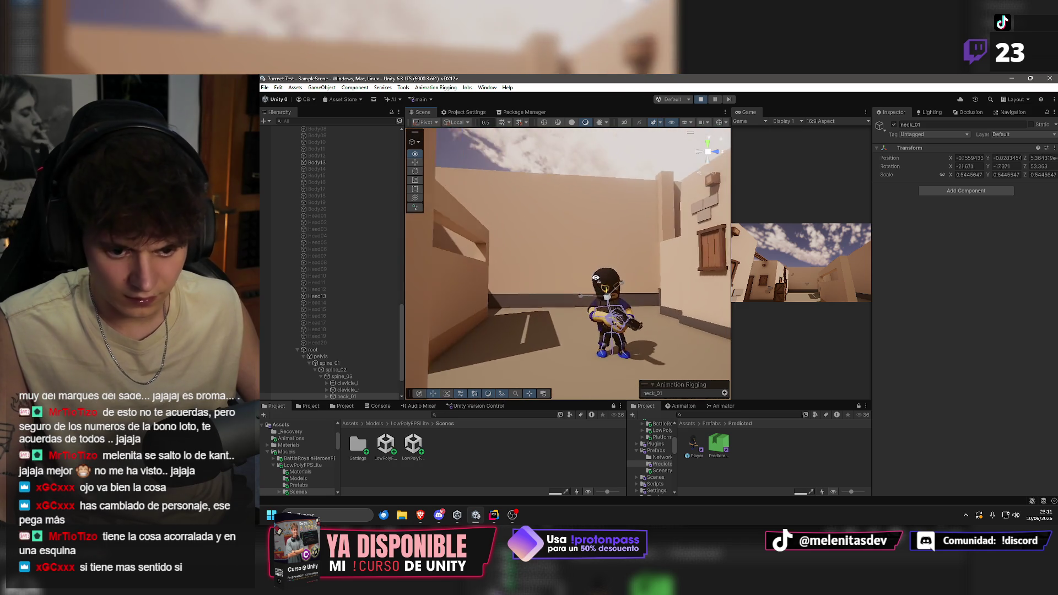
{"action": "scroll", "coordinate": [596, 277], "scroll_direction": "up", "scroll_amount": 5}
{"action": "scroll", "coordinate": [578, 290], "scroll_direction": "down", "scroll_amount": 5}
{"action": "scroll", "coordinate": [558, 303], "scroll_direction": "up", "scroll_amount": 4}
{"action": "scroll", "coordinate": [558, 303], "scroll_direction": "up", "scroll_amount": 3}
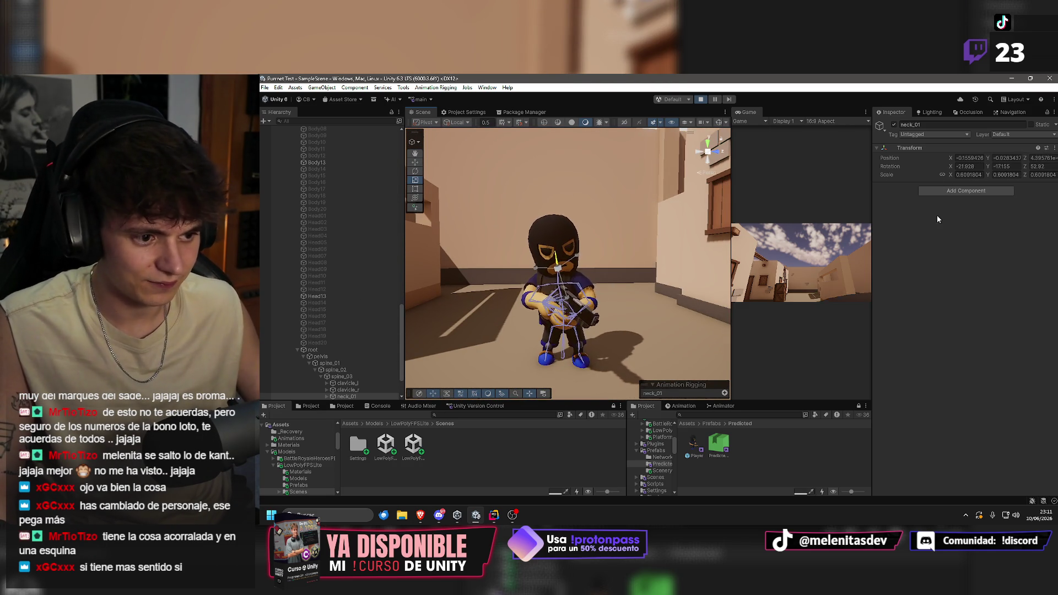
{"action": "mouse_move", "coordinate": [558, 250]}
{"action": "left_mouse_down"}
{"action": "mouse_move", "coordinate": [612, 237]}
{"action": "mouse_move", "coordinate": [613, 266]}
{"action": "mouse_move", "coordinate": [667, 267]}
{"action": "left_mouse_up"}
{"action": "key", "text": "w"}
{"action": "scroll", "coordinate": [333, 309], "scroll_direction": "down", "scroll_amount": 2}
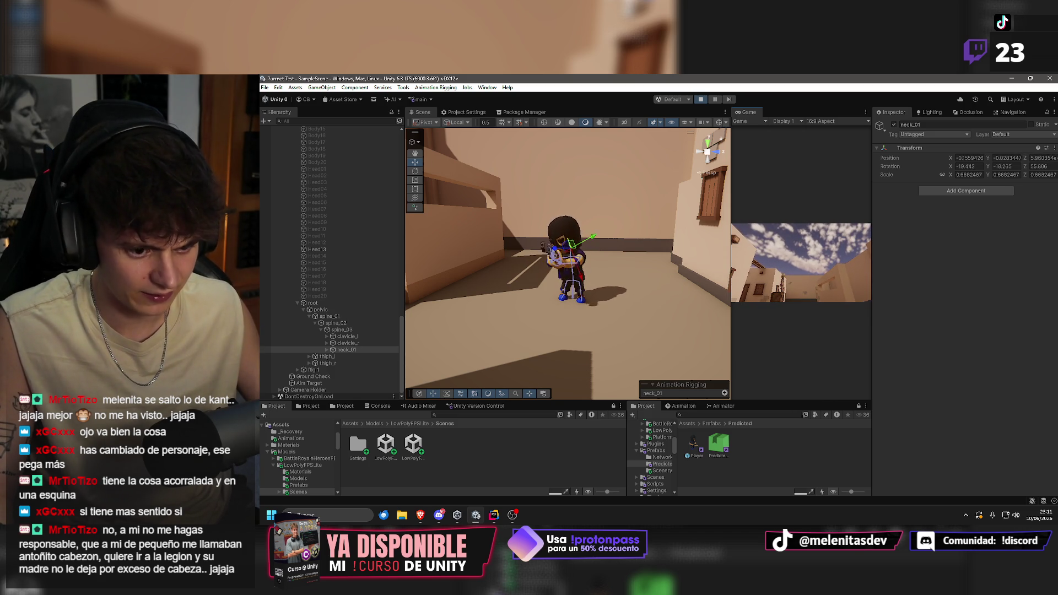
{"action": "key", "text": "super"}
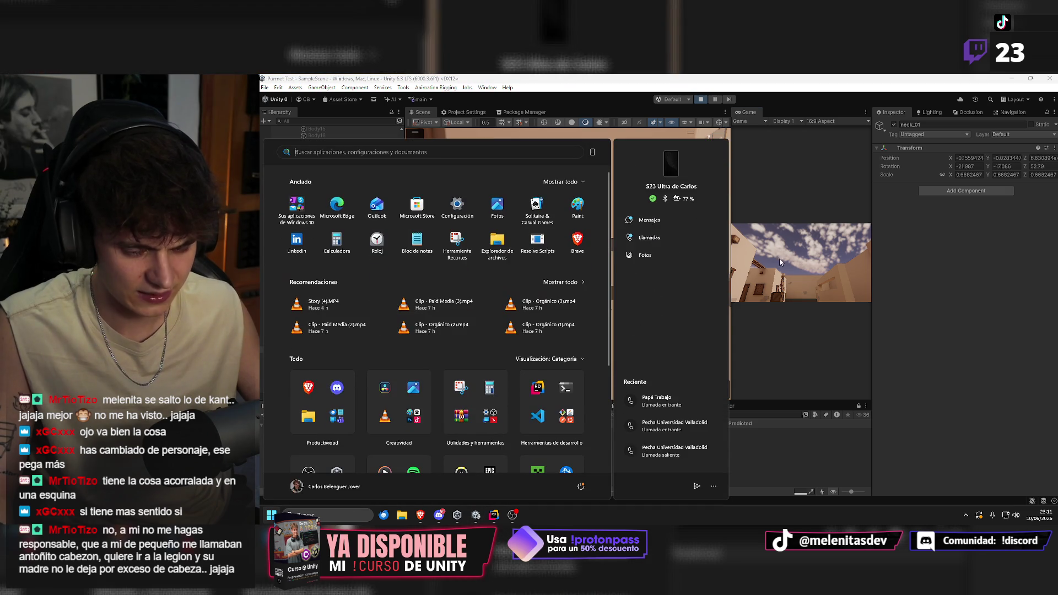
{"action": "left_click", "coordinate": [586, 78]}
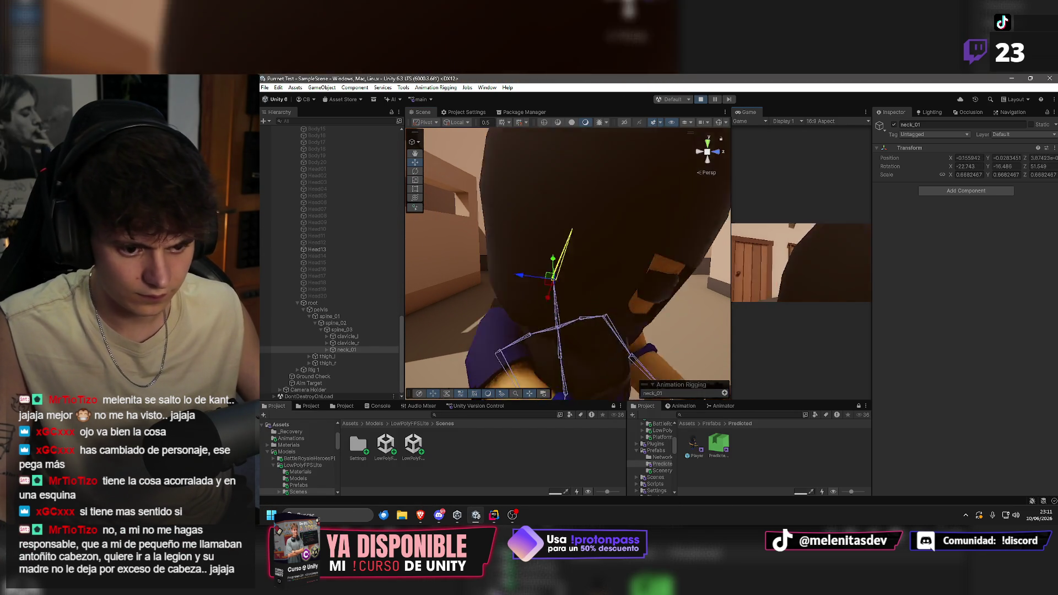
{"action": "key", "text": "super"}
{"action": "left_click", "coordinate": [564, 130]}
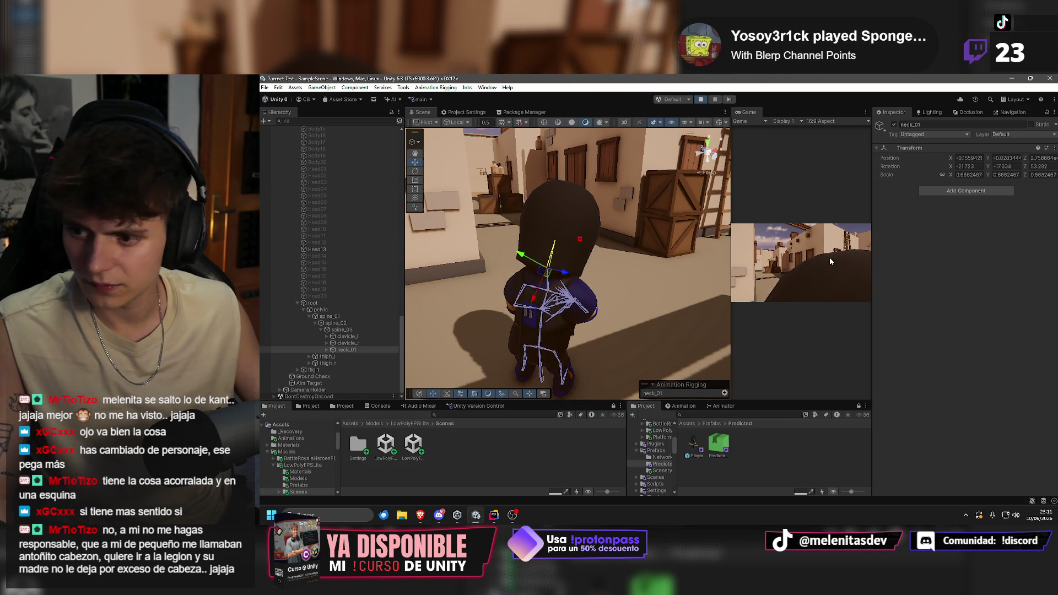
{"action": "left_click", "coordinate": [832, 271]}
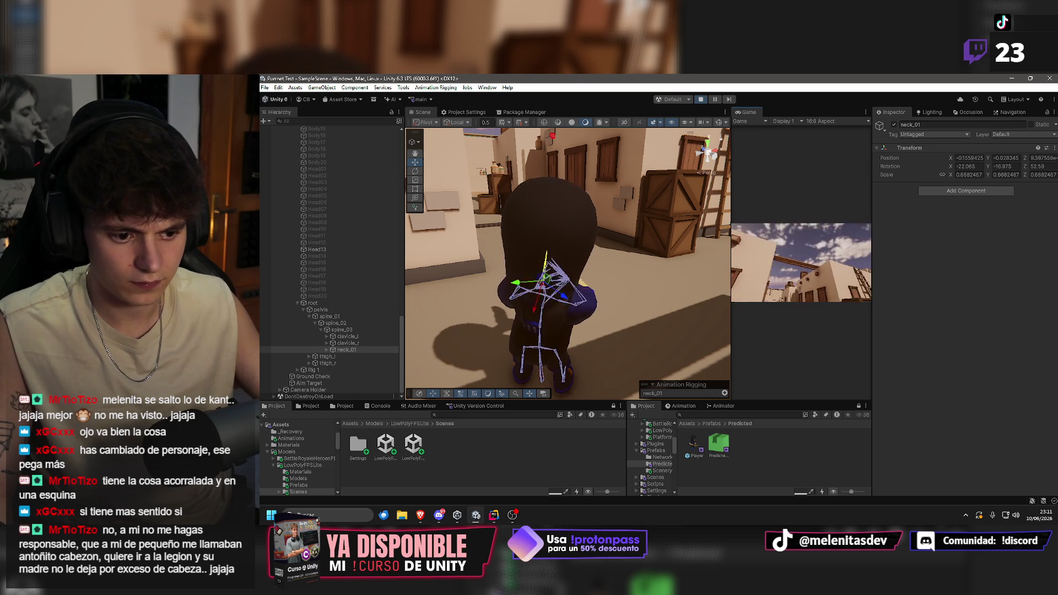
{"action": "key", "text": "super"}
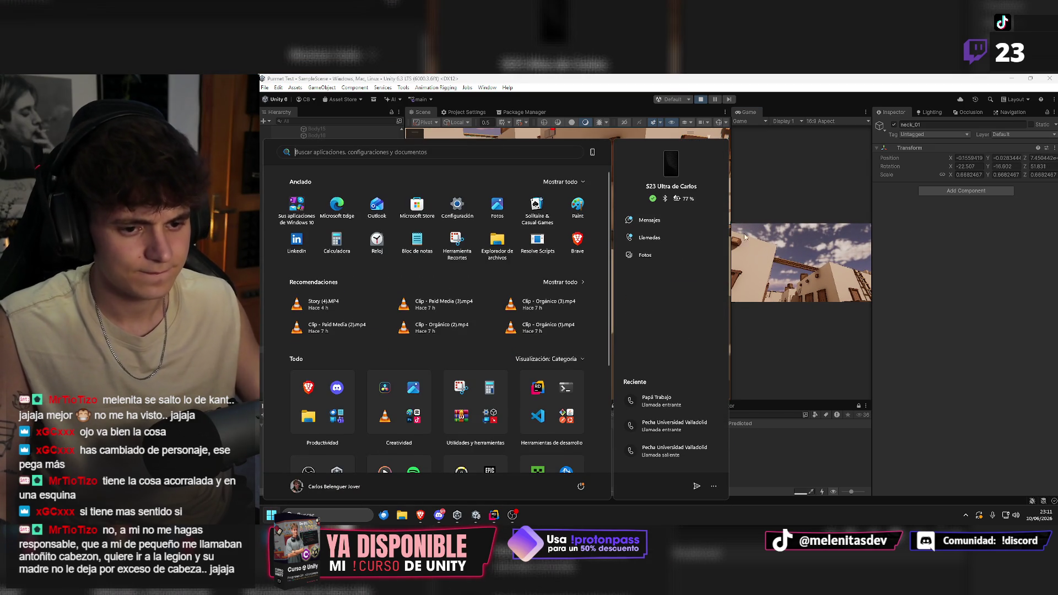
{"action": "key", "text": "super"}
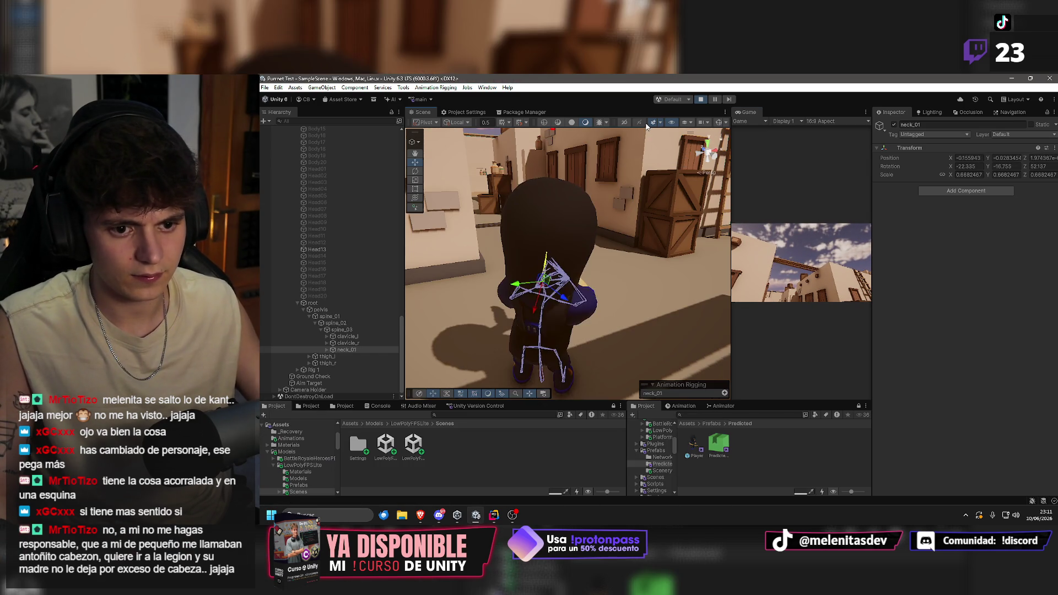
Expand Rig 1 and step through the Upper Chest and Spine aim constraints.
{"action": "mouse_move", "coordinate": [621, 173]}
{"action": "left_mouse_down"}
{"action": "mouse_move", "coordinate": [1030, 160]}
{"action": "mouse_move", "coordinate": [815, 165]}
{"action": "left_mouse_up"}
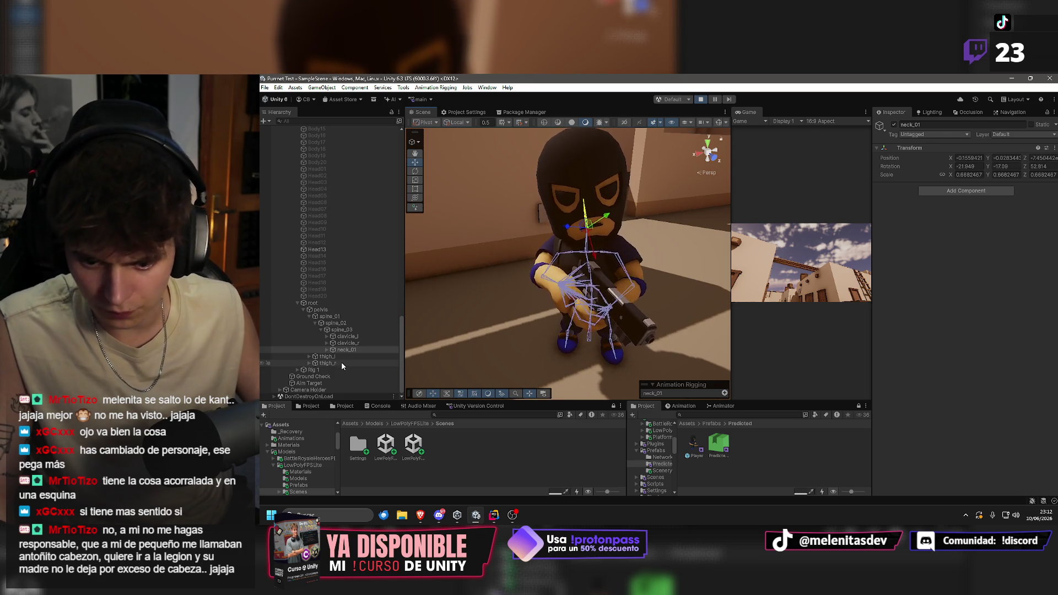
{"action": "left_click", "coordinate": [298, 369]}
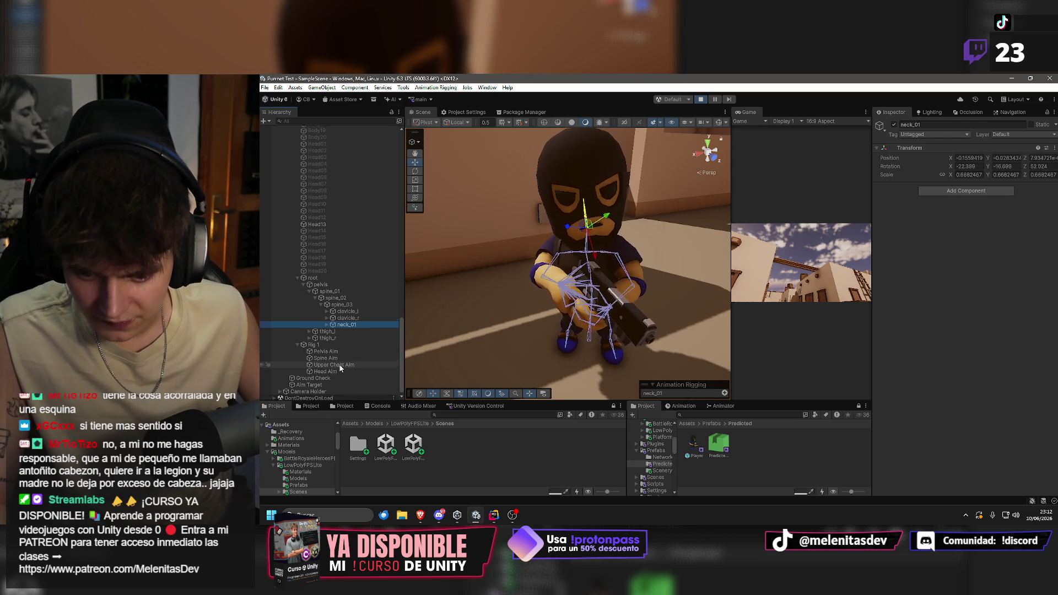
{"action": "left_click", "coordinate": [332, 363]}
{"action": "left_click", "coordinate": [339, 357]}
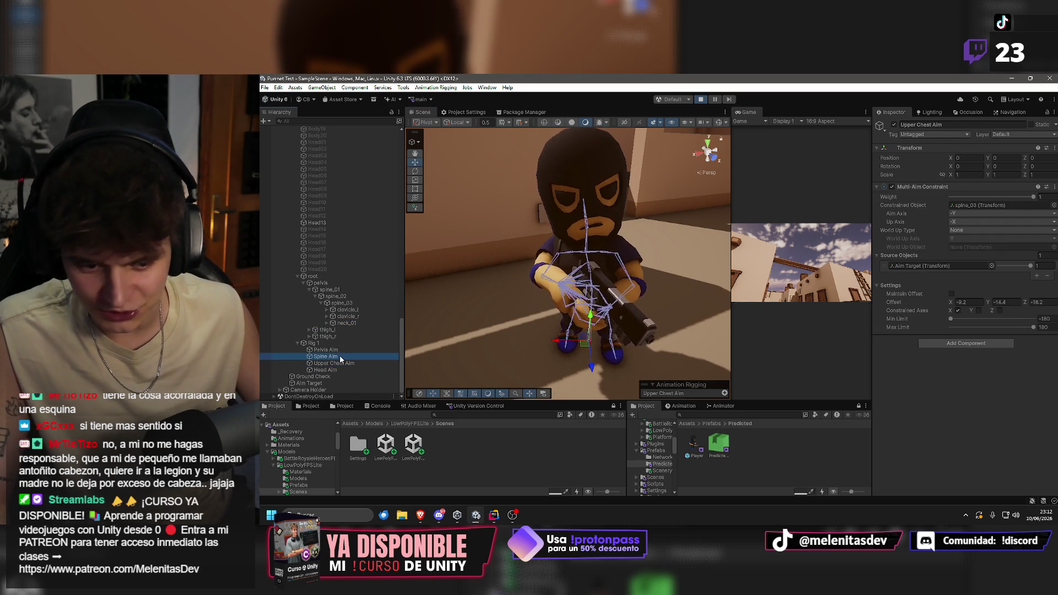
{"action": "left_click_drag", "start_coordinate": [457, 323], "coordinate": [1056, 314]}
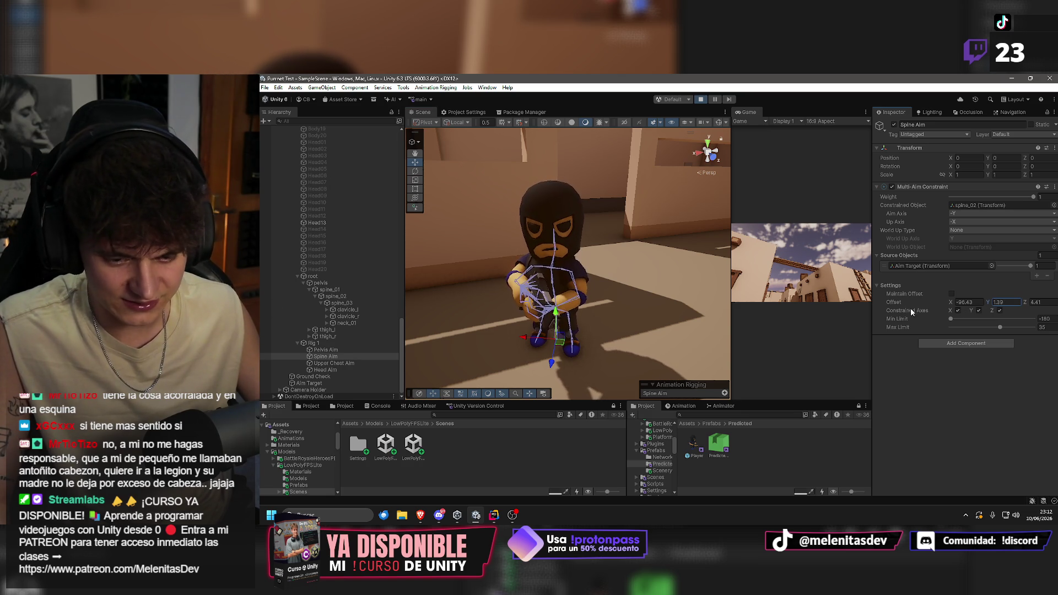
{"action": "scroll", "coordinate": [585, 269], "scroll_direction": "up", "scroll_amount": 10}
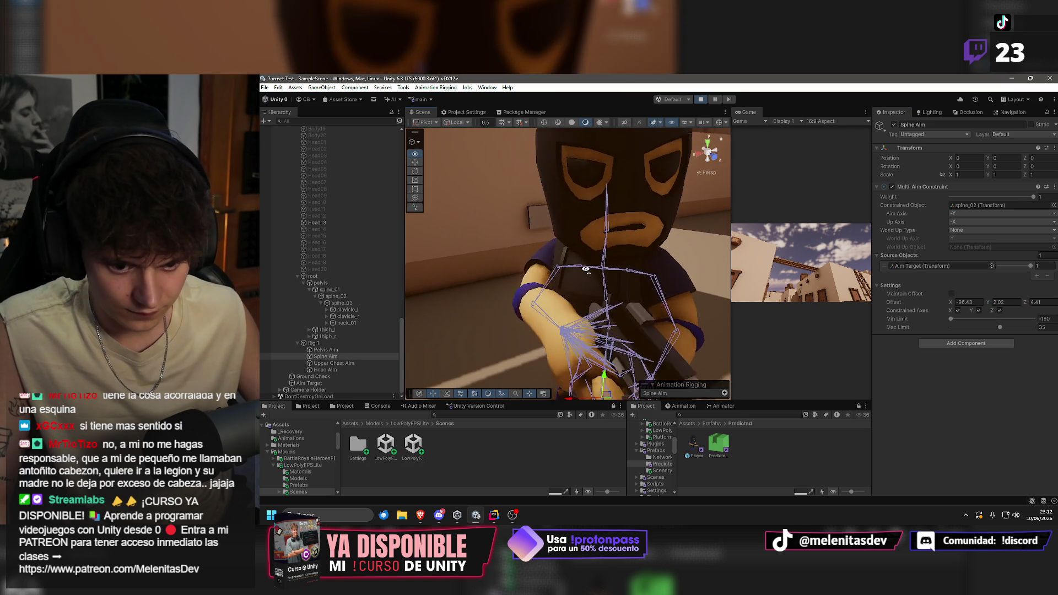
{"action": "scroll", "coordinate": [585, 269], "scroll_direction": "down", "scroll_amount": 8}
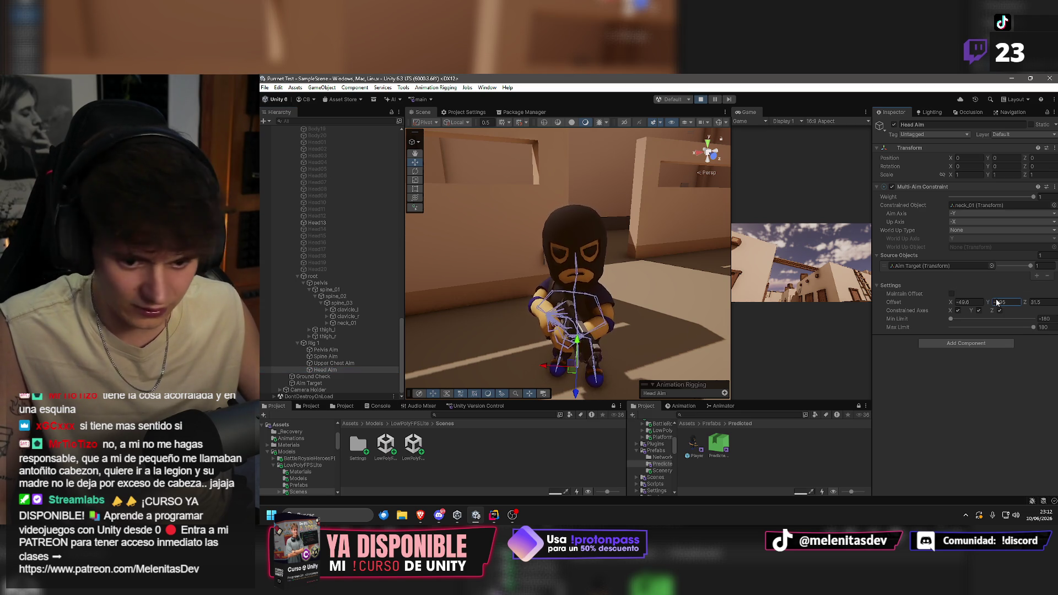
Set Head Aim's Offset Y to -12.76, then trial X values -45.06 and -6.1.
{"action": "type", "text": "-12.76"}
{"action": "key", "text": "Return"}
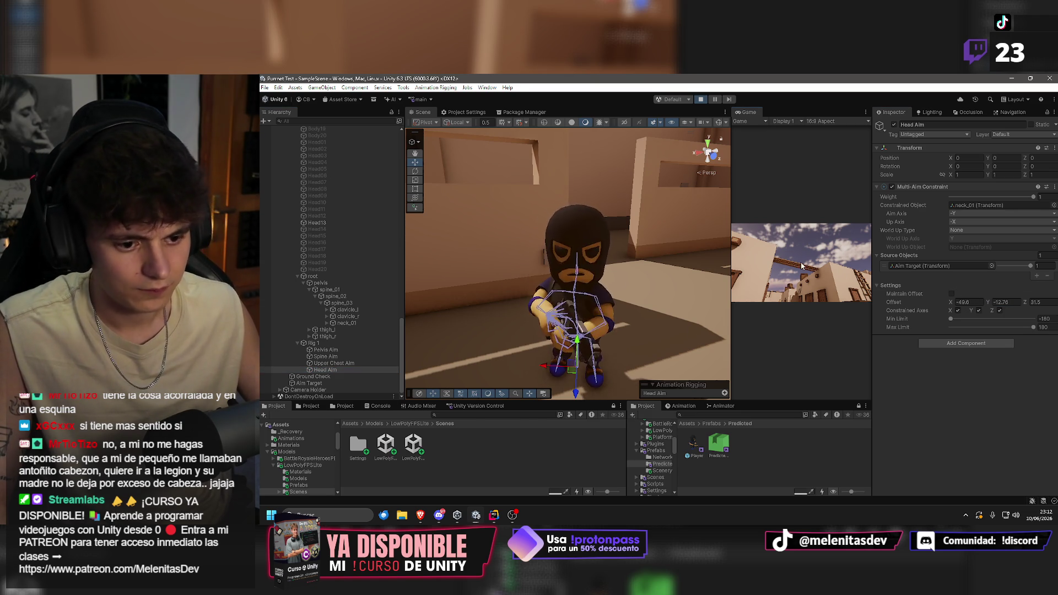
{"action": "key", "text": "super"}
{"action": "key", "text": "super"}
{"action": "left_click", "coordinate": [967, 302]}
{"action": "type", "text": "-45.06"}
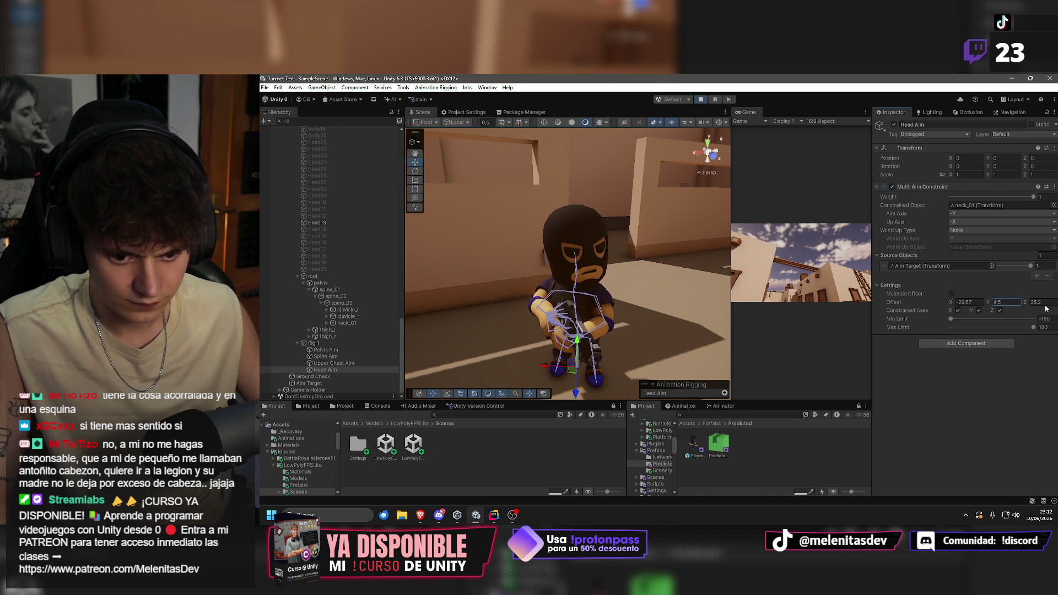
{"action": "type", "text": "-6.1"}
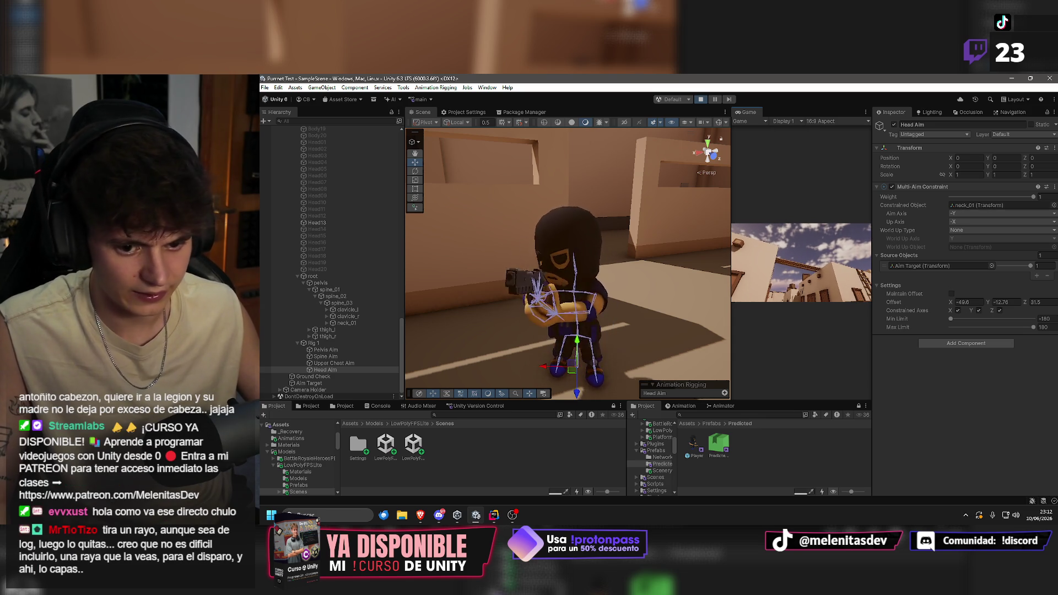
{"action": "key", "text": "super"}
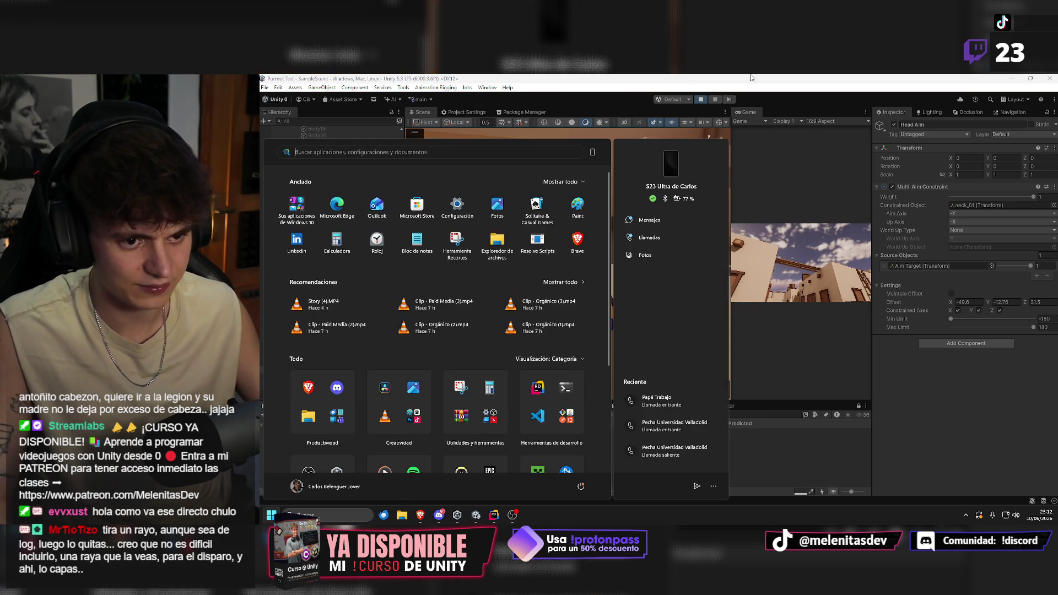
Raise Upper Chest Aim's Offset X from -9.2 to 15.9.
{"action": "left_click", "coordinate": [750, 77]}
{"action": "key", "text": "super"}
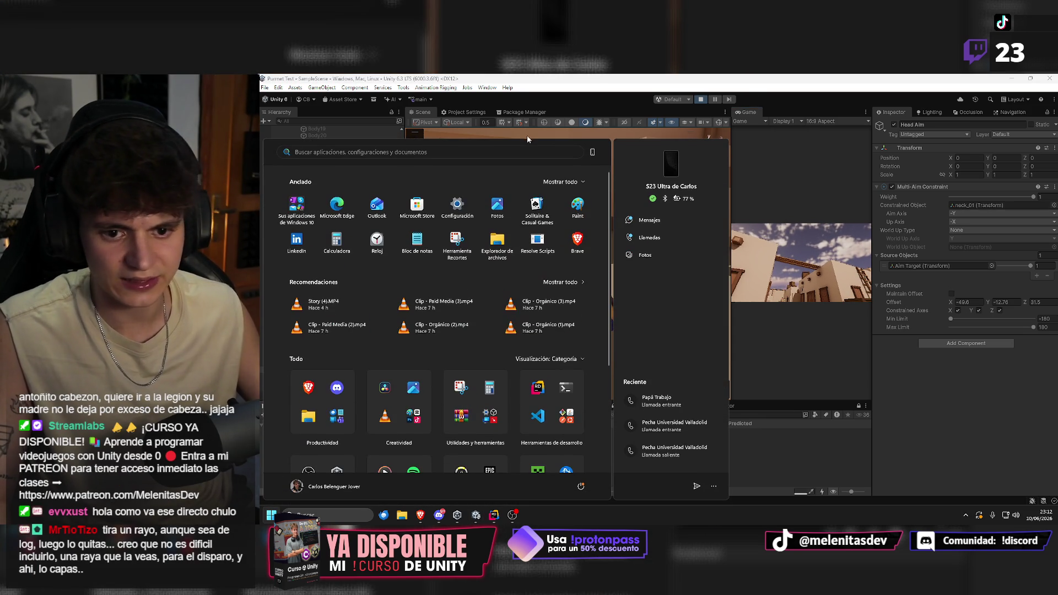
{"action": "key", "text": "super"}
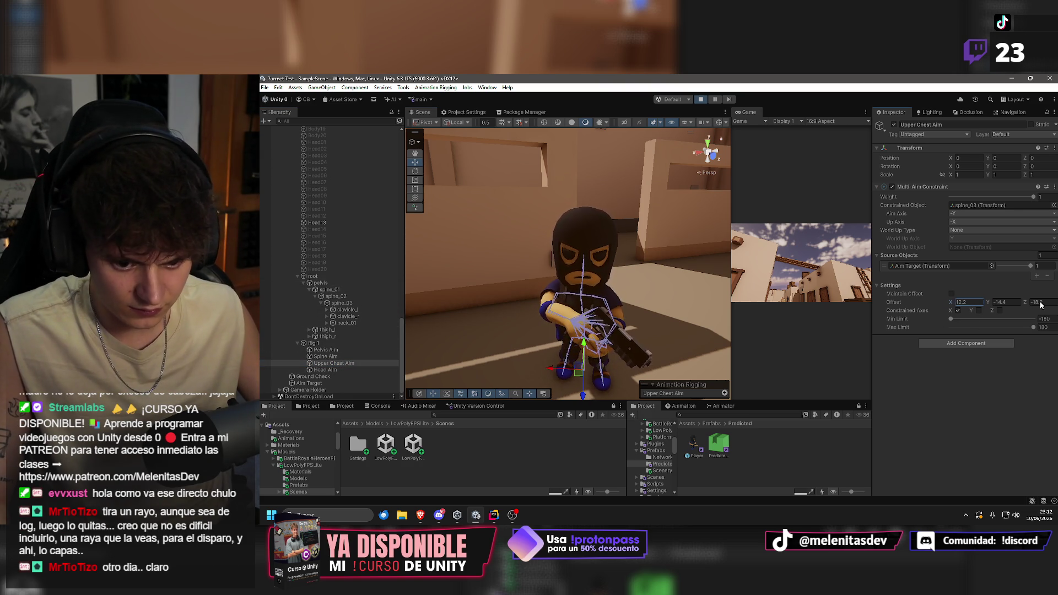
{"action": "scroll", "coordinate": [633, 288], "scroll_direction": "up", "scroll_amount": 5}
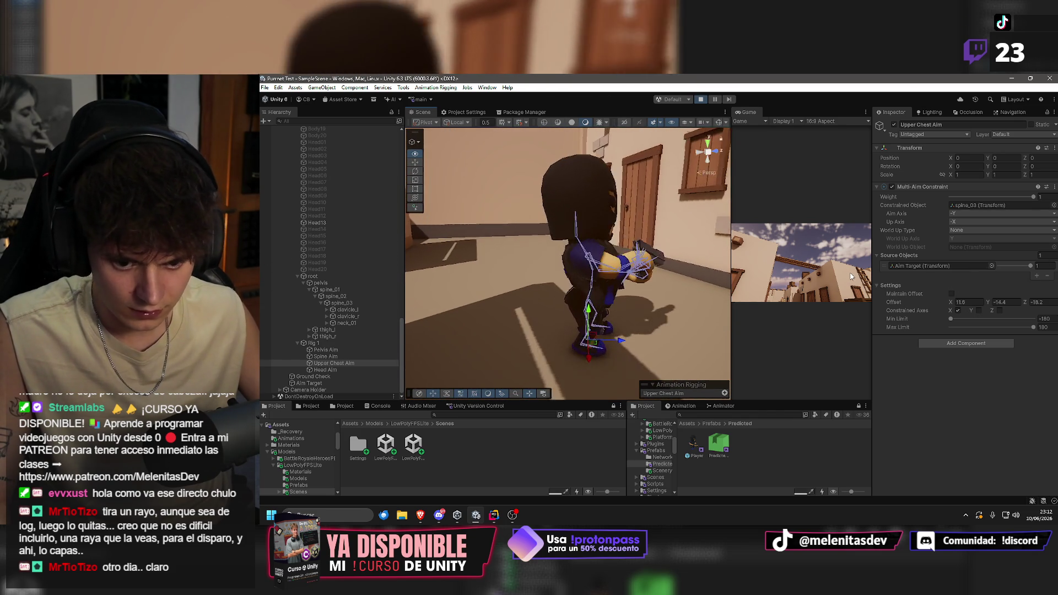
Select Pelvis Aim and trial Offset Y and Z values, undoing back to Y 1.7.
{"action": "left_click", "coordinate": [327, 349]}
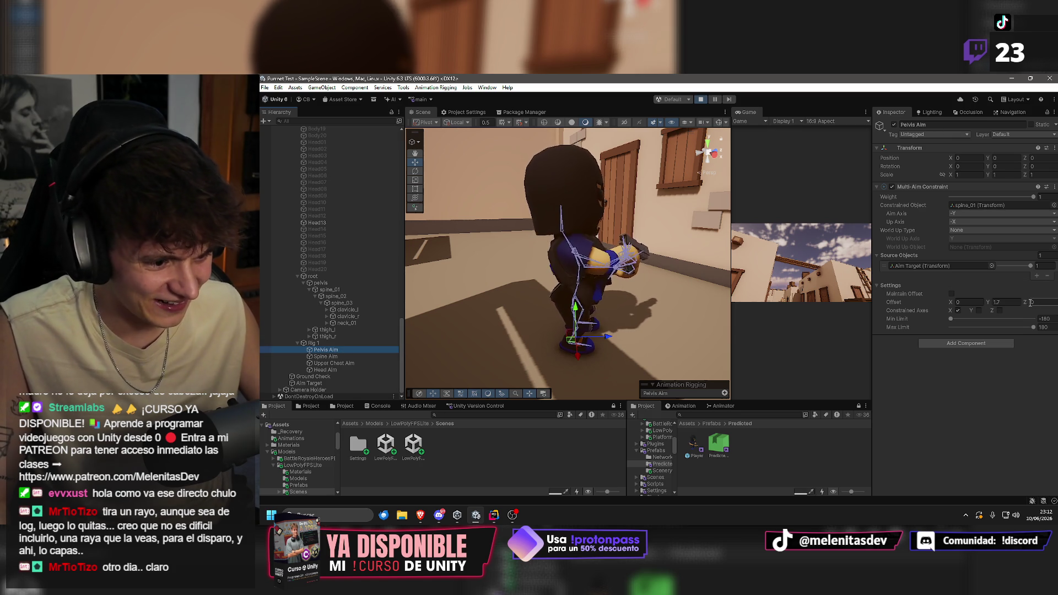
{"action": "left_click", "coordinate": [951, 303]}
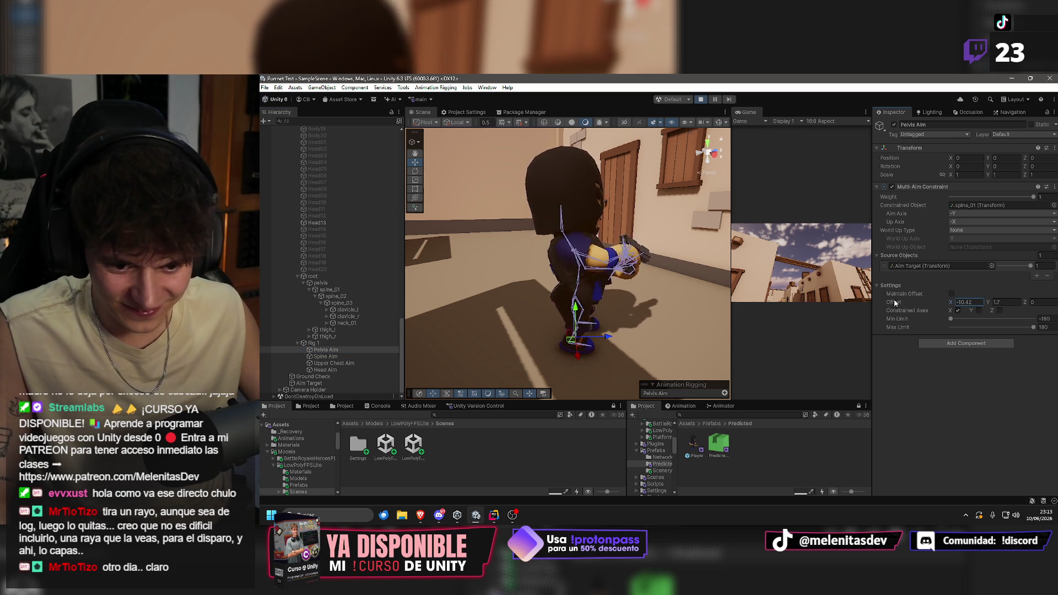
{"action": "mouse_move", "coordinate": [633, 275]}
{"action": "left_mouse_down"}
{"action": "mouse_move", "coordinate": [534, 270]}
{"action": "mouse_move", "coordinate": [395, 286]}
{"action": "left_mouse_up"}
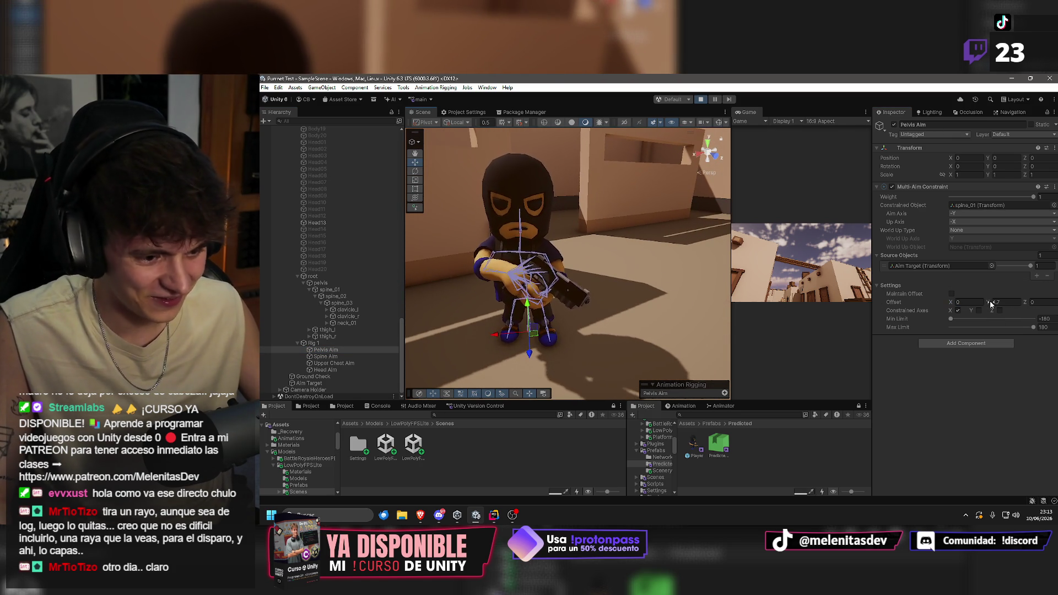
{"action": "left_click_drag", "start_coordinate": [988, 302], "coordinate": [902, 302]}
{"action": "mouse_move", "coordinate": [595, 284]}
{"action": "left_mouse_down"}
{"action": "mouse_move", "coordinate": [547, 284]}
{"action": "mouse_move", "coordinate": [716, 279]}
{"action": "left_mouse_up"}
{"action": "key", "text": "ctrl+z"}
{"action": "mouse_move", "coordinate": [1024, 301]}
{"action": "left_mouse_down"}
{"action": "mouse_move", "coordinate": [893, 308]}
{"action": "mouse_move", "coordinate": [1031, 303]}
{"action": "mouse_move", "coordinate": [909, 306]}
{"action": "left_mouse_up"}
{"action": "mouse_move", "coordinate": [988, 302]}
{"action": "left_mouse_down"}
{"action": "mouse_move", "coordinate": [865, 305]}
{"action": "mouse_move", "coordinate": [1030, 303]}
{"action": "left_mouse_up"}
{"action": "mouse_move", "coordinate": [551, 264]}
{"action": "left_mouse_down"}
{"action": "mouse_move", "coordinate": [457, 285]}
{"action": "mouse_move", "coordinate": [569, 273]}
{"action": "left_mouse_up"}
{"action": "key", "text": "ctrl+z"}
{"action": "key", "text": "ctrl+z"}
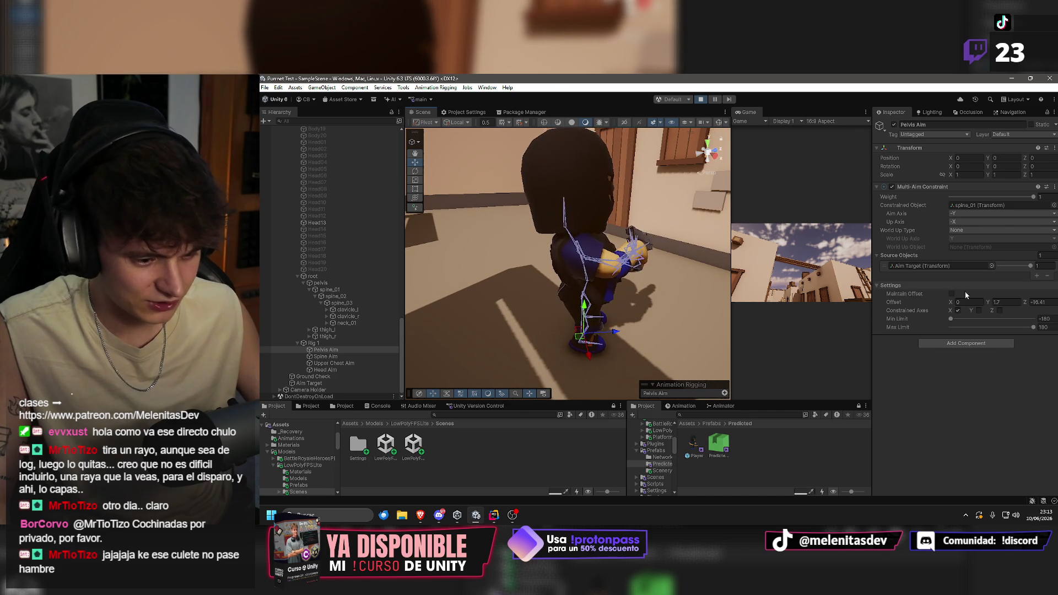
Set Pelvis Aim's Offset Z to -15.
{"action": "mouse_move", "coordinate": [1028, 303]}
{"action": "left_mouse_down"}
{"action": "mouse_move", "coordinate": [99, 301]}
{"action": "mouse_move", "coordinate": [1053, 301]}
{"action": "left_mouse_up"}
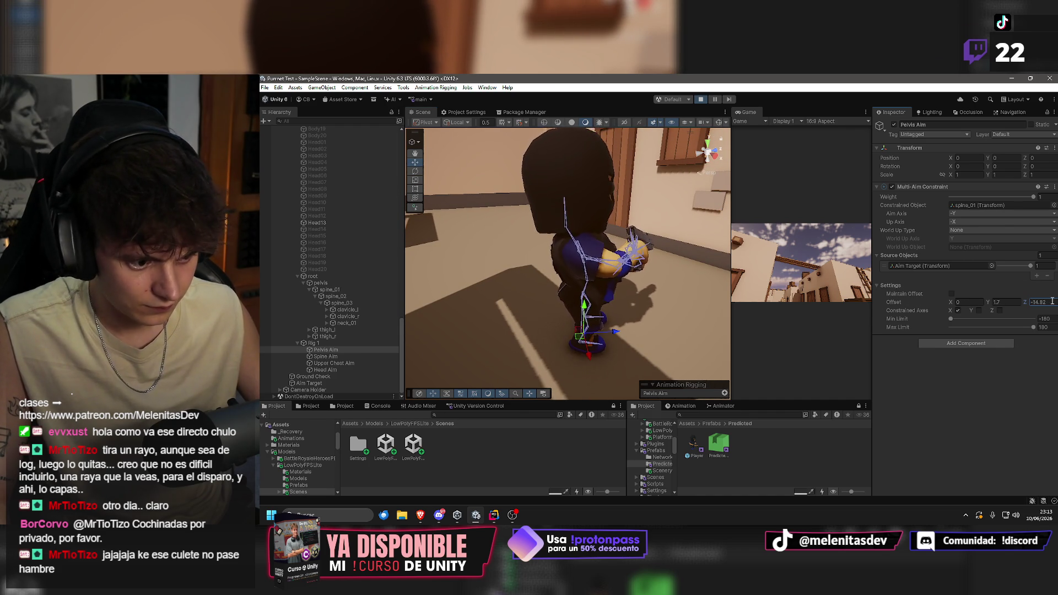
{"action": "type", "text": "-15"}
{"action": "key", "text": "Return"}
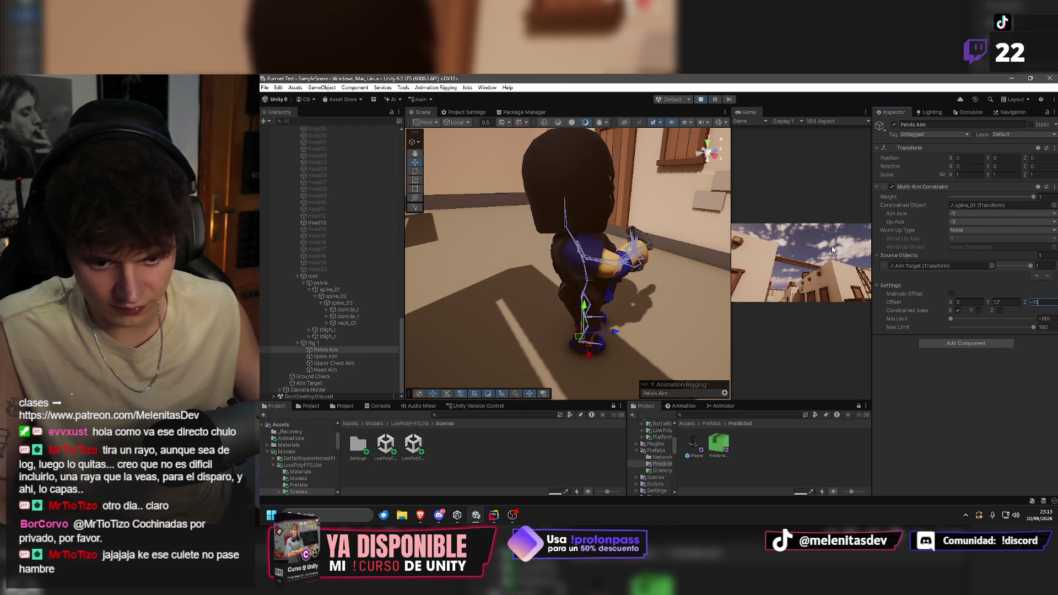
{"action": "left_click_drag", "start_coordinate": [628, 290], "coordinate": [610, 290]}
{"action": "scroll", "coordinate": [611, 291], "scroll_direction": "up", "scroll_amount": 5}
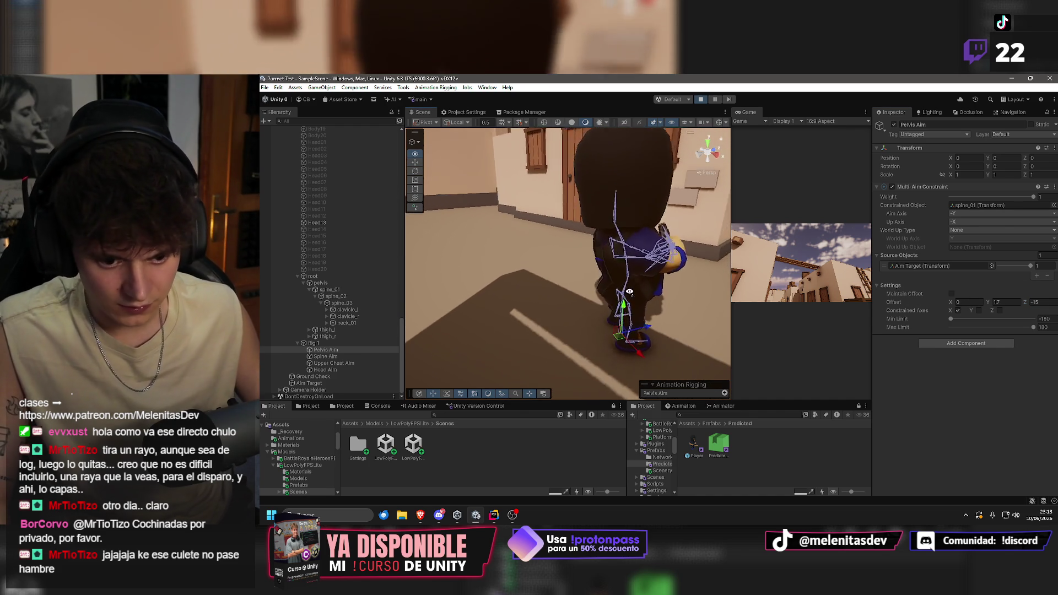
{"action": "left_click", "coordinate": [333, 356]}
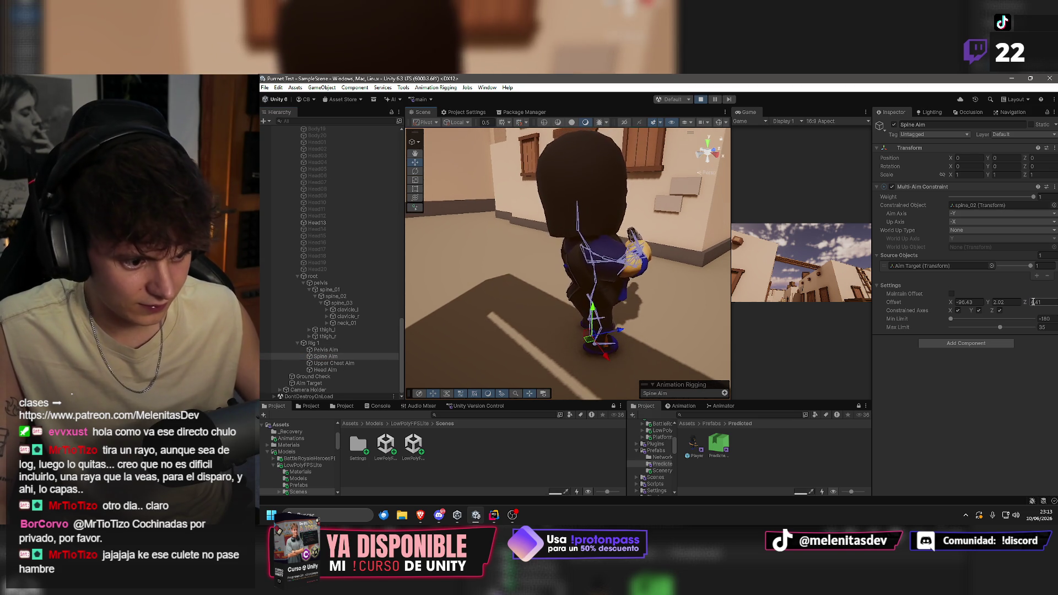
Commit Spine Aim's Offset Z of 4.41, keeping Y at 2.02.
{"action": "key", "text": "Return"}
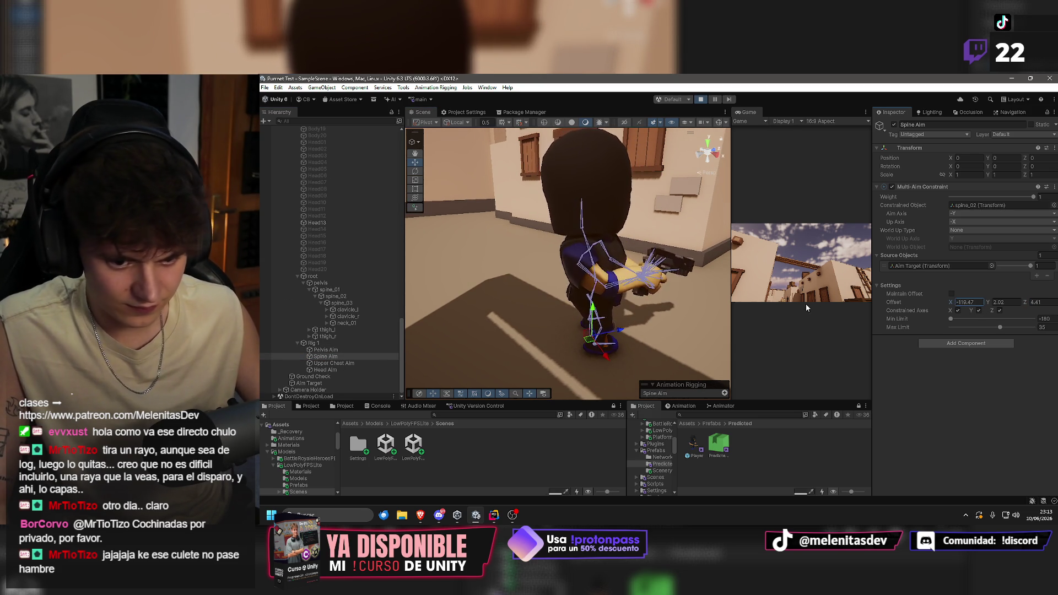
{"action": "left_click", "coordinate": [989, 302]}
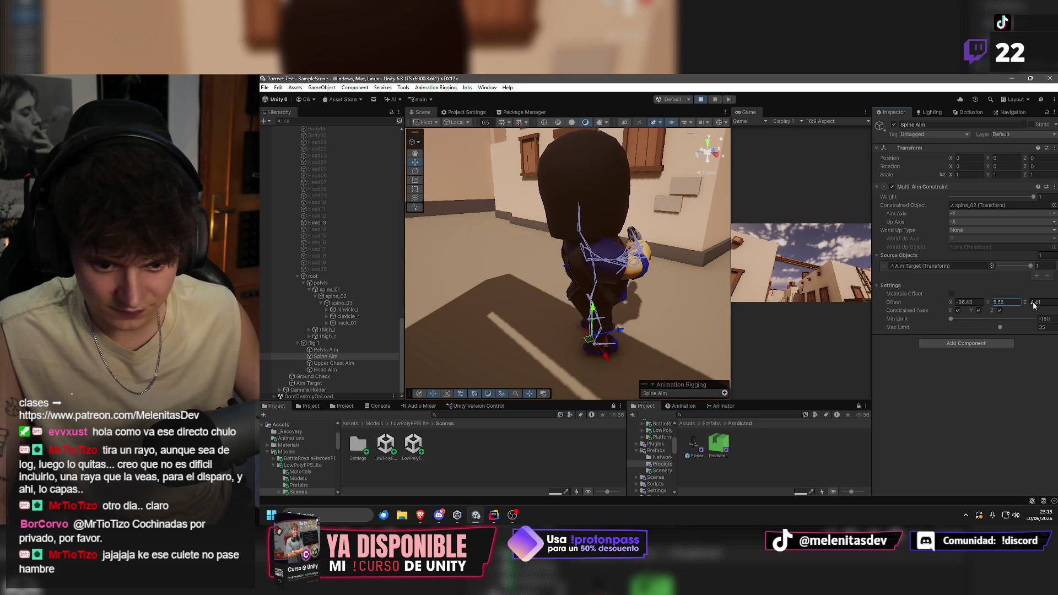
{"action": "key", "text": "Escape"}
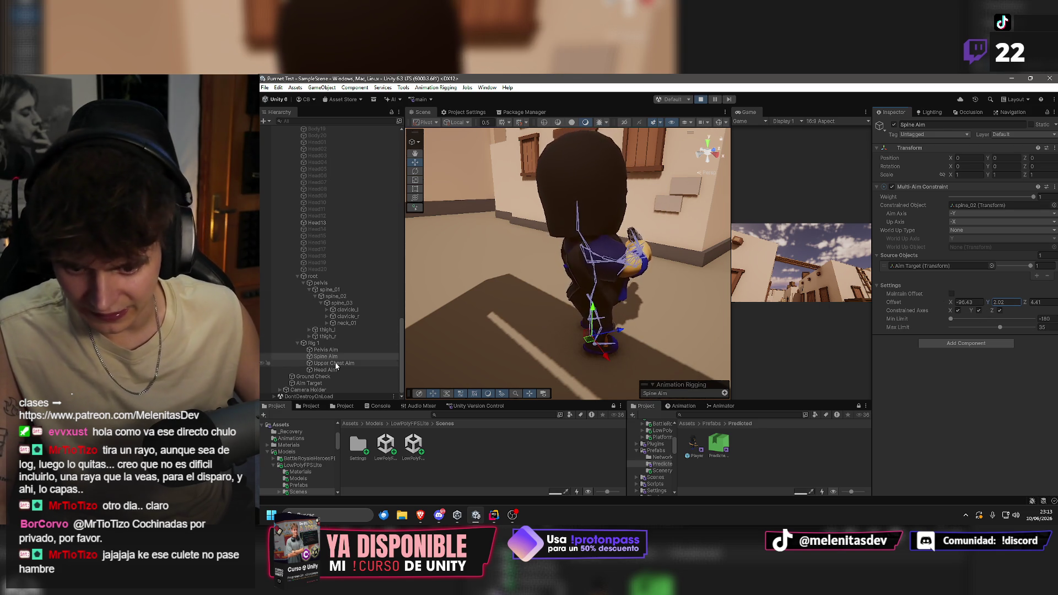
Enter Upper Chest Aim's offsets Y -14.4 and Z -0.8.
{"action": "left_click", "coordinate": [335, 364]}
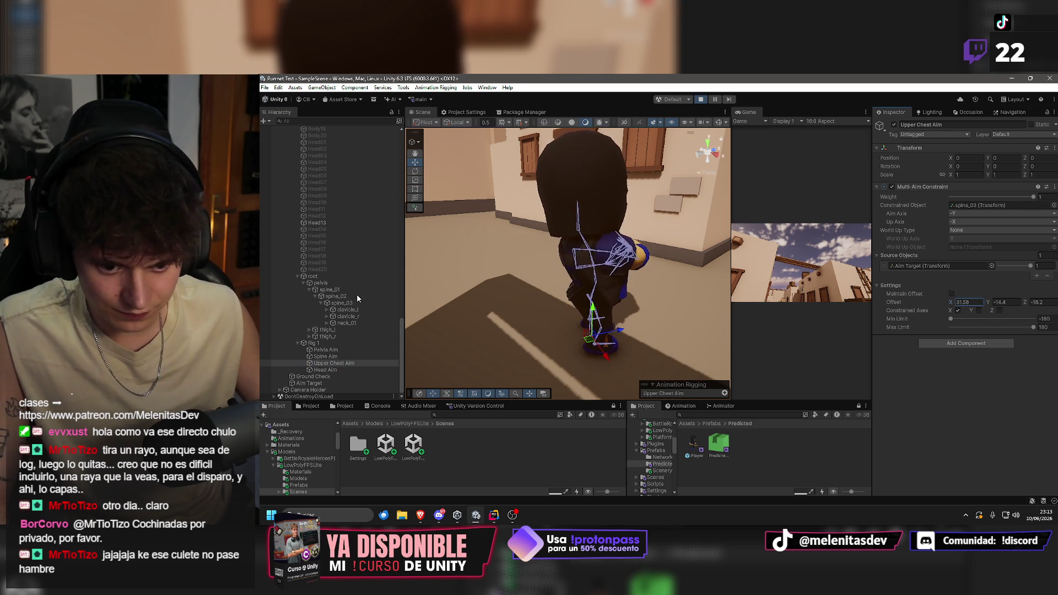
{"action": "type", "text": "-14.4"}
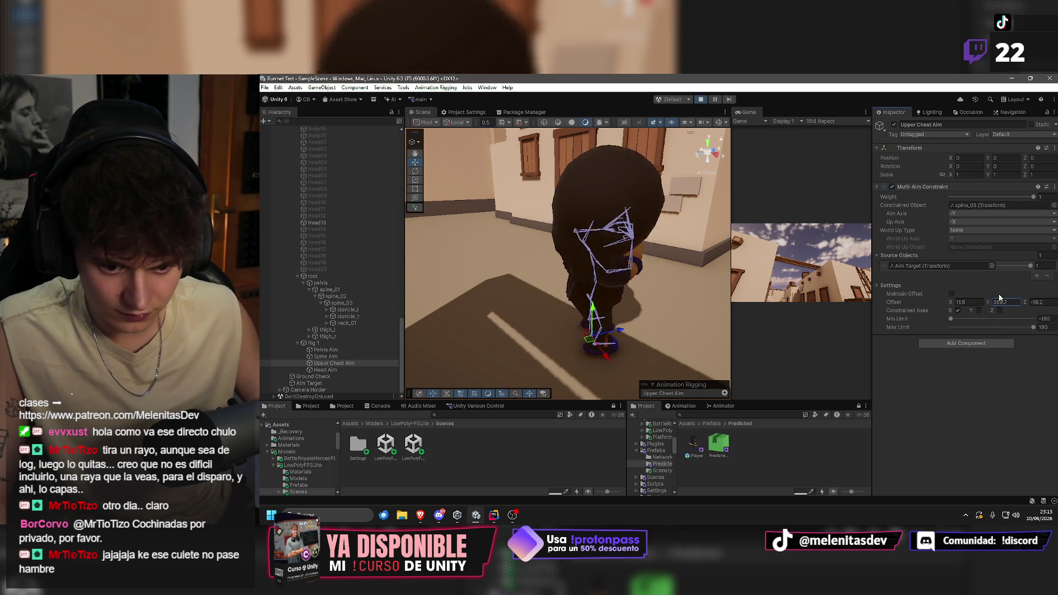
{"action": "type", "text": "1.2"}
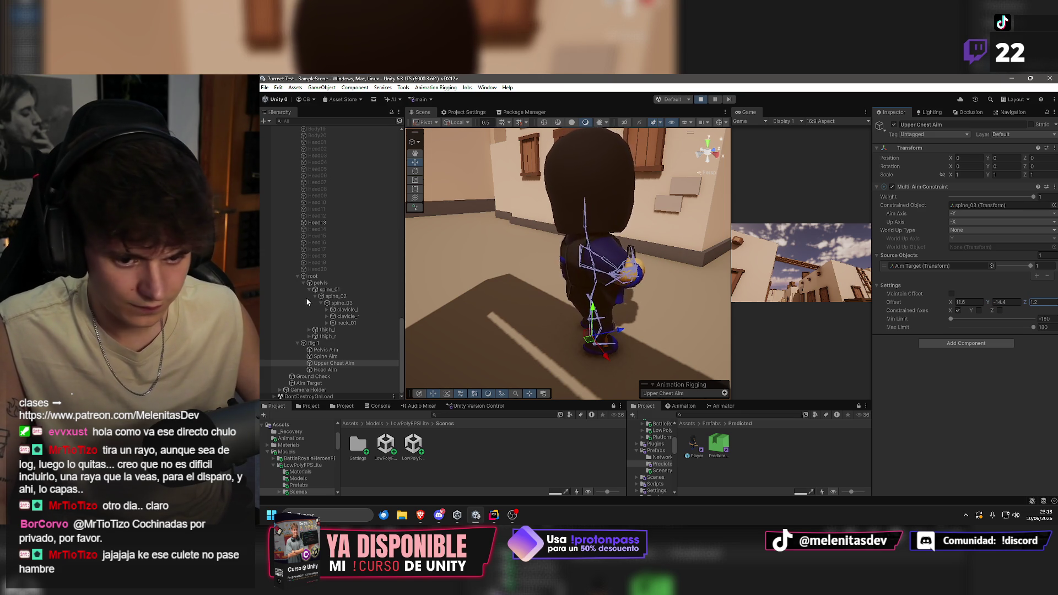
{"action": "type", "text": "-0.8"}
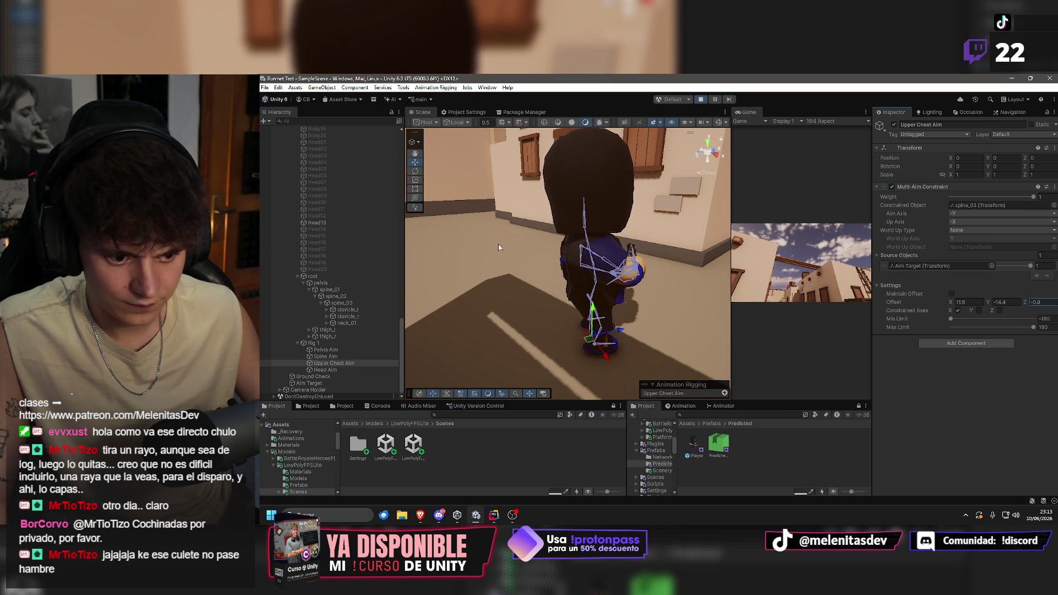
{"action": "mouse_move", "coordinate": [612, 247]}
{"action": "left_mouse_down"}
{"action": "mouse_move", "coordinate": [507, 241]}
{"action": "mouse_move", "coordinate": [540, 244]}
{"action": "left_mouse_up"}
{"action": "scroll", "coordinate": [501, 240], "scroll_direction": "up", "scroll_amount": 2}
{"action": "scroll", "coordinate": [501, 241], "scroll_direction": "down", "scroll_amount": 2}
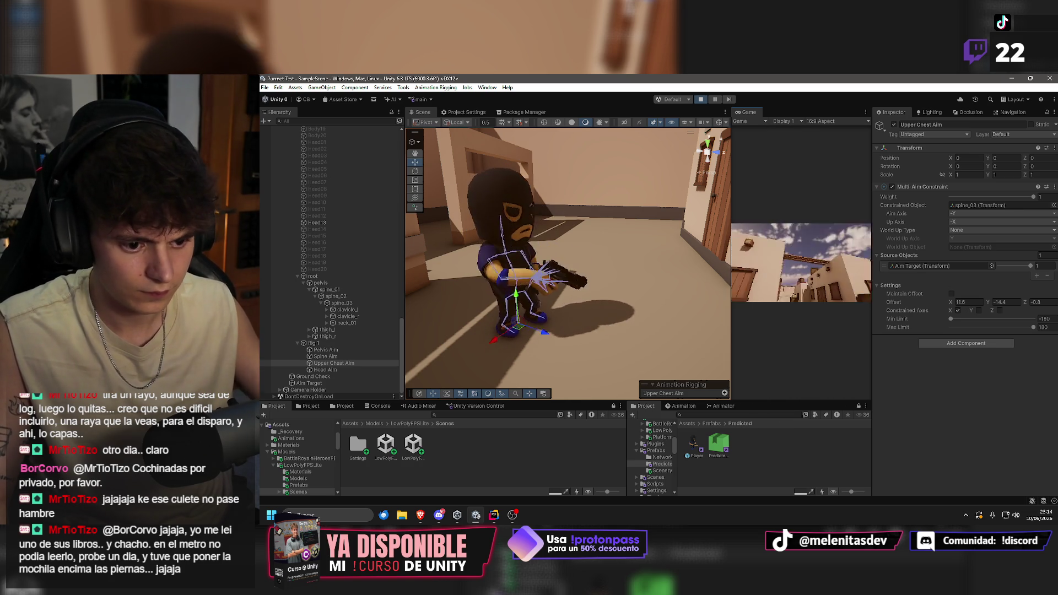
{"action": "key", "text": "super"}
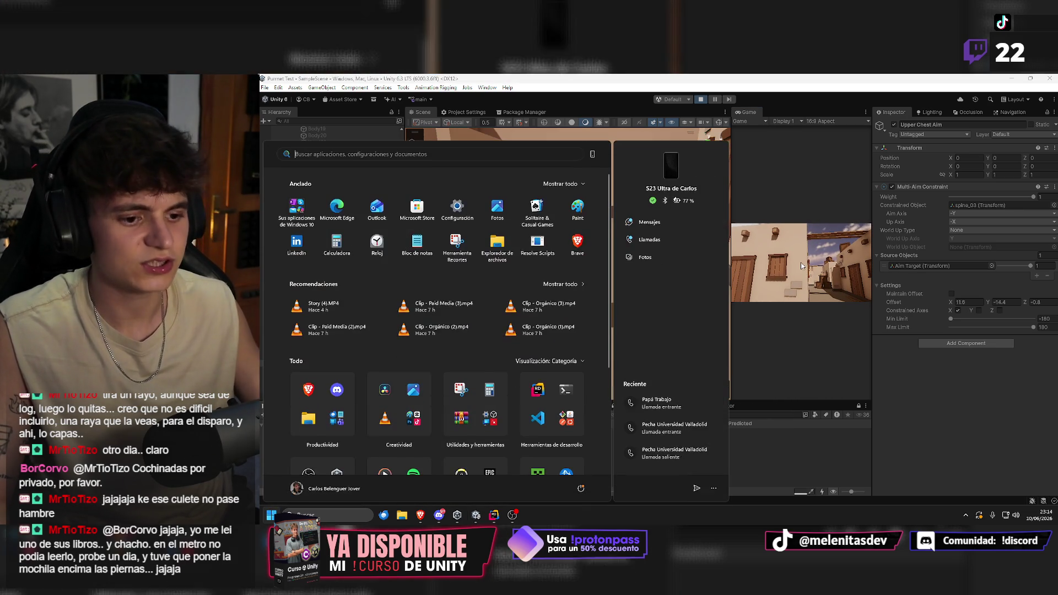
{"action": "key", "text": "super"}
{"action": "mouse_move", "coordinate": [529, 209]}
{"action": "left_mouse_down"}
{"action": "mouse_move", "coordinate": [573, 208]}
{"action": "mouse_move", "coordinate": [367, 206]}
{"action": "mouse_move", "coordinate": [468, 216]}
{"action": "mouse_move", "coordinate": [730, 198]}
{"action": "left_mouse_up"}
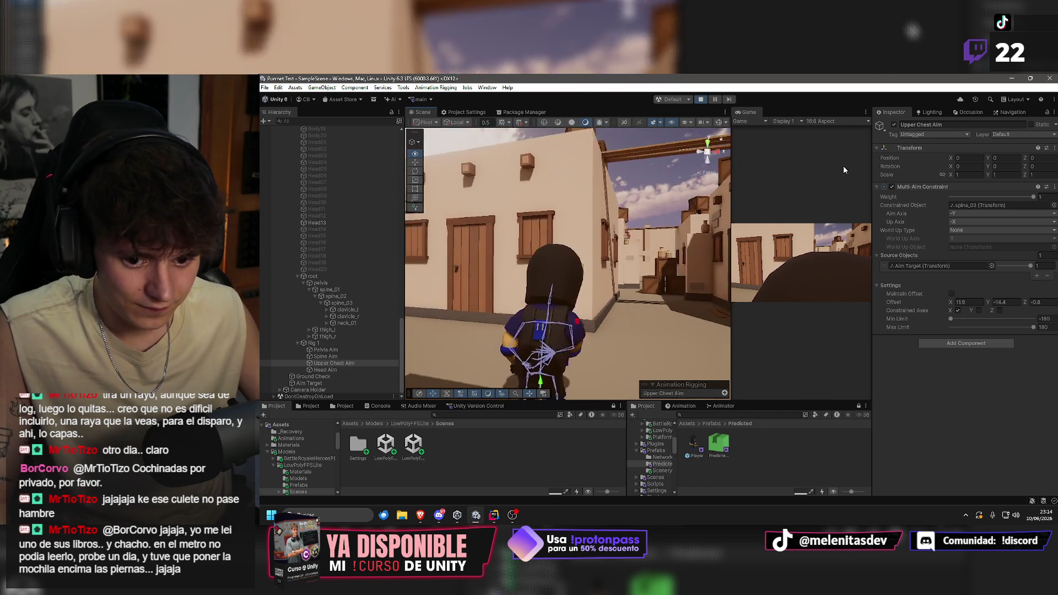
{"action": "left_click", "coordinate": [826, 212]}
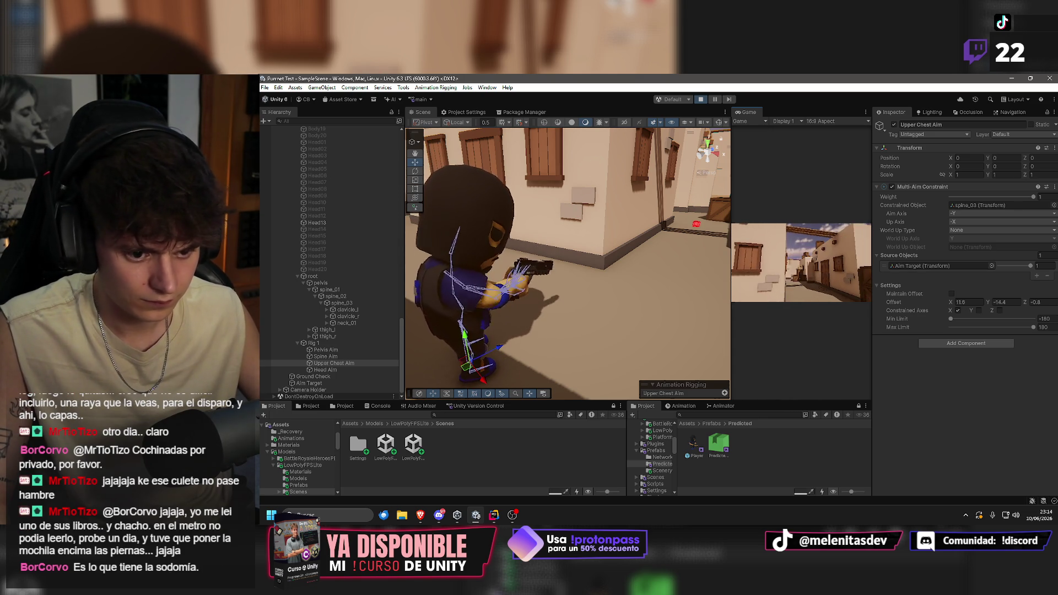
{"action": "key", "text": "super"}
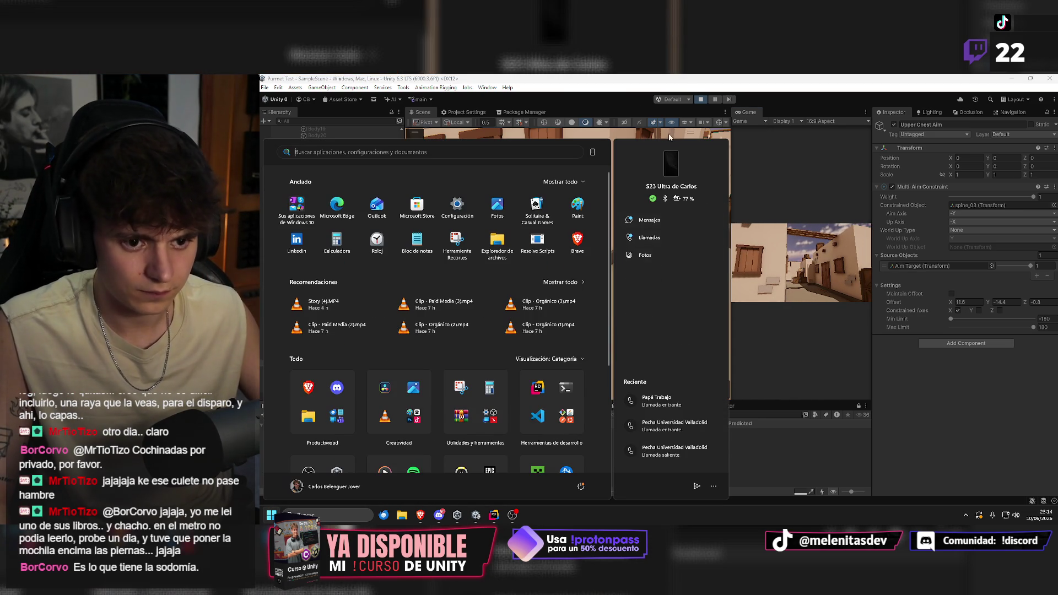
{"action": "left_click", "coordinate": [675, 135]}
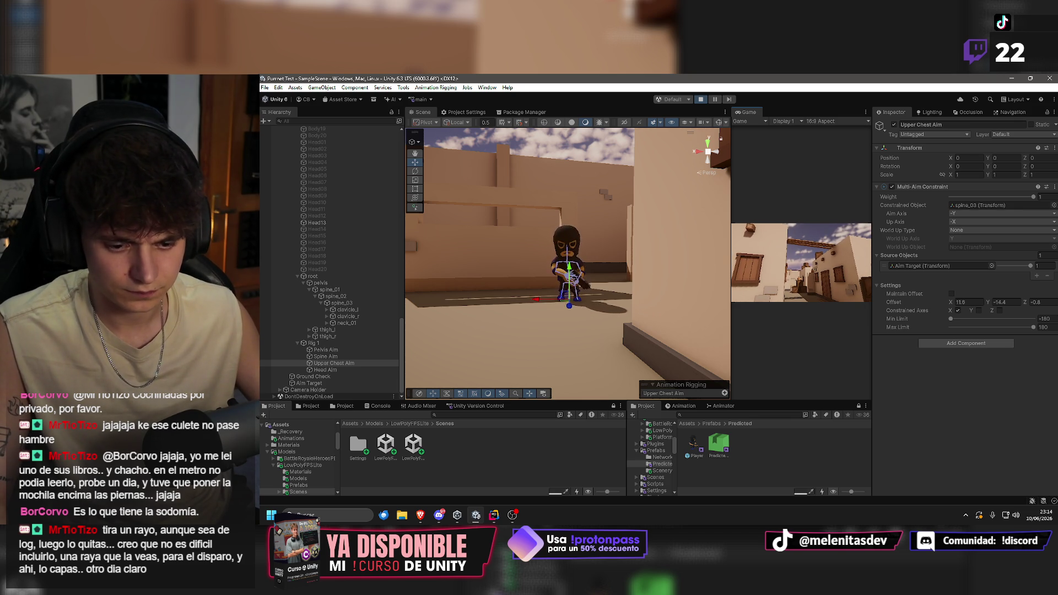
Scrub Spine Aim's offset X from -96.43 to about -93.6, keeping Y 2.02 and Z 4.41.
{"action": "key", "text": "super"}
{"action": "key", "text": "super"}
{"action": "scroll", "coordinate": [599, 229], "scroll_direction": "up", "scroll_amount": 5}
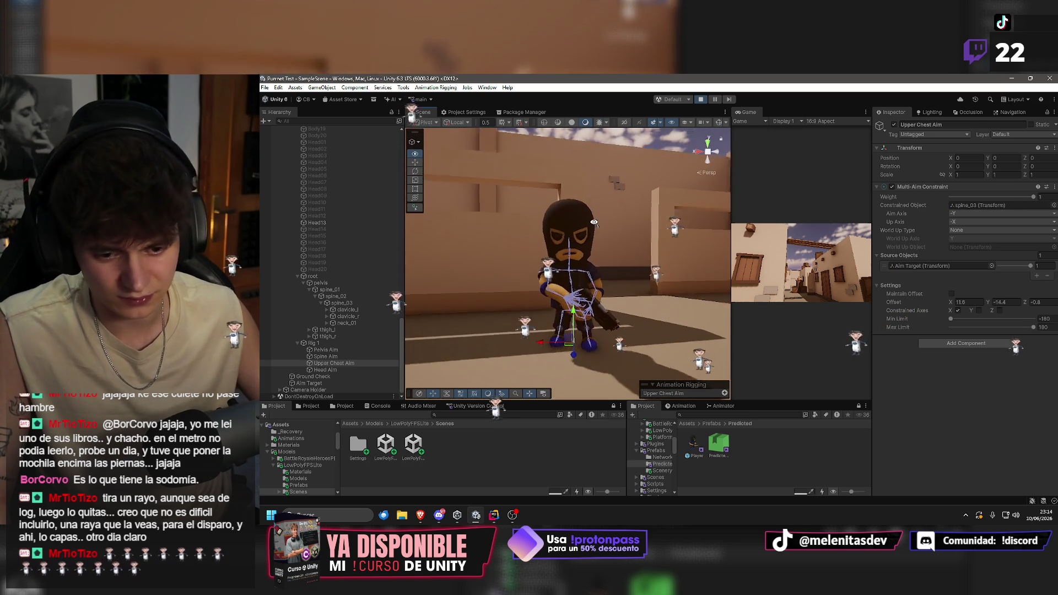
{"action": "left_click", "coordinate": [578, 272]}
{"action": "scroll", "coordinate": [577, 273], "scroll_direction": "down", "scroll_amount": 3}
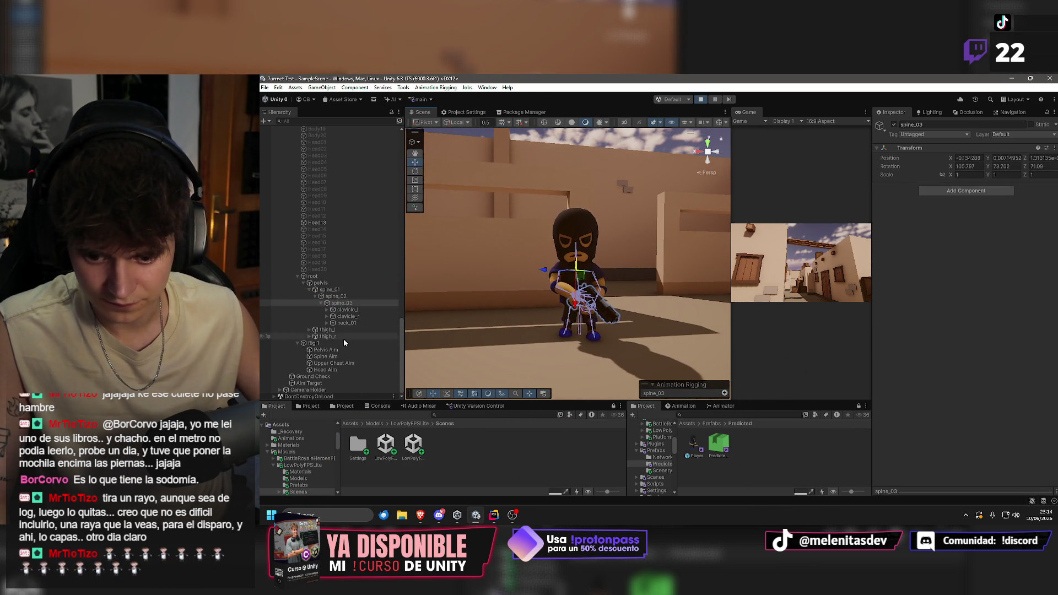
{"action": "left_click", "coordinate": [333, 357]}
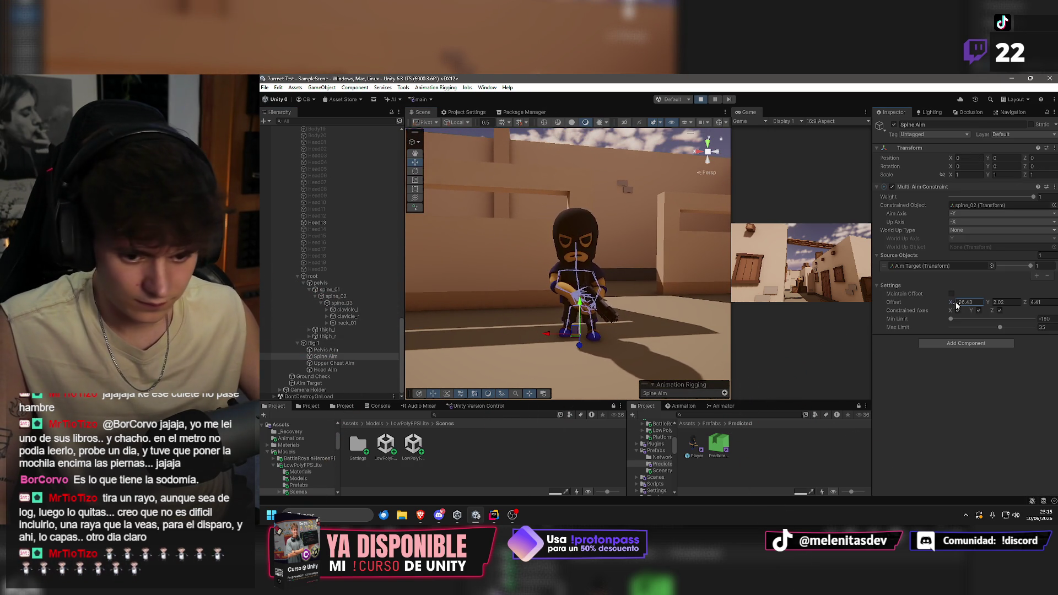
{"action": "left_click_drag", "start_coordinate": [979, 310], "coordinate": [949, 305]}
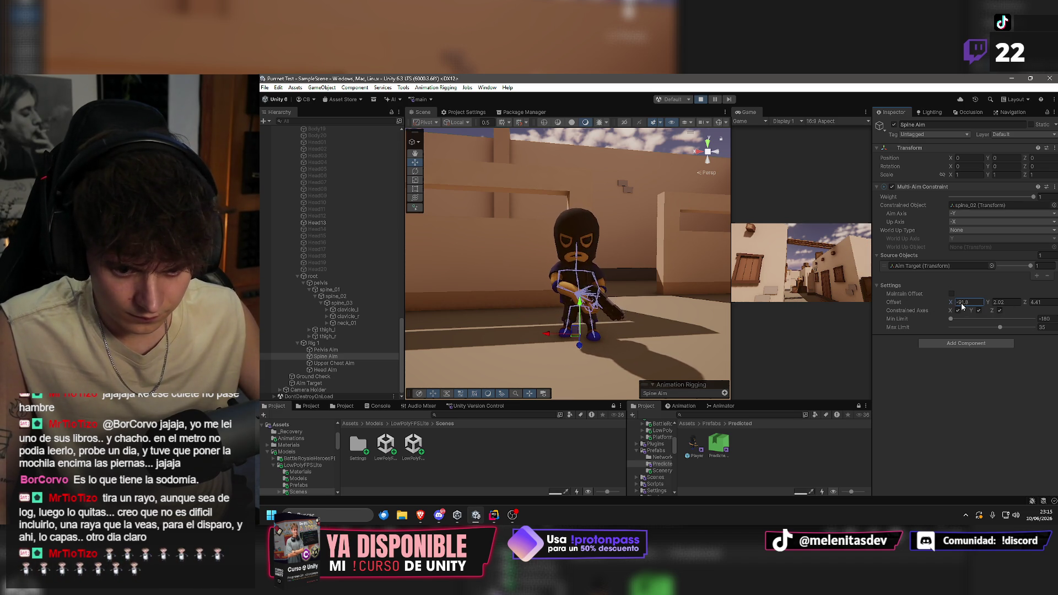
Review the Pelvis, Upper Chest and Spine Aim offsets, ending on Upper Chest Aim.
{"action": "left_click", "coordinate": [346, 349]}
{"action": "left_click", "coordinate": [341, 363]}
{"action": "left_click", "coordinate": [340, 356]}
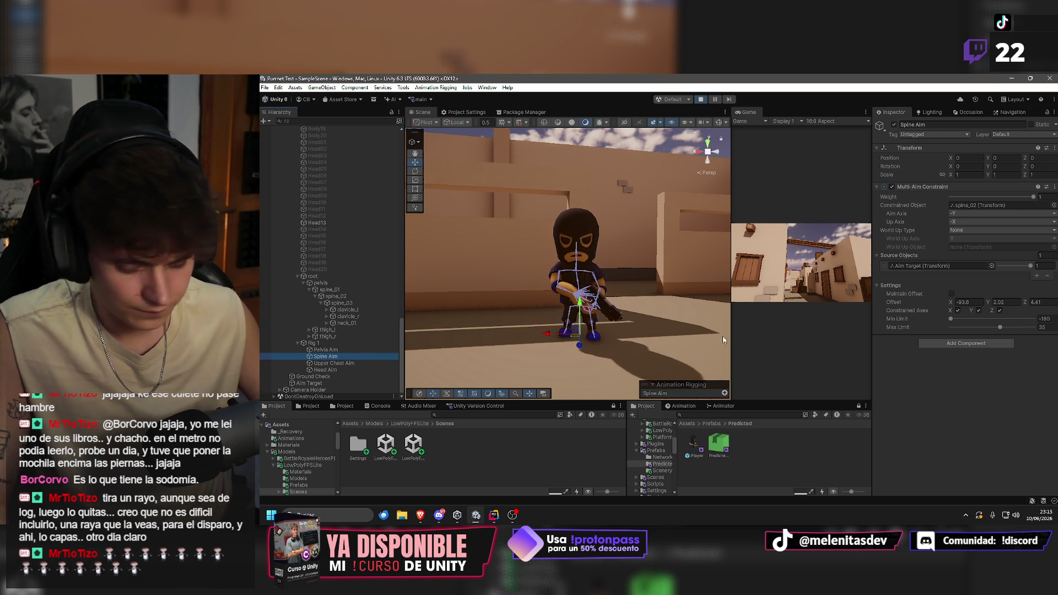
{"action": "left_click", "coordinate": [342, 363]}
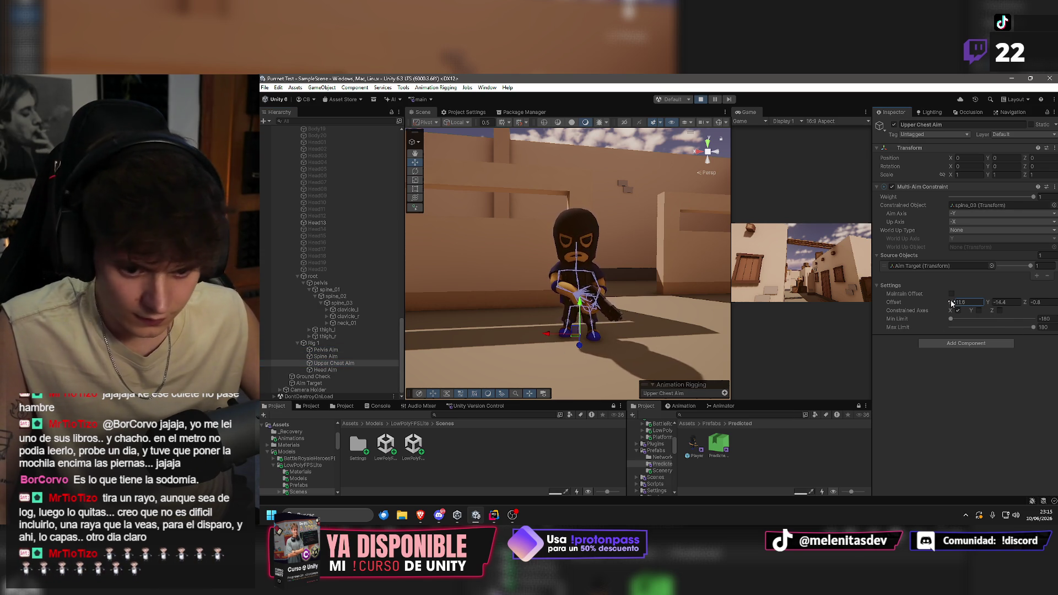
Type Upper Chest Aim offsets 11.6 and -14.3, then scrub Y to about -14.2.
{"action": "type", "text": "11.6"}
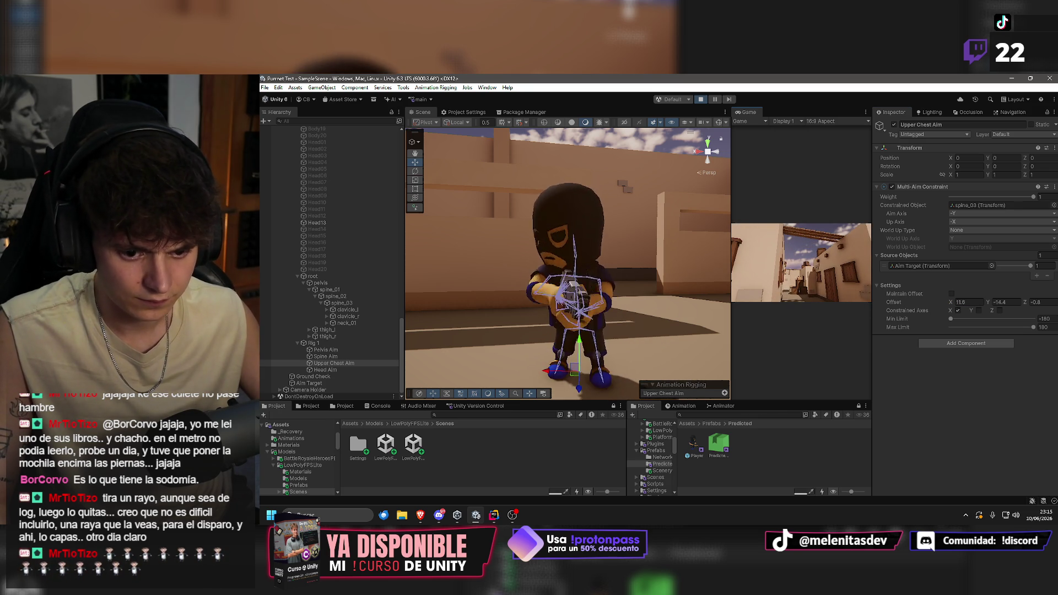
{"action": "key", "text": "super"}
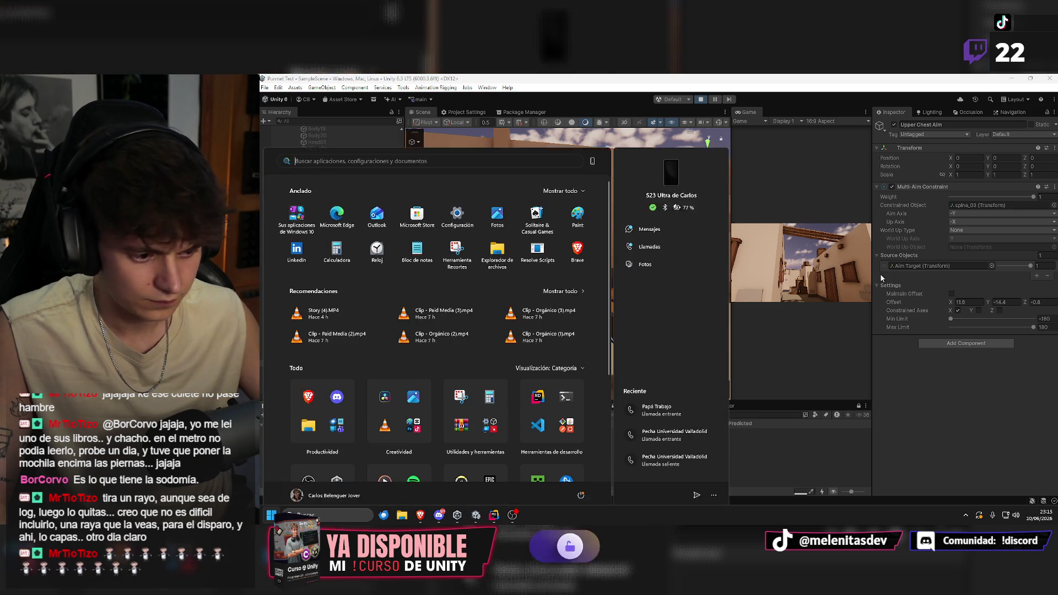
{"action": "left_click", "coordinate": [1028, 302]}
{"action": "type", "text": "-14.3"}
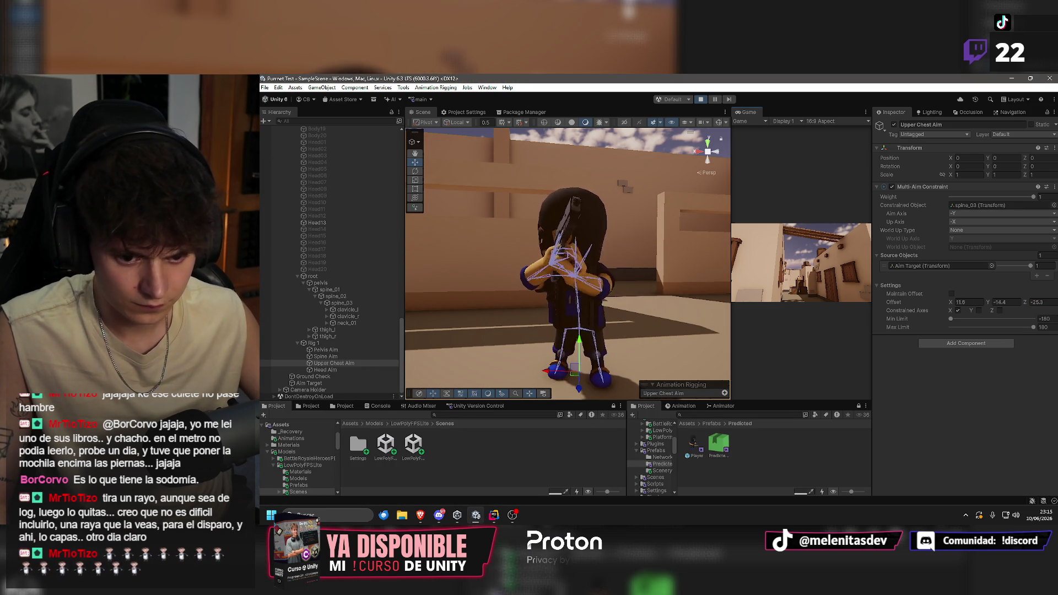
{"action": "key", "text": "super"}
{"action": "left_click", "coordinate": [1023, 303]}
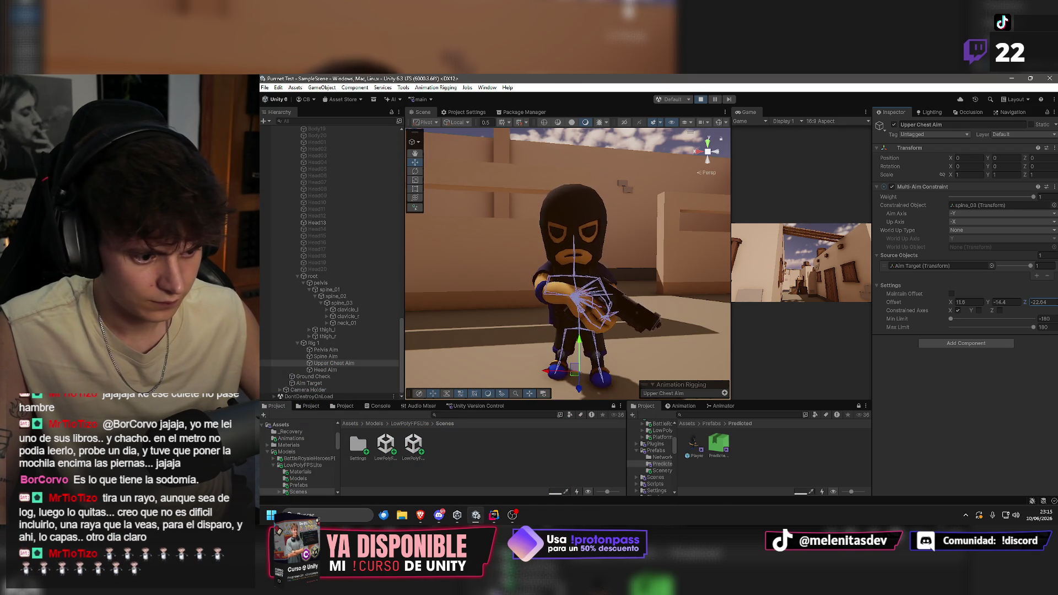
{"action": "left_click_drag", "start_coordinate": [981, 304], "coordinate": [971, 305]}
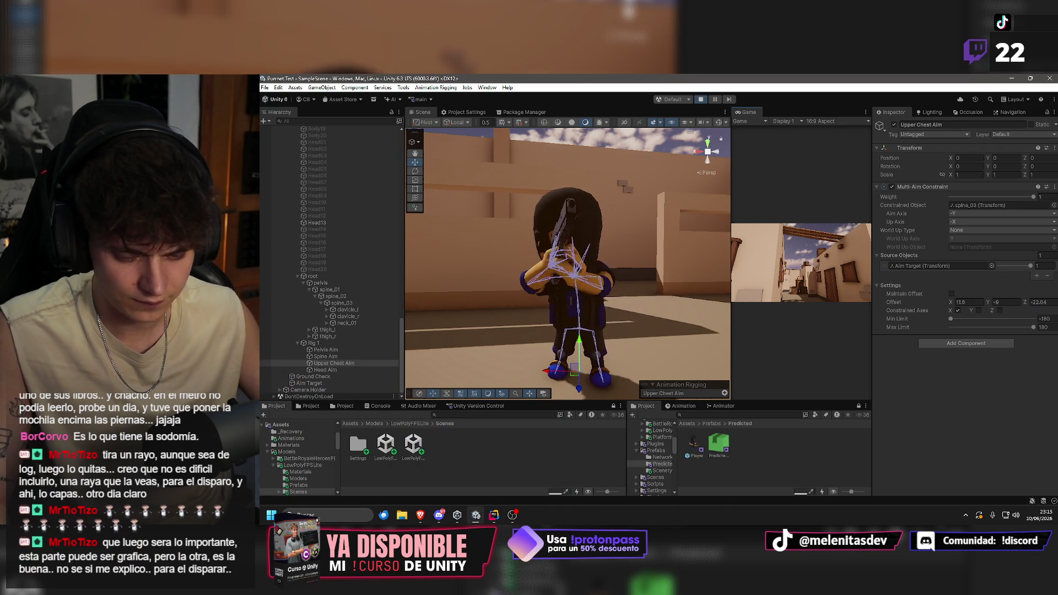
{"action": "key", "text": "super"}
{"action": "left_click", "coordinate": [994, 303]}
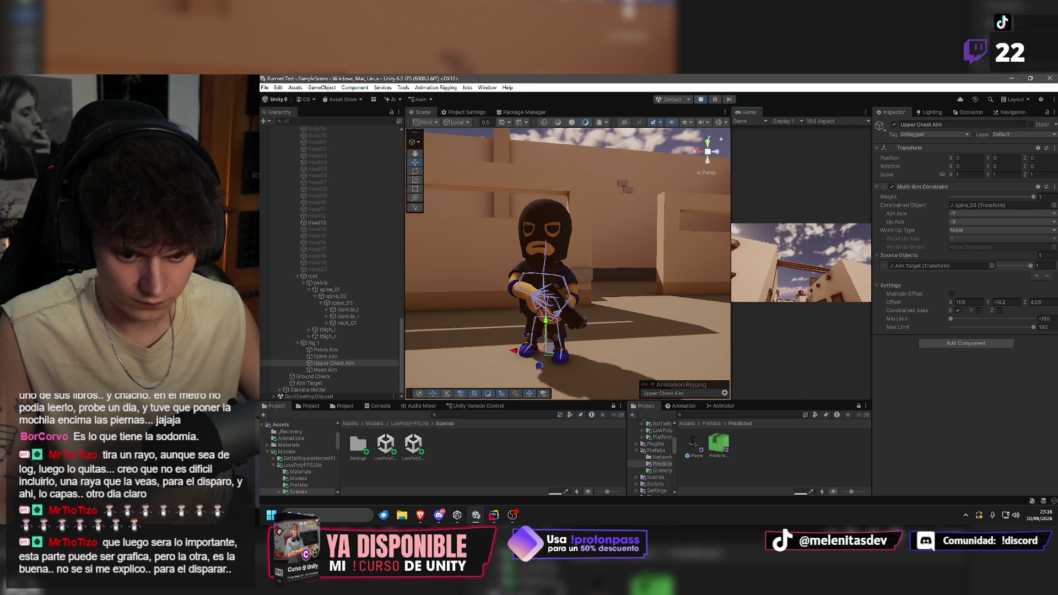
{"action": "key", "text": "super"}
{"action": "left_click", "coordinate": [635, 135]}
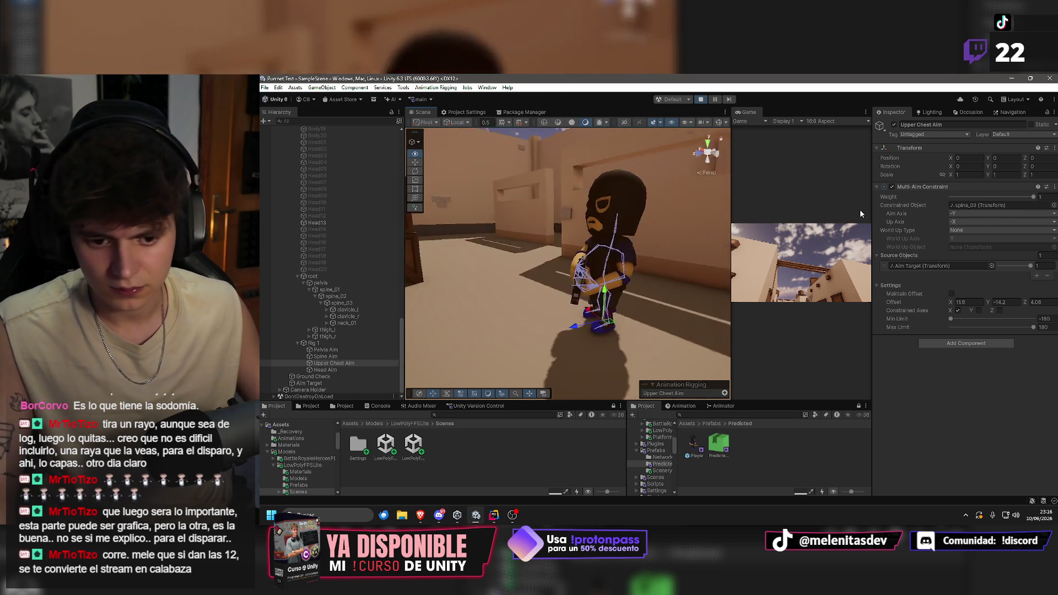
{"action": "left_click_drag", "start_coordinate": [610, 221], "coordinate": [574, 204]}
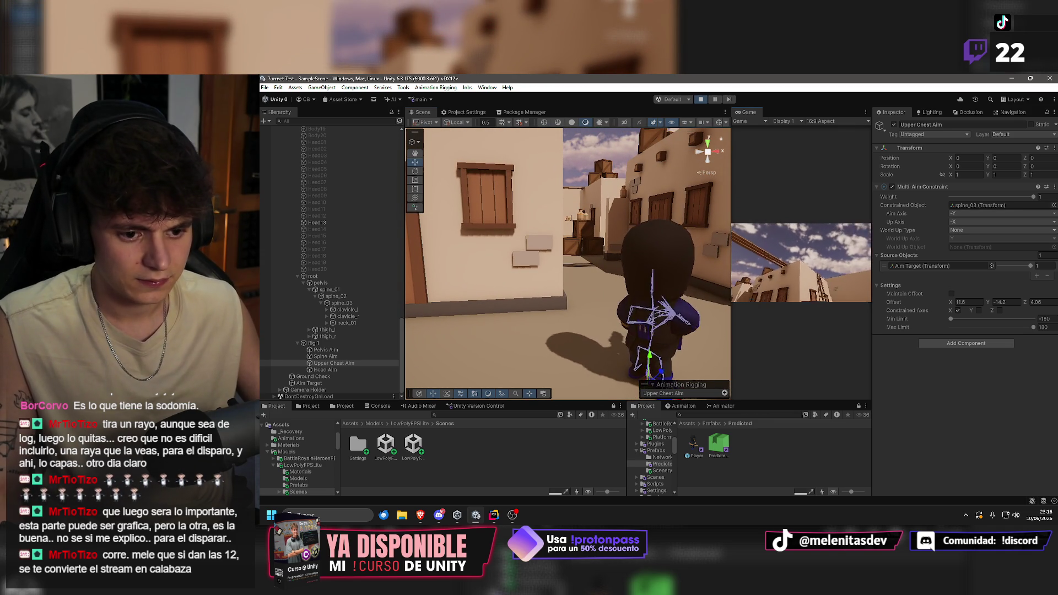
{"action": "key", "text": "super"}
{"action": "left_click", "coordinate": [567, 135]}
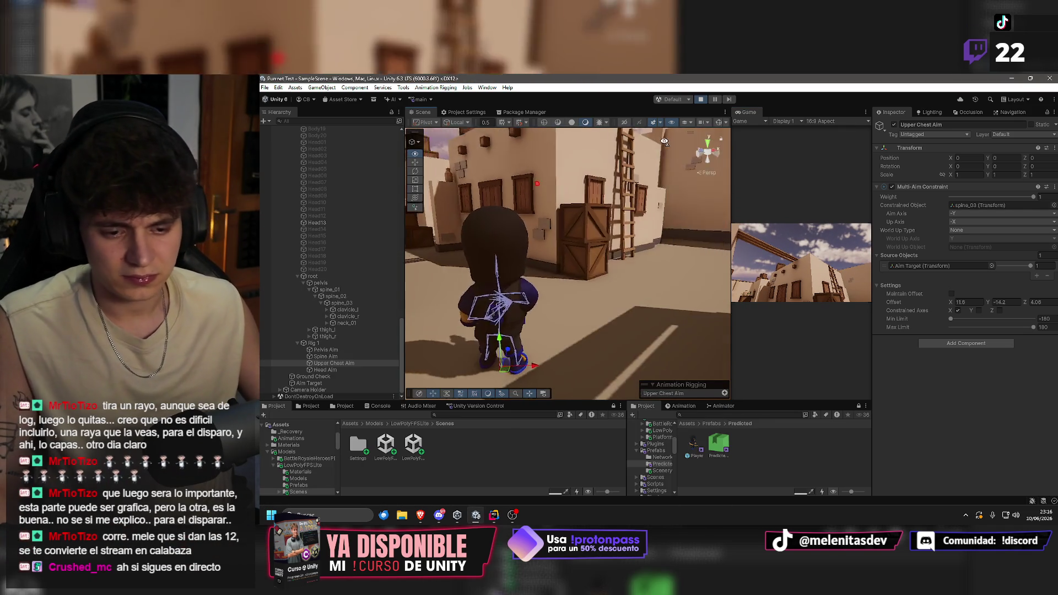
{"action": "mouse_move", "coordinate": [606, 147]}
{"action": "left_mouse_down"}
{"action": "mouse_move", "coordinate": [605, 179]}
{"action": "mouse_move", "coordinate": [527, 166]}
{"action": "mouse_move", "coordinate": [517, 202]}
{"action": "mouse_move", "coordinate": [583, 177]}
{"action": "left_mouse_up"}
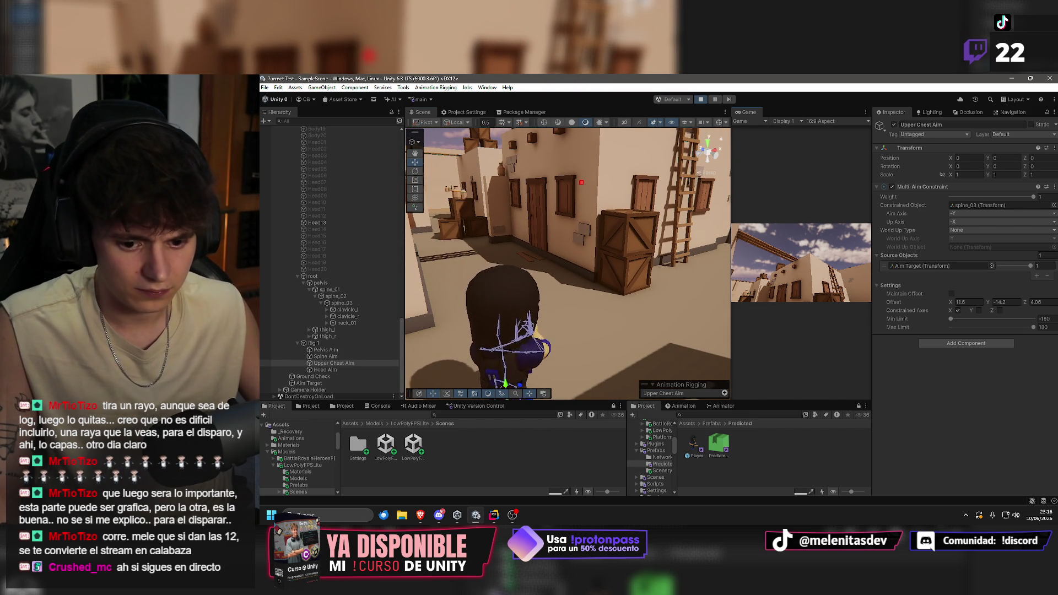
{"action": "key", "text": "super"}
{"action": "key", "text": "super"}
{"action": "mouse_move", "coordinate": [551, 182]}
{"action": "left_mouse_down"}
{"action": "mouse_move", "coordinate": [496, 157]}
{"action": "mouse_move", "coordinate": [502, 149]}
{"action": "mouse_move", "coordinate": [504, 182]}
{"action": "mouse_move", "coordinate": [516, 135]}
{"action": "mouse_move", "coordinate": [543, 154]}
{"action": "left_mouse_up"}
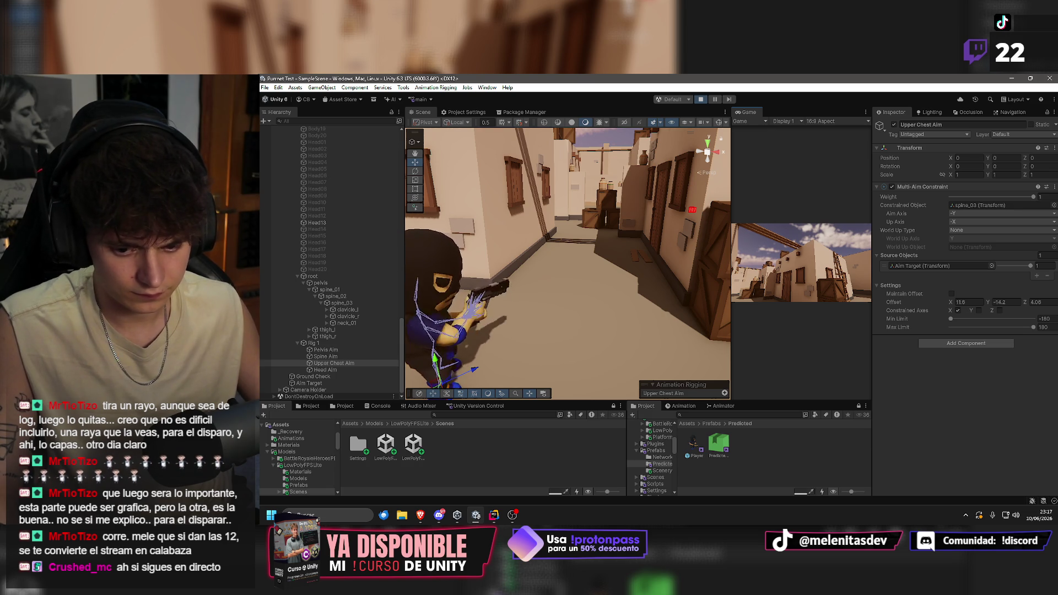
{"action": "key", "text": "super"}
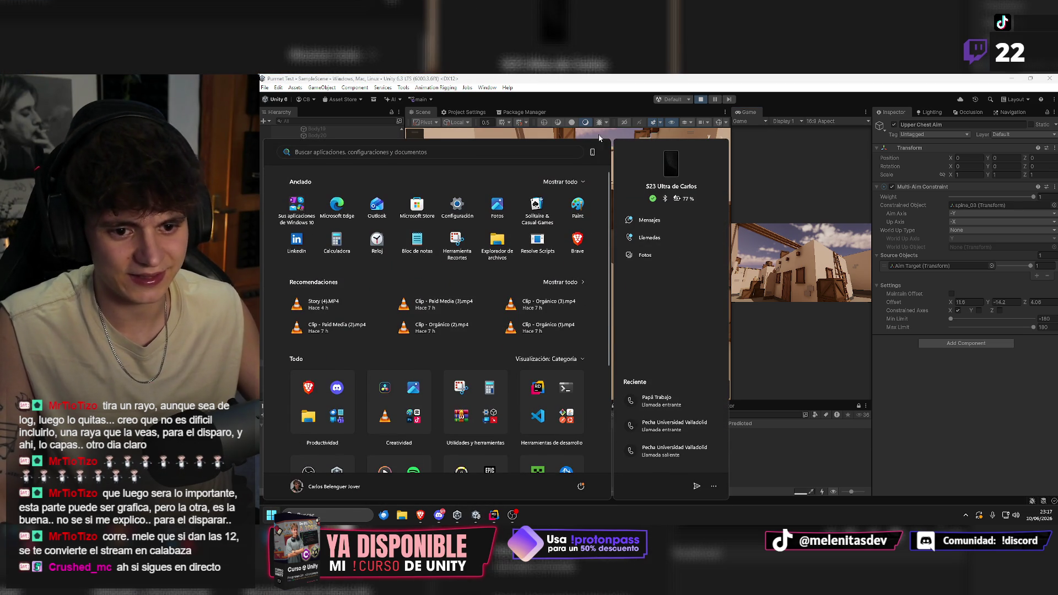
{"action": "key", "text": "super"}
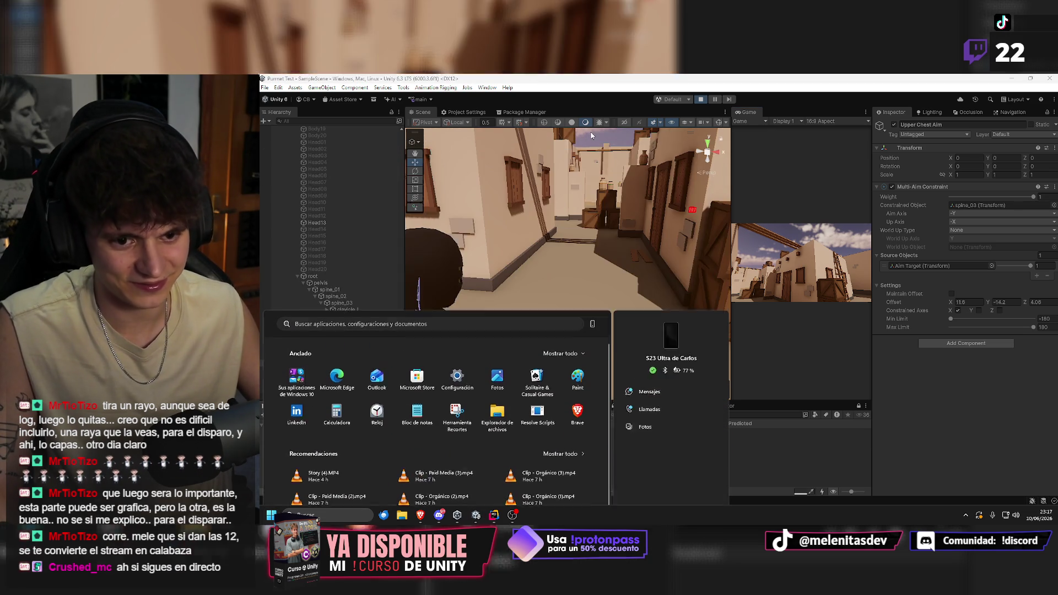
{"action": "scroll", "coordinate": [519, 231], "scroll_direction": "up", "scroll_amount": 5}
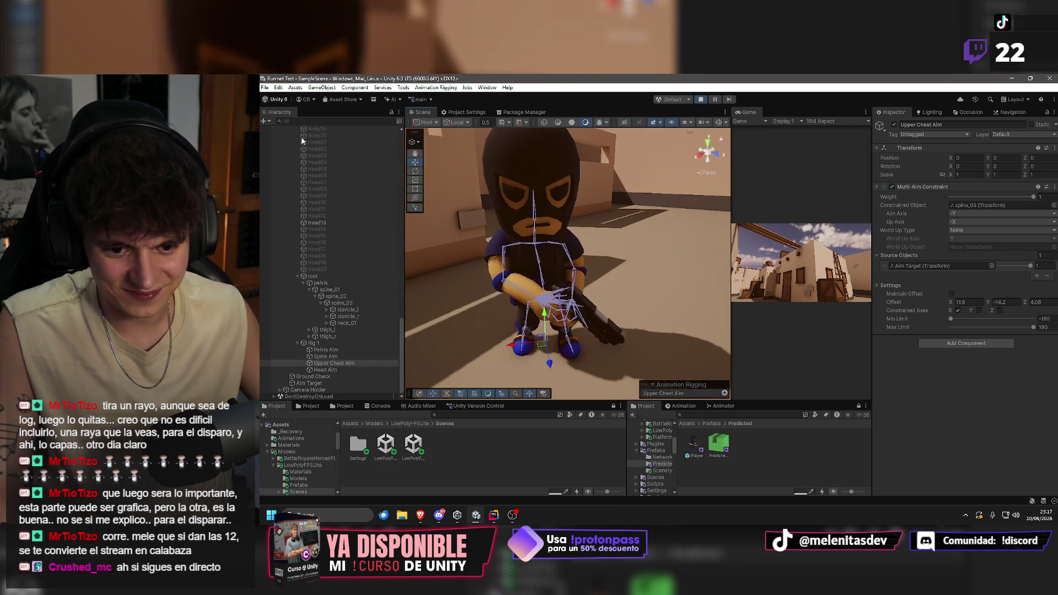
Raise Upper Chest Aim's offset Y from -15.2 to -2.2.
{"action": "left_click", "coordinate": [532, 215]}
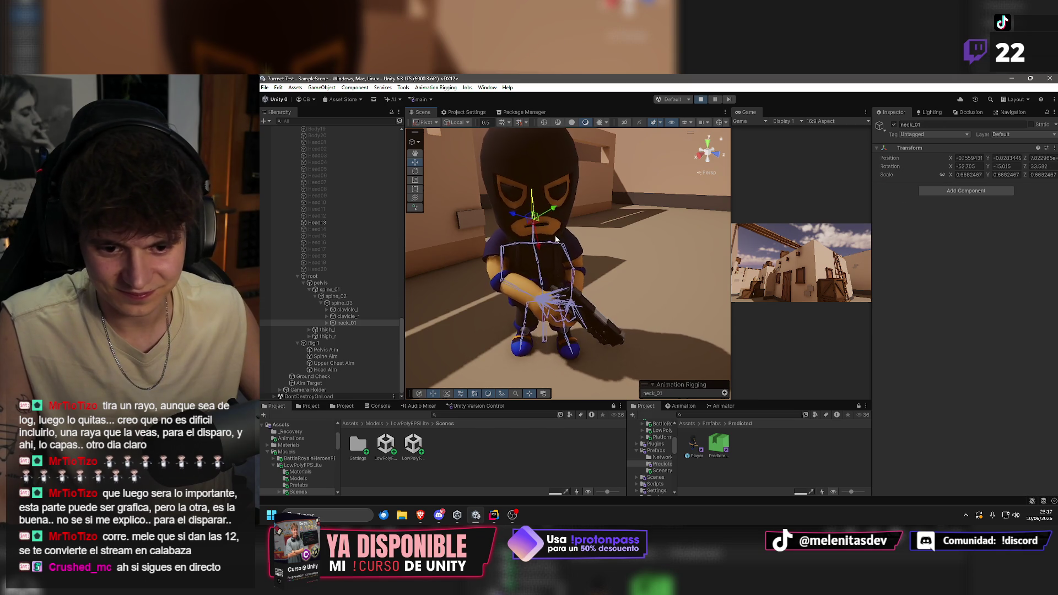
{"action": "left_click", "coordinate": [335, 356]}
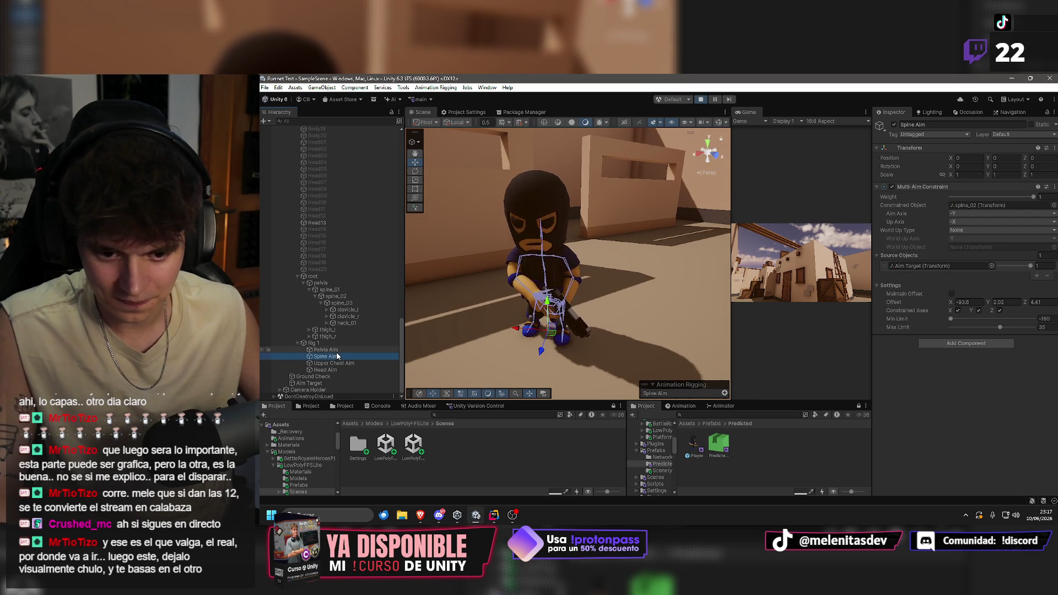
{"action": "scroll", "coordinate": [624, 250], "scroll_direction": "up", "scroll_amount": 5}
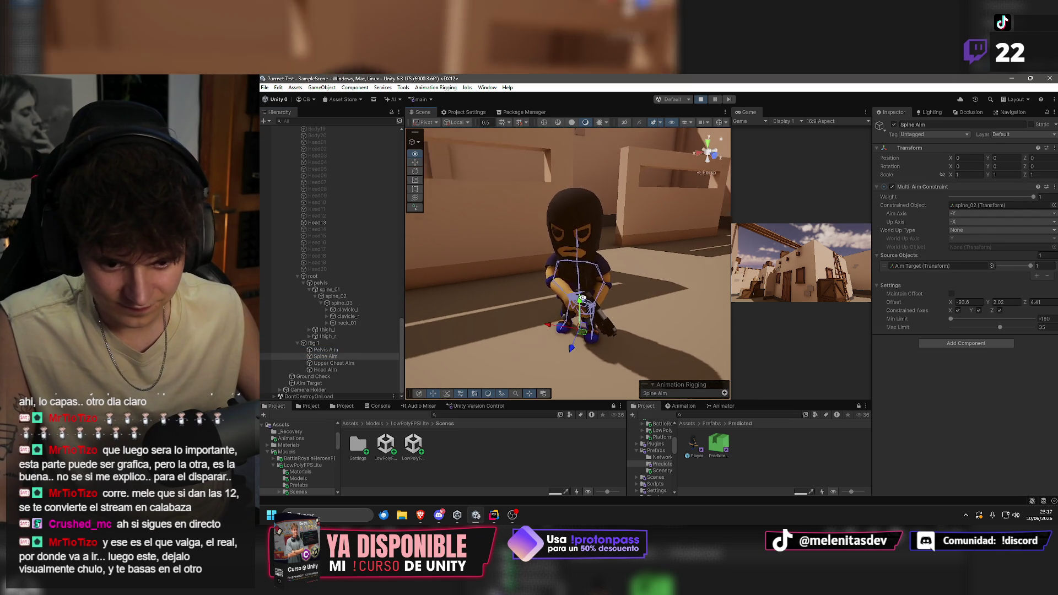
{"action": "scroll", "coordinate": [624, 250], "scroll_direction": "down", "scroll_amount": 4}
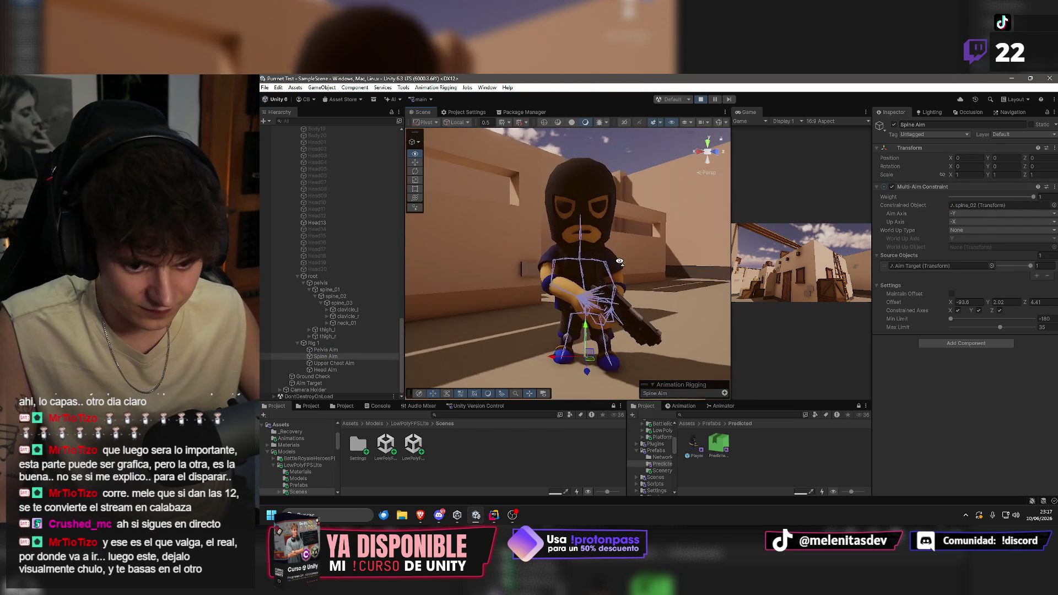
{"action": "scroll", "coordinate": [624, 264], "scroll_direction": "up", "scroll_amount": 6}
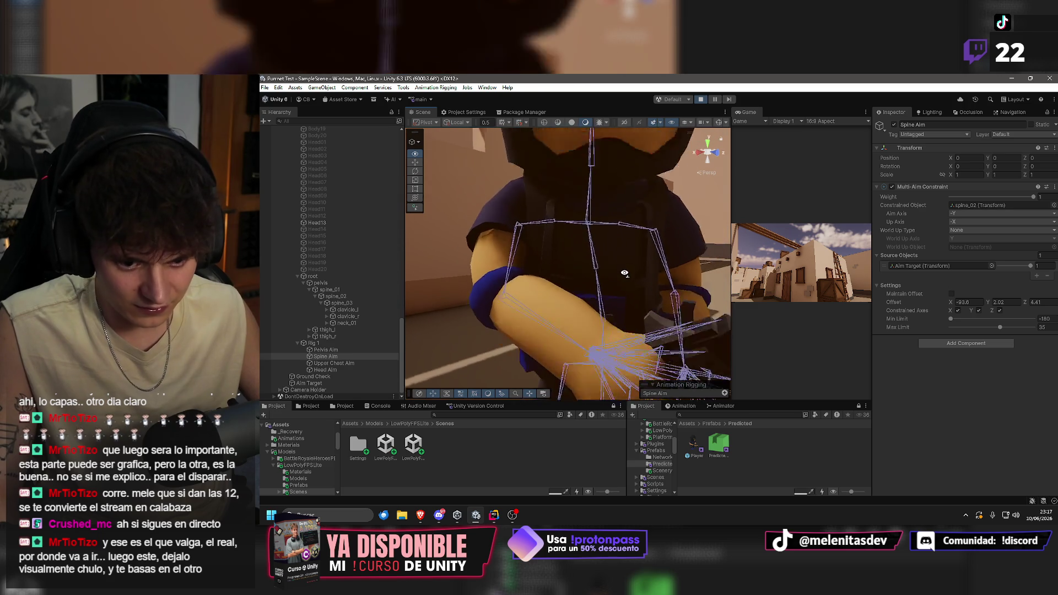
{"action": "scroll", "coordinate": [624, 272], "scroll_direction": "down", "scroll_amount": 4}
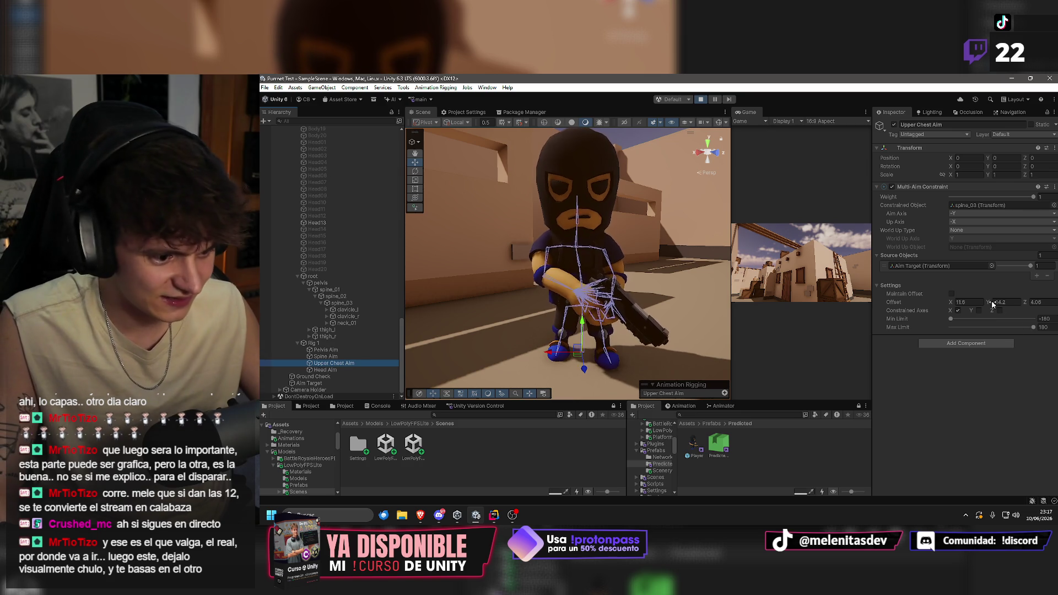
{"action": "left_click_drag", "start_coordinate": [983, 303], "coordinate": [1023, 304]}
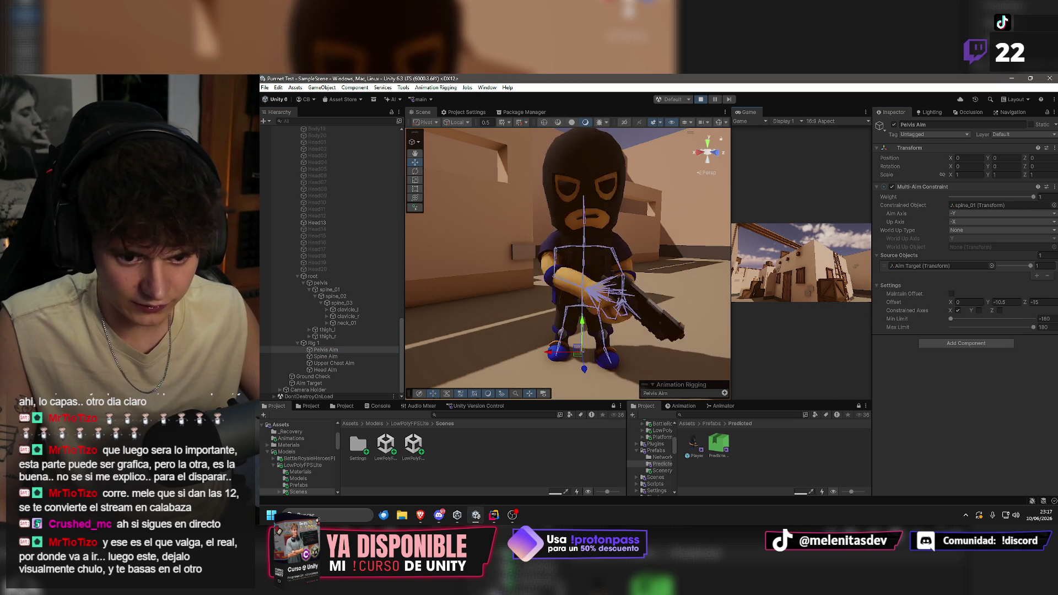
Test the aim in Play mode by crouching and standing back up.
{"action": "key", "text": "super"}
{"action": "key", "text": "super"}
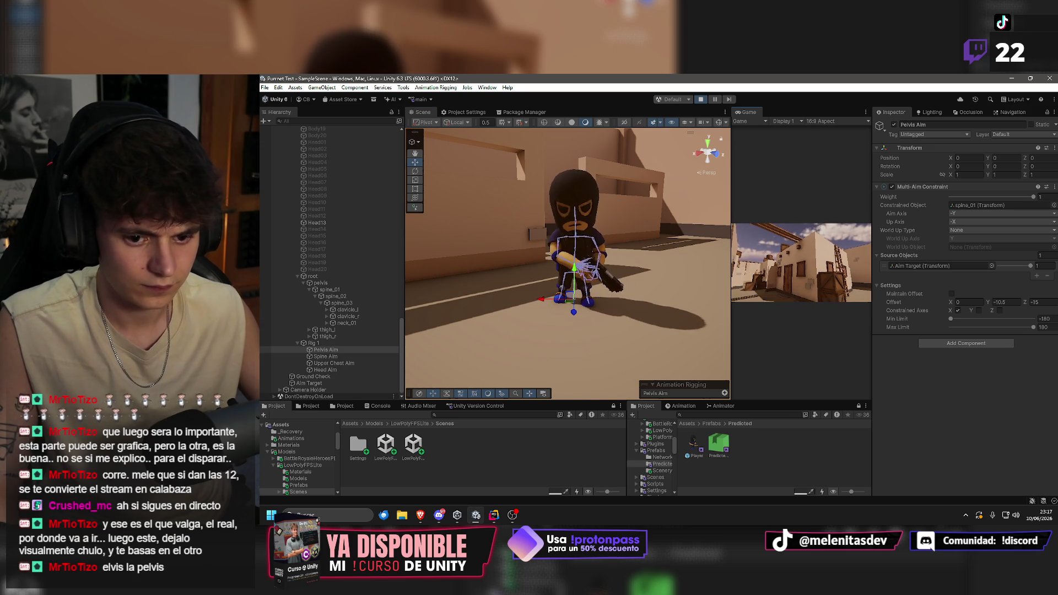
{"action": "key", "text": "ctrl"}
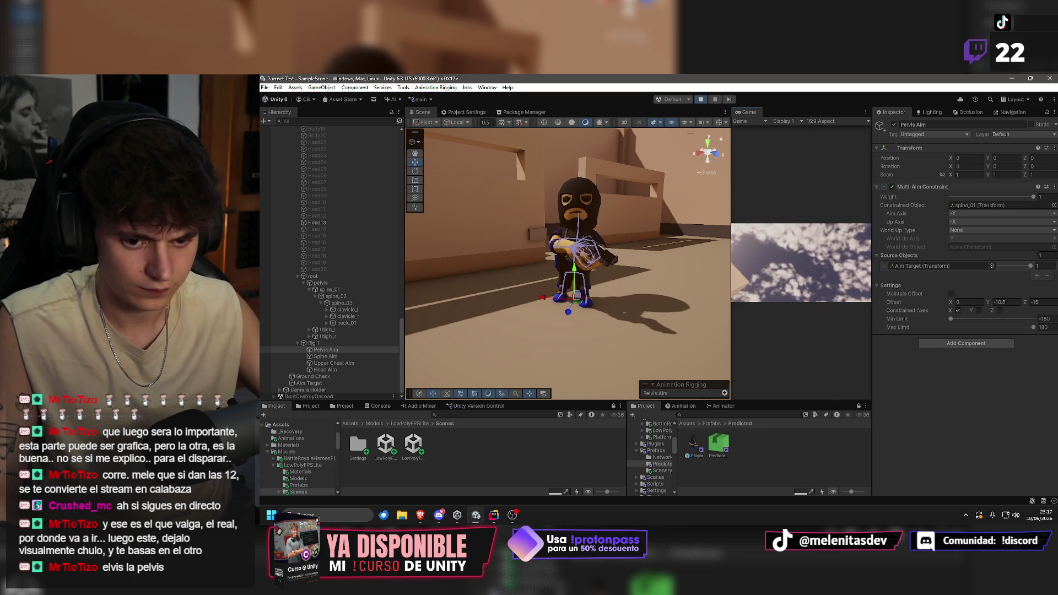
{"action": "key", "text": "ctrl"}
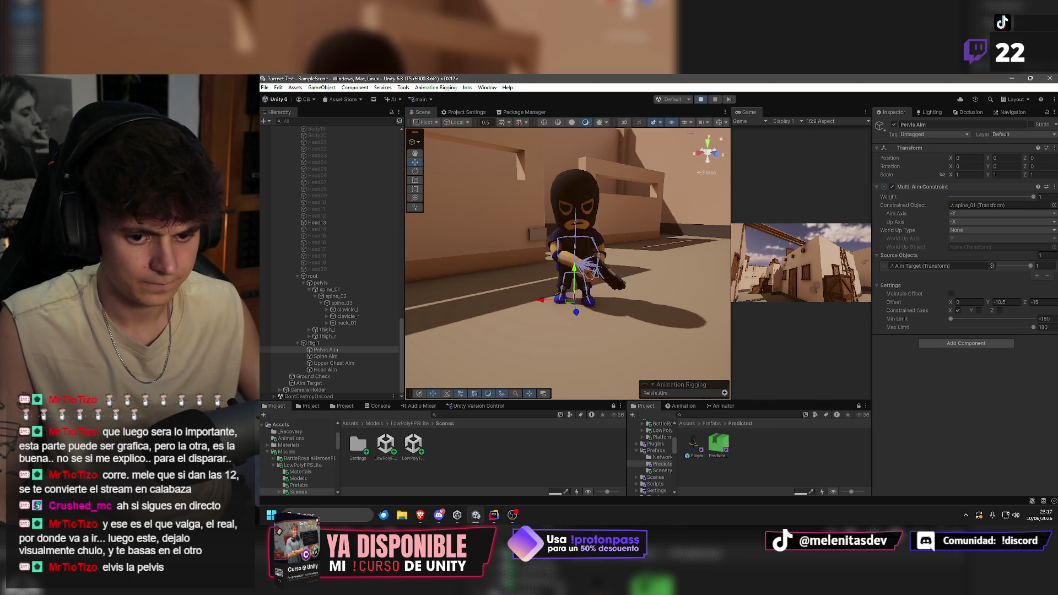
{"action": "key", "text": "super"}
{"action": "key", "text": "super"}
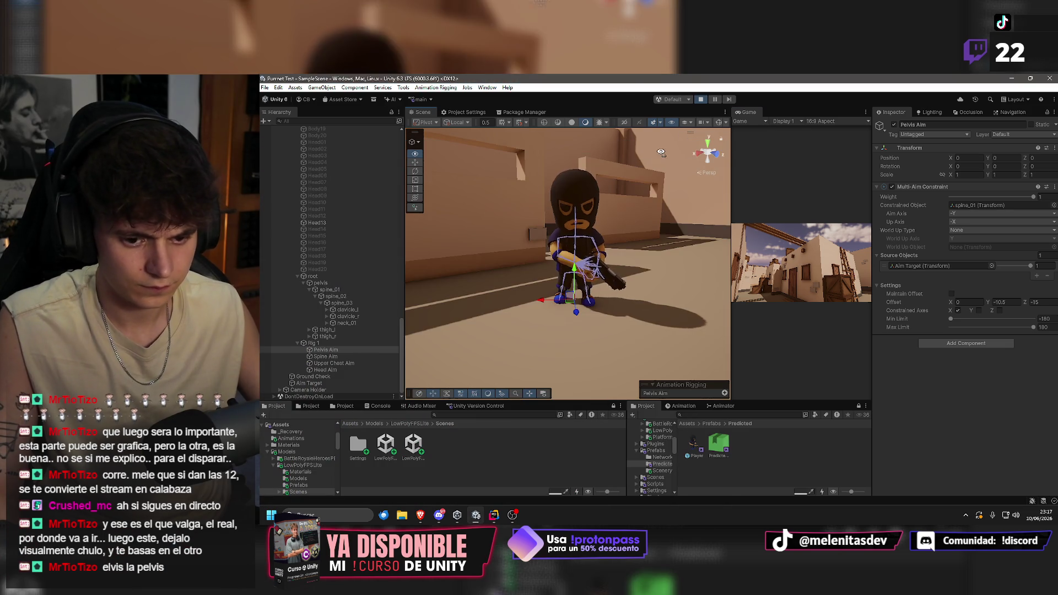
{"action": "scroll", "coordinate": [658, 153], "scroll_direction": "up", "scroll_amount": 5}
Scrub Head Aim's offset X from -49.8 to -36.36 and check it from a close side view.
{"action": "double_click", "coordinate": [337, 348]}
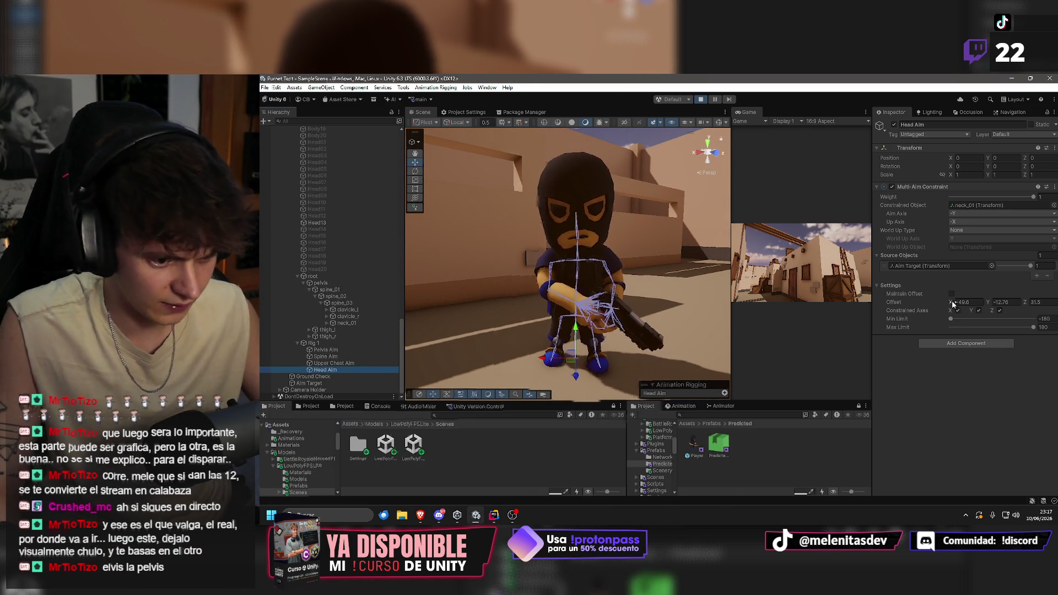
{"action": "left_click_drag", "start_coordinate": [952, 303], "coordinate": [970, 304]}
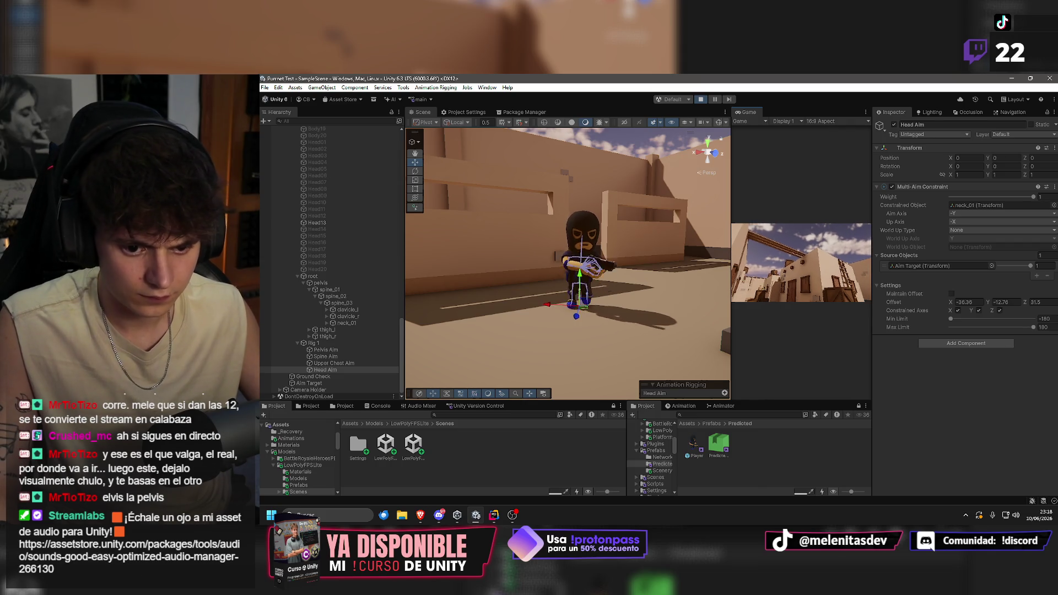
{"action": "key", "text": "super"}
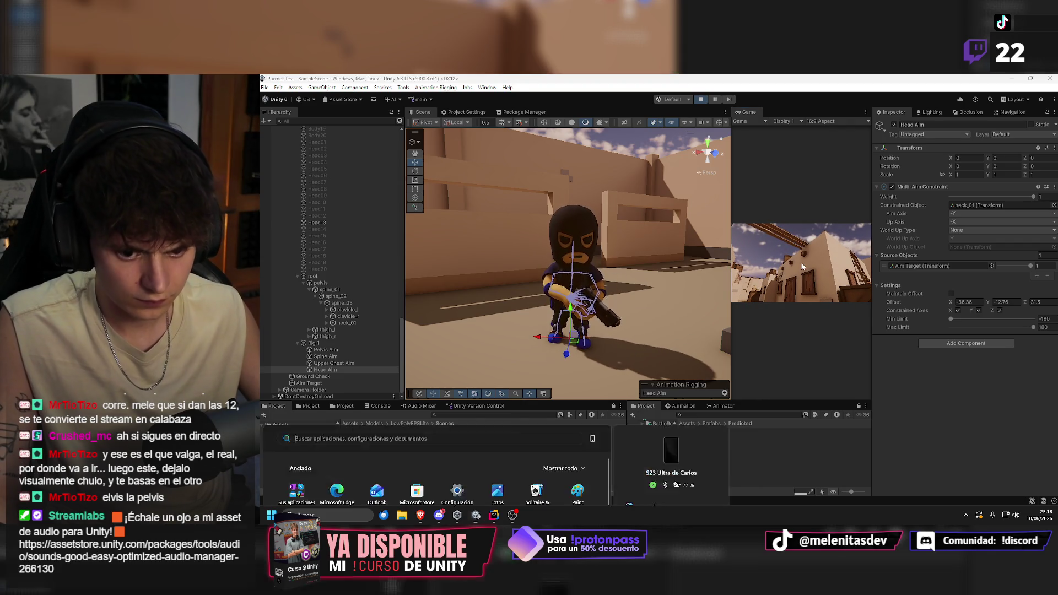
{"action": "right_click", "coordinate": [610, 130]}
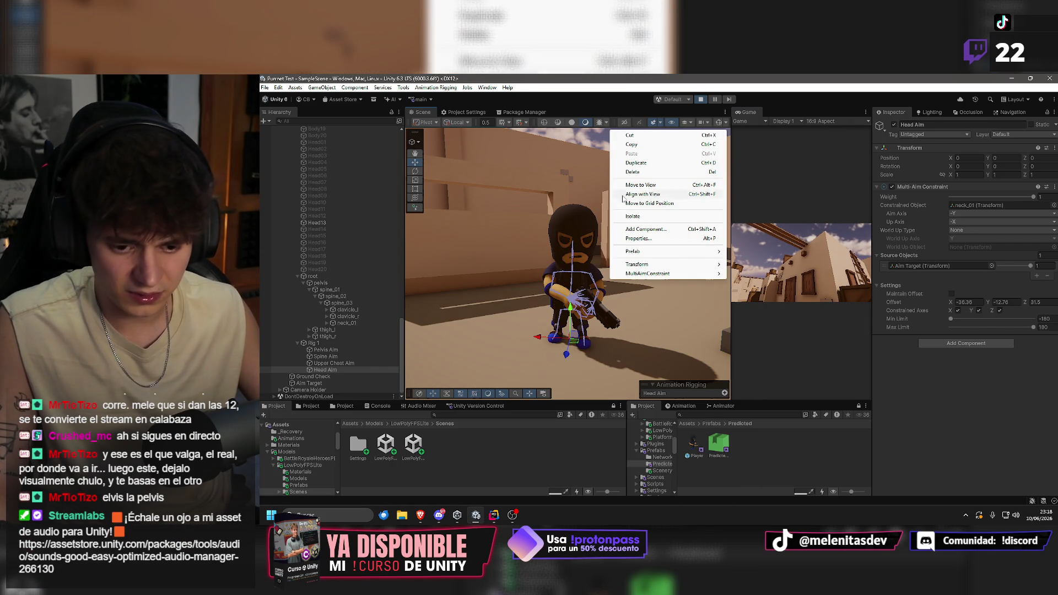
{"action": "left_click", "coordinate": [595, 175]}
{"action": "scroll", "coordinate": [557, 198], "scroll_direction": "up", "scroll_amount": 6}
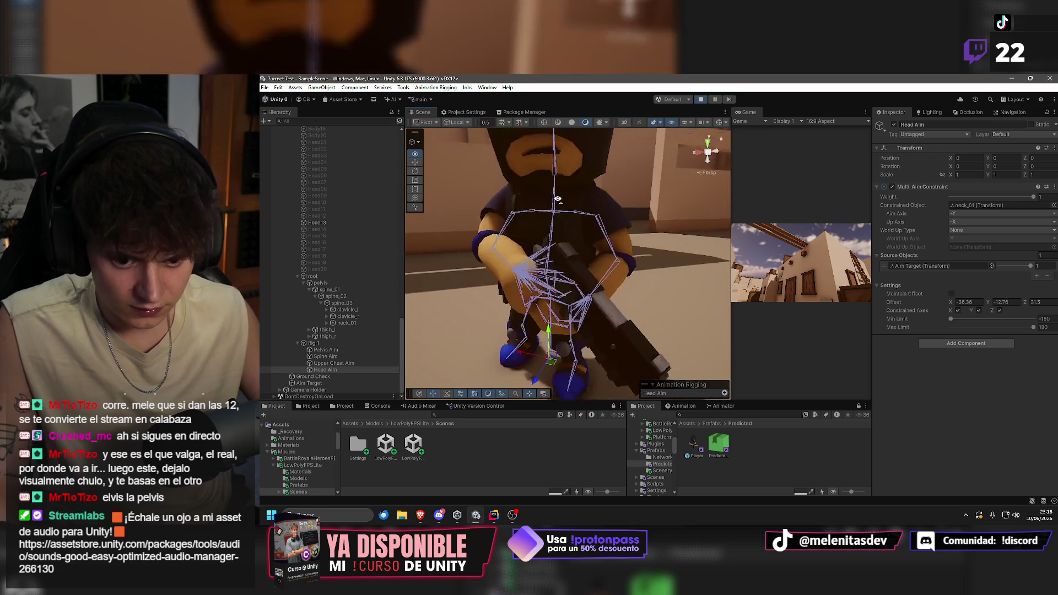
{"action": "left_click_drag", "start_coordinate": [557, 199], "coordinate": [401, 196]}
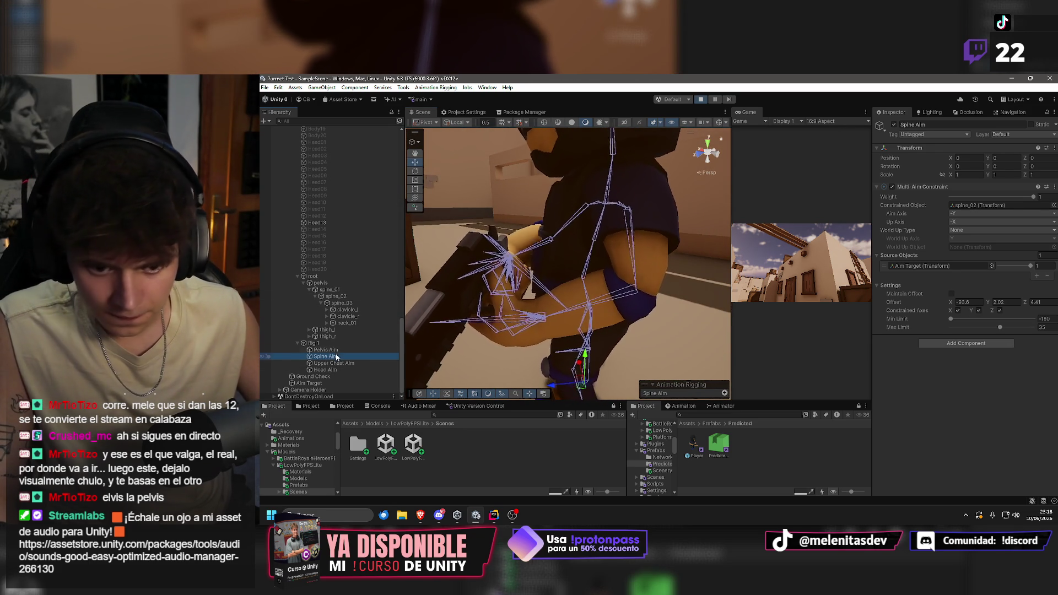
Trial Spine Aim offsets X -93.6, Z and Y -3.48, undoing Y back to 2.02.
{"action": "mouse_move", "coordinate": [1034, 301]}
{"action": "left_mouse_down"}
{"action": "mouse_move", "coordinate": [1006, 302]}
{"action": "mouse_move", "coordinate": [1018, 302]}
{"action": "left_mouse_up"}
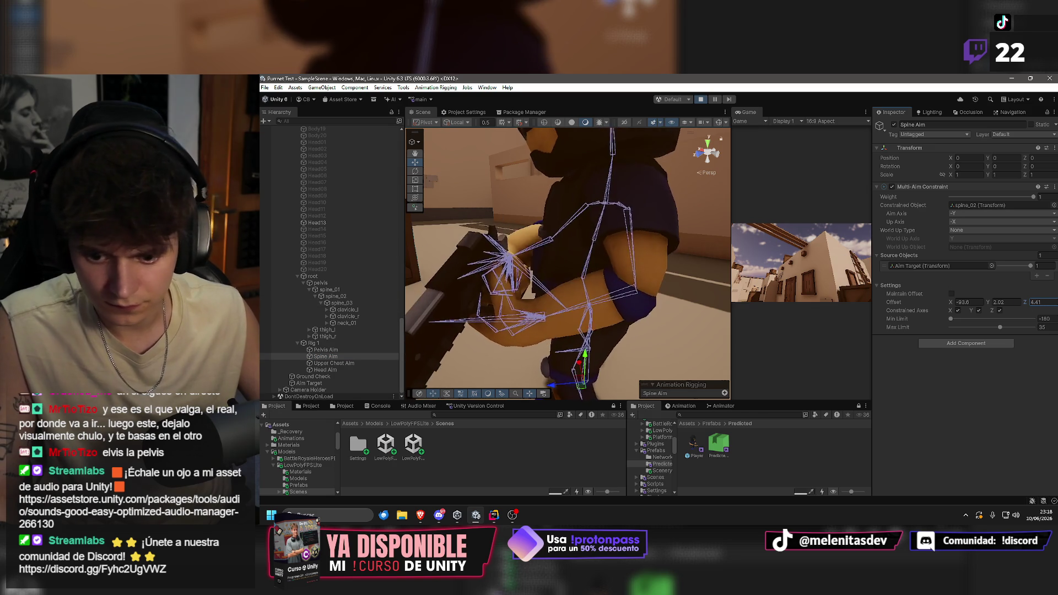
{"action": "left_click_drag", "start_coordinate": [984, 309], "coordinate": [997, 312]}
{"action": "left_click", "coordinate": [989, 304]}
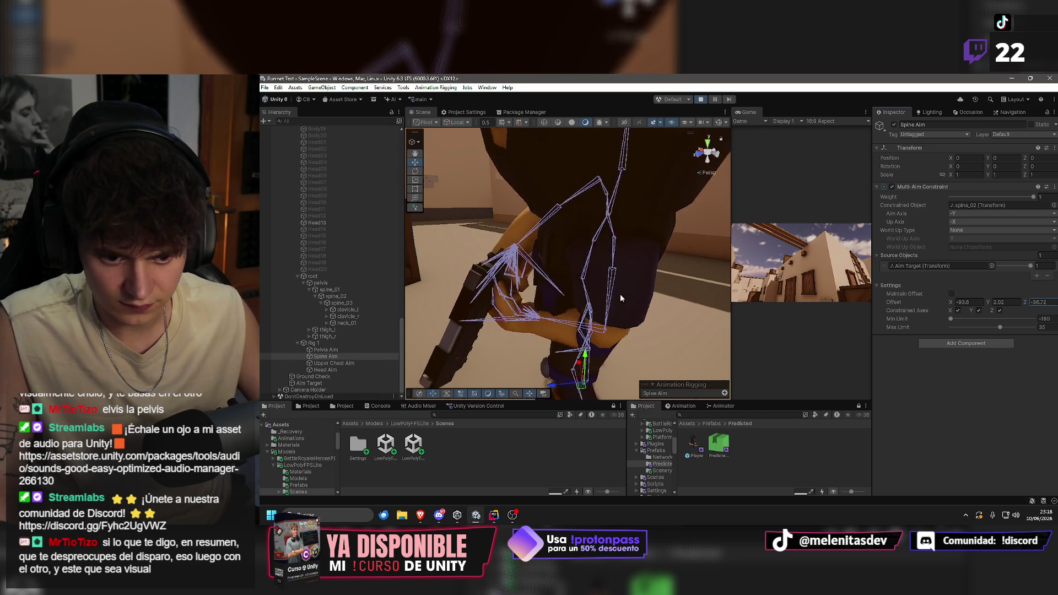
{"action": "mouse_move", "coordinate": [986, 302]}
{"action": "left_mouse_down"}
{"action": "mouse_move", "coordinate": [874, 300]}
{"action": "mouse_move", "coordinate": [911, 302]}
{"action": "left_mouse_up"}
{"action": "key", "text": "ctrl+z"}
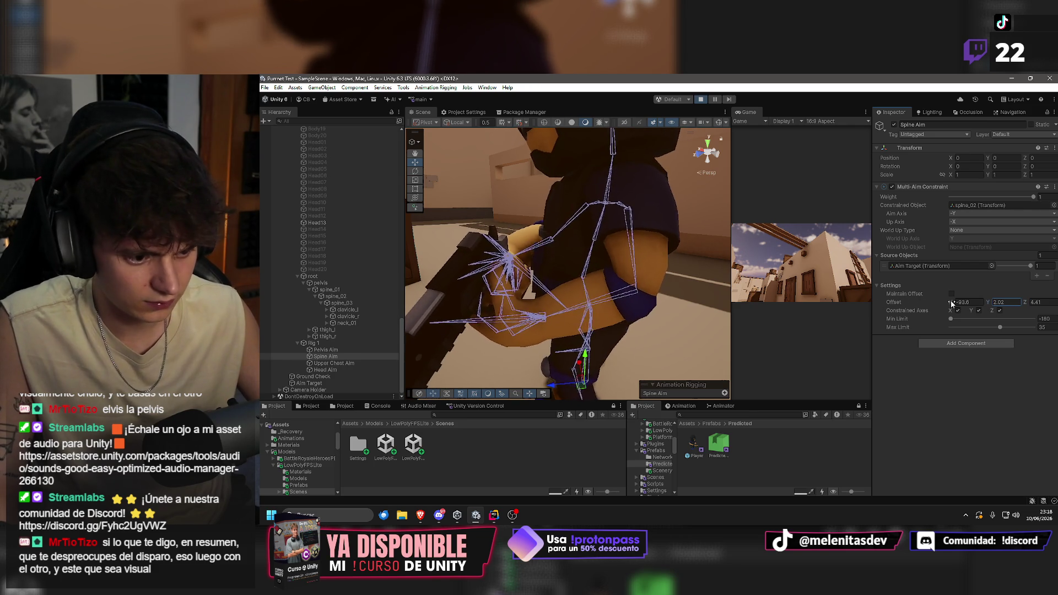
Raise Spine Aim's Max Limit to 180, then set it back to 35.
{"action": "left_click_drag", "start_coordinate": [1000, 327], "coordinate": [1034, 327]}
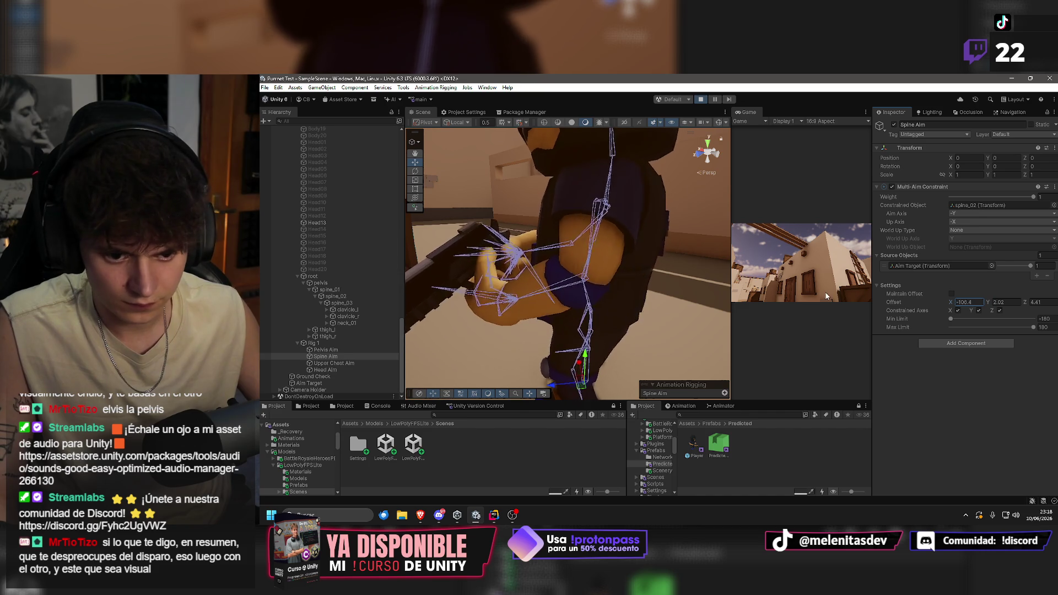
{"action": "left_click", "coordinate": [1023, 302]}
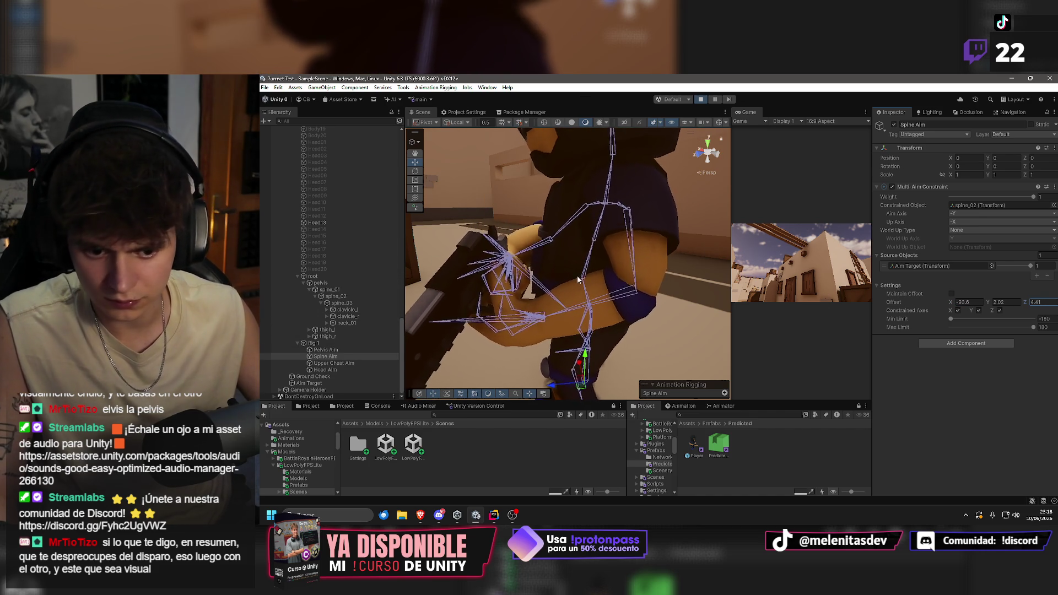
{"action": "left_click", "coordinate": [588, 269]}
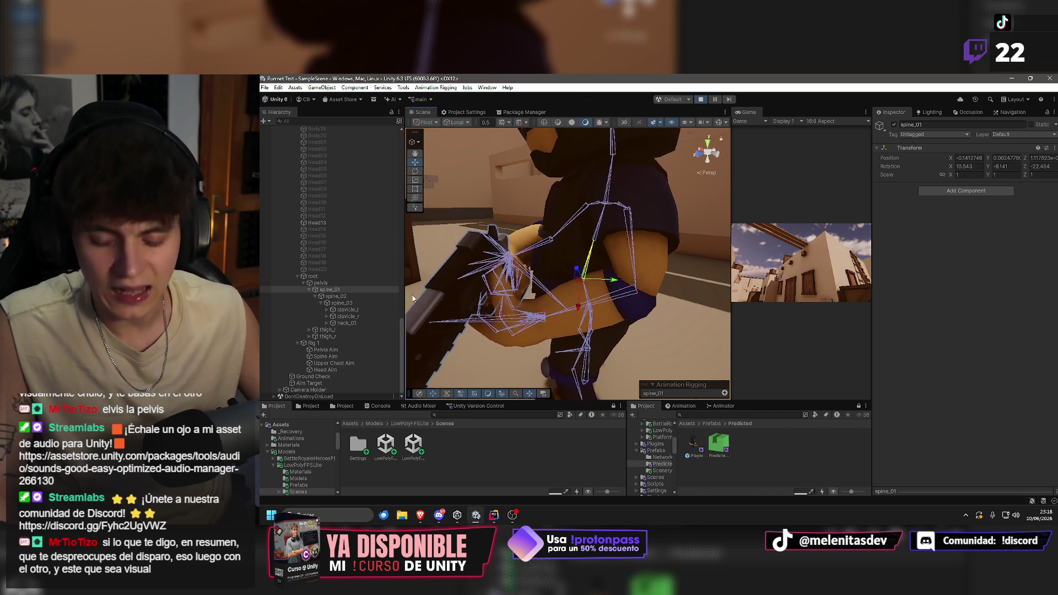
{"action": "left_click", "coordinate": [351, 354]}
{"action": "left_click_drag", "start_coordinate": [1033, 327], "coordinate": [999, 326]}
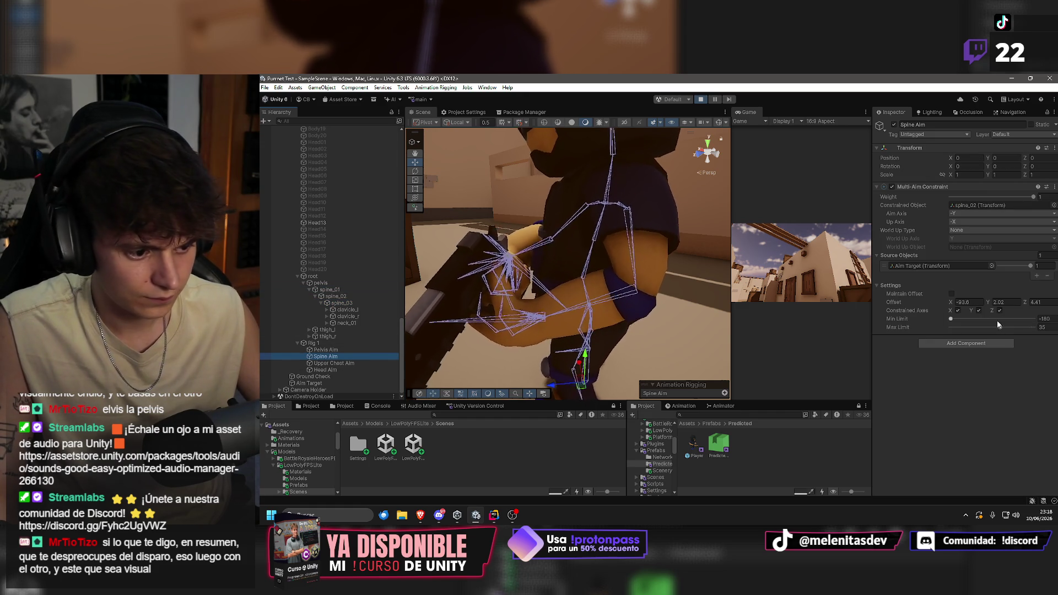
Push Pelvis Aim's offset Z from -10.79 up to 15.13.
{"action": "left_click", "coordinate": [330, 349]}
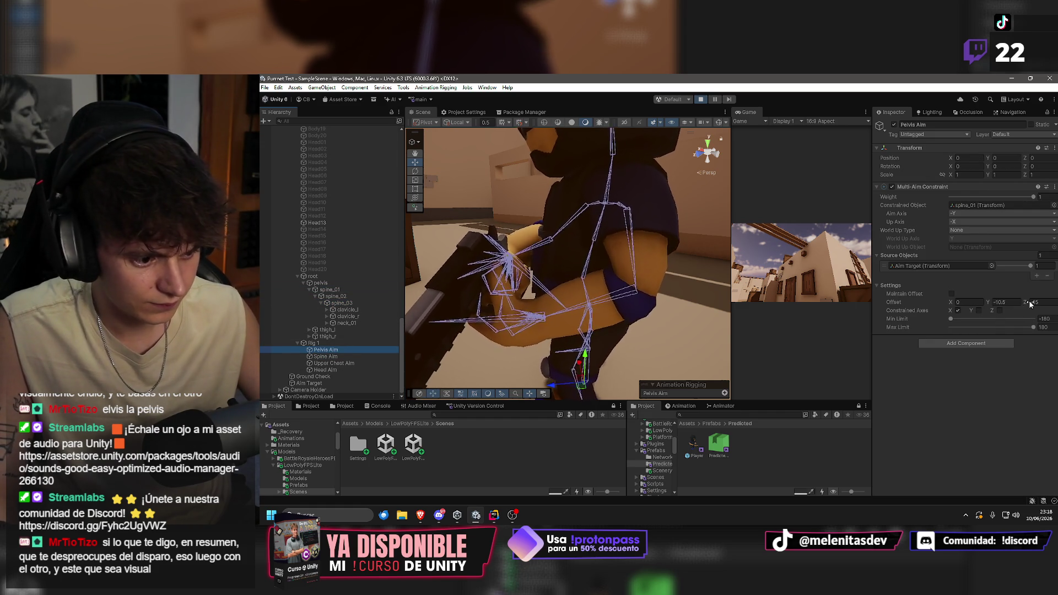
{"action": "left_click_drag", "start_coordinate": [1023, 300], "coordinate": [990, 295]}
{"action": "mouse_move", "coordinate": [265, 302]}
{"action": "left_mouse_down"}
{"action": "mouse_move", "coordinate": [429, 308]}
{"action": "mouse_move", "coordinate": [405, 306]}
{"action": "left_mouse_up"}
Try a Spine Aim Max Limit of 180 and undo the limit and offset changes.
{"action": "left_click", "coordinate": [332, 355]}
{"action": "left_click", "coordinate": [1030, 302]}
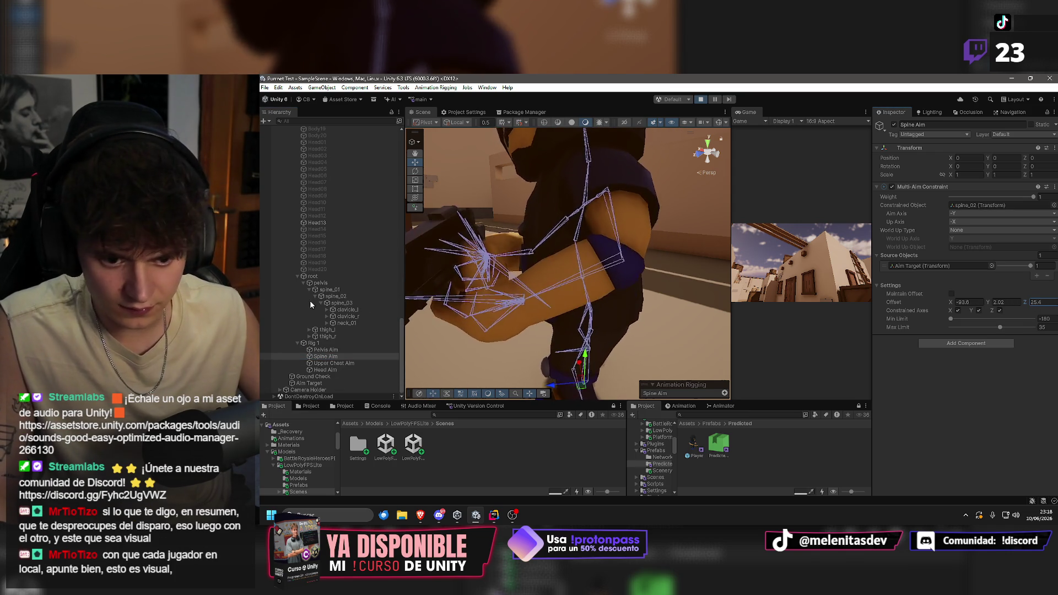
{"action": "left_click", "coordinate": [980, 302]}
{"action": "left_click", "coordinate": [1017, 302]}
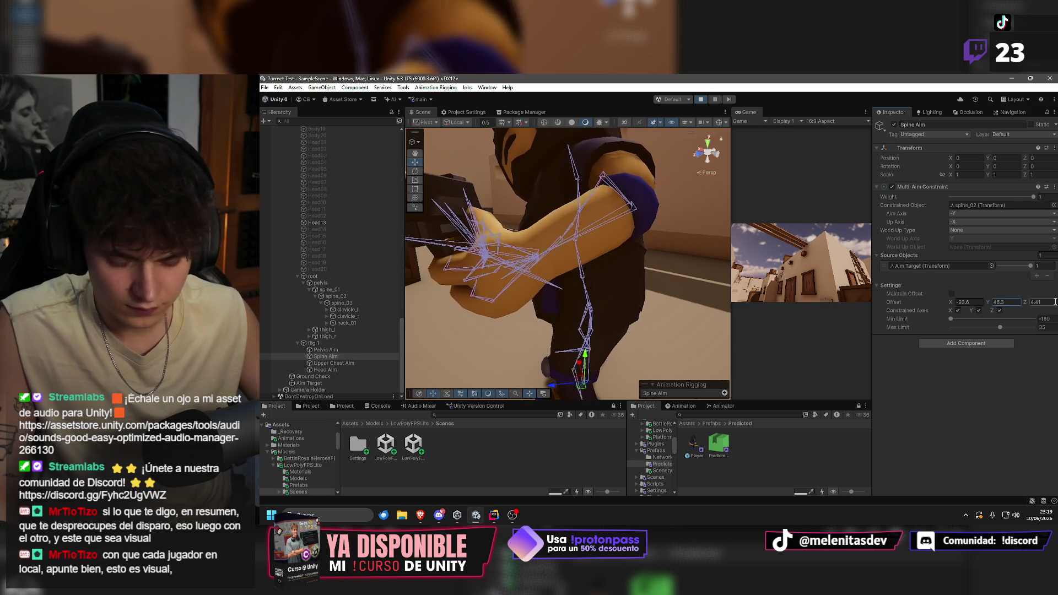
{"action": "mouse_move", "coordinate": [999, 327]}
{"action": "left_mouse_down"}
{"action": "mouse_move", "coordinate": [1033, 327]}
{"action": "mouse_move", "coordinate": [282, 309]}
{"action": "left_mouse_up"}
{"action": "key", "text": "ctrl+z"}
{"action": "key", "text": "ctrl+z"}
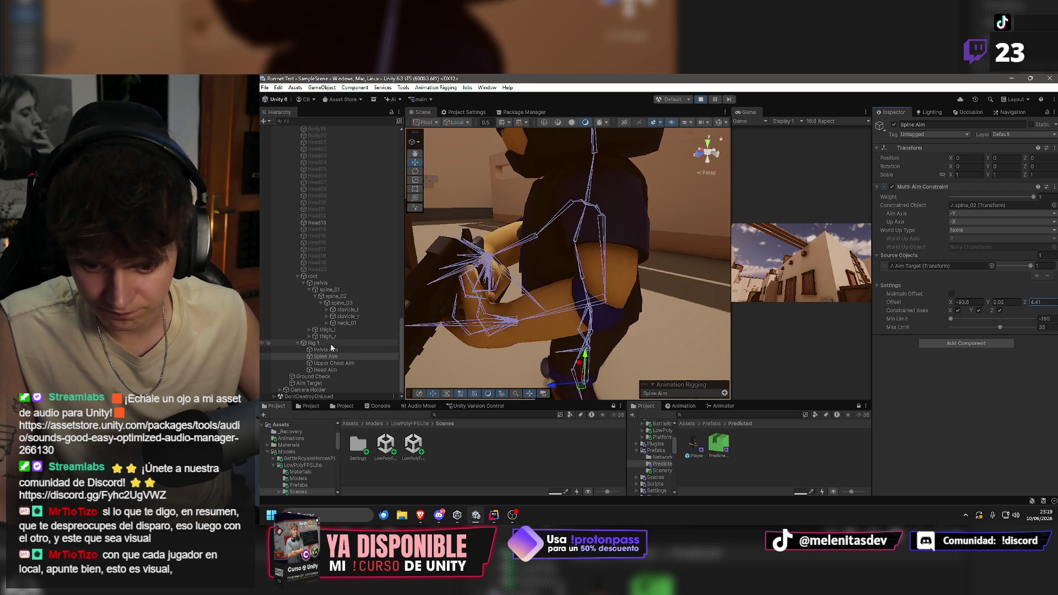
Try different X and Y offsets on Pelvis Aim, viewing the character from behind and the side.
{"action": "left_click_drag", "start_coordinate": [987, 302], "coordinate": [331, 296]}
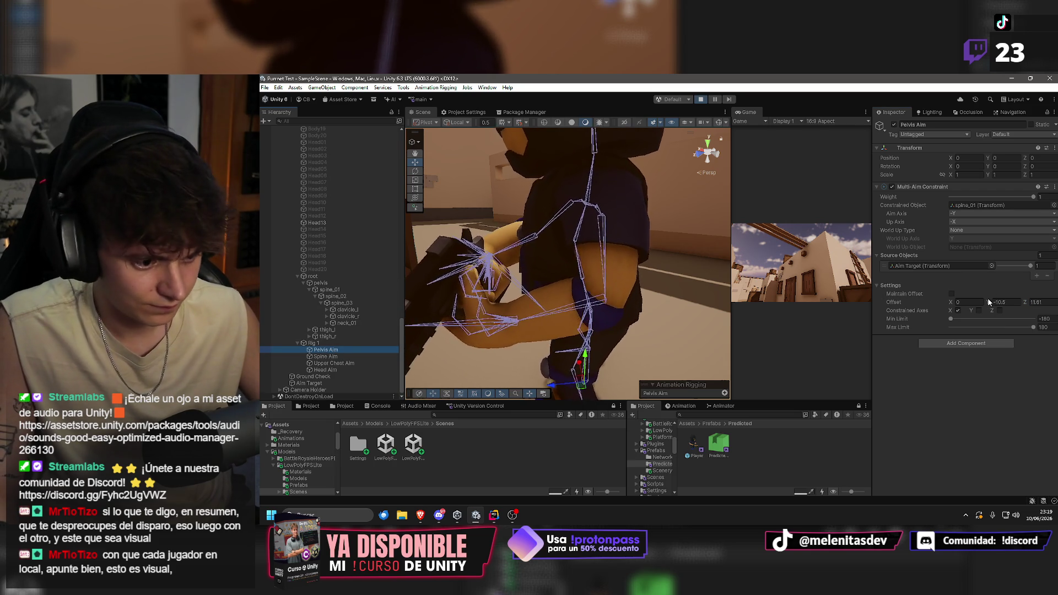
{"action": "mouse_move", "coordinate": [950, 302]}
{"action": "left_mouse_down"}
{"action": "mouse_move", "coordinate": [269, 307]}
{"action": "mouse_move", "coordinate": [567, 293]}
{"action": "mouse_move", "coordinate": [536, 279]}
{"action": "mouse_move", "coordinate": [770, 244]}
{"action": "mouse_move", "coordinate": [841, 253]}
{"action": "left_mouse_up"}
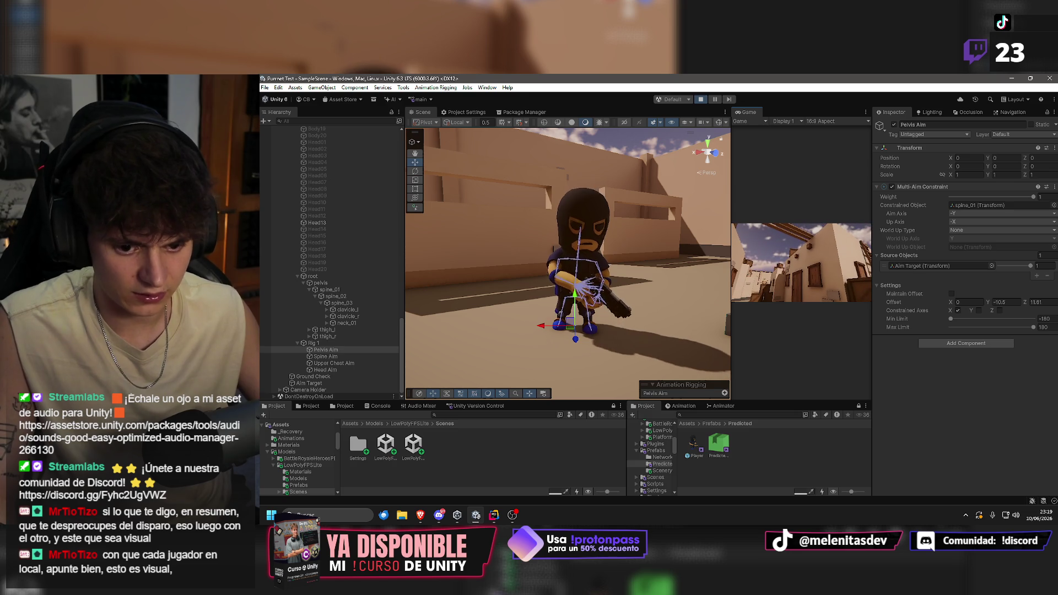
{"action": "key", "text": "super"}
{"action": "key", "text": "super"}
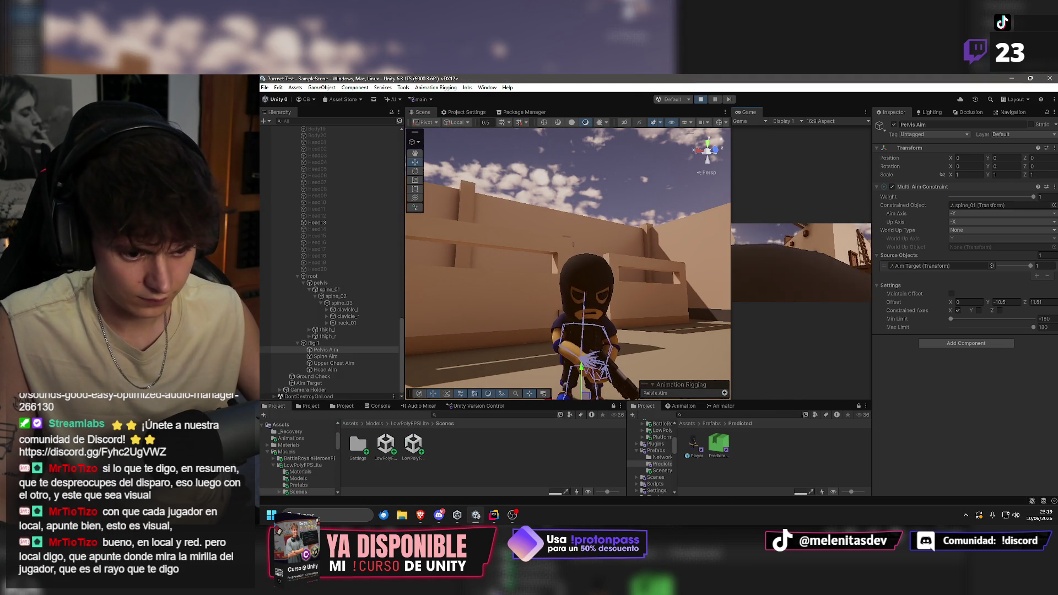
{"action": "key", "text": "super"}
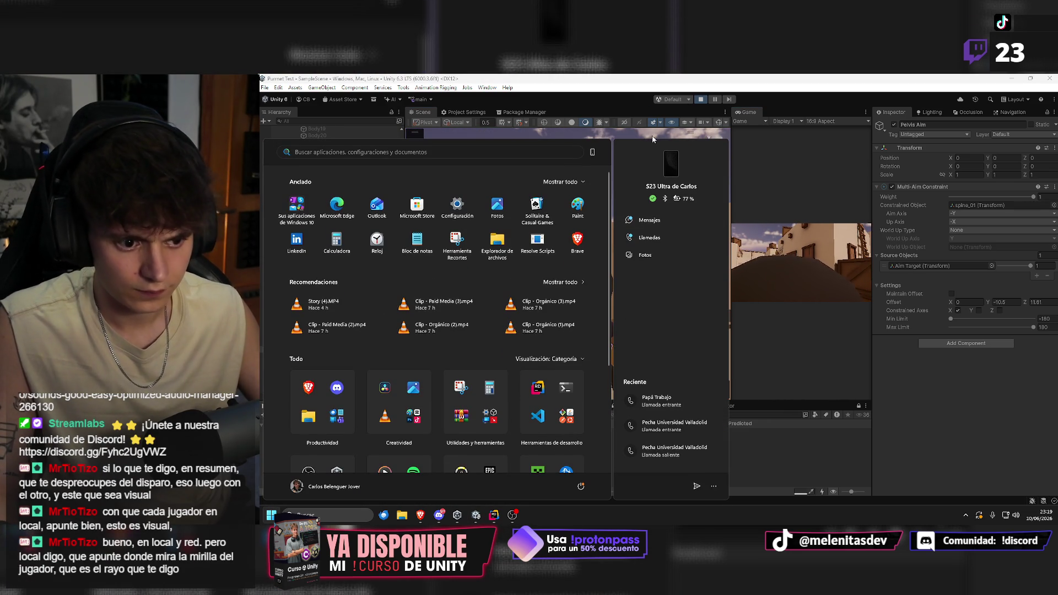
{"action": "key", "text": "super"}
{"action": "mouse_move", "coordinate": [492, 182]}
{"action": "left_mouse_down"}
{"action": "mouse_move", "coordinate": [269, 190]}
{"action": "mouse_move", "coordinate": [973, 186]}
{"action": "mouse_move", "coordinate": [762, 167]}
{"action": "mouse_move", "coordinate": [861, 194]}
{"action": "mouse_move", "coordinate": [959, 199]}
{"action": "mouse_move", "coordinate": [959, 190]}
{"action": "mouse_move", "coordinate": [478, 348]}
{"action": "left_mouse_up"}
{"action": "left_click", "coordinate": [354, 350]}
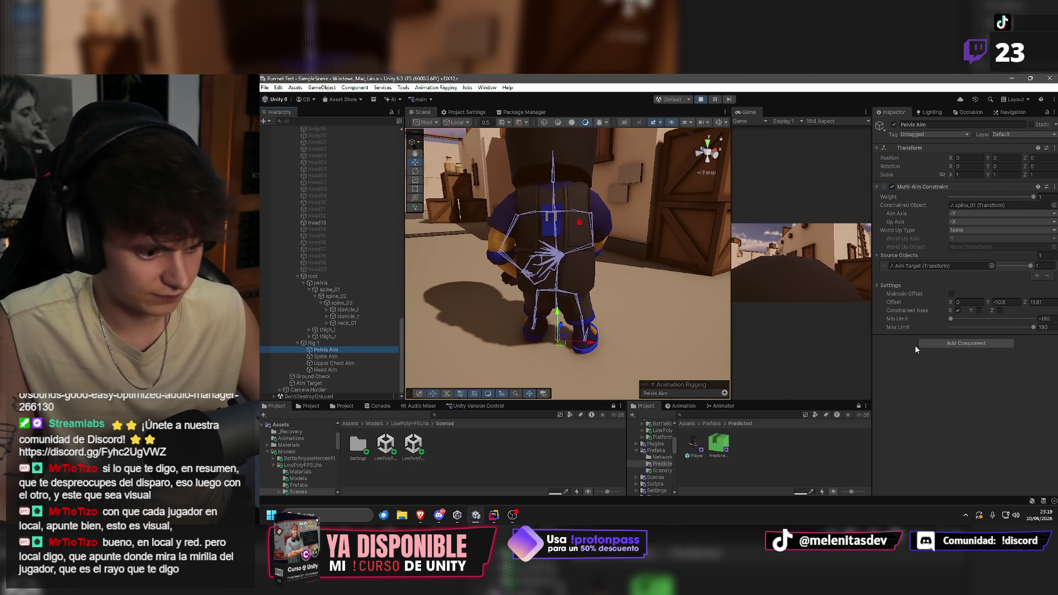
{"action": "mouse_move", "coordinate": [551, 264]}
{"action": "left_mouse_down"}
{"action": "mouse_move", "coordinate": [520, 277]}
{"action": "mouse_move", "coordinate": [605, 274]}
{"action": "left_mouse_up"}
Set Pelvis Aim's offset Y to -7.7 and return offset Z to about 15.01.
{"action": "double_click", "coordinate": [1002, 302]}
{"action": "type", "text": "-0.3"}
{"action": "type", "text": "-7.7"}
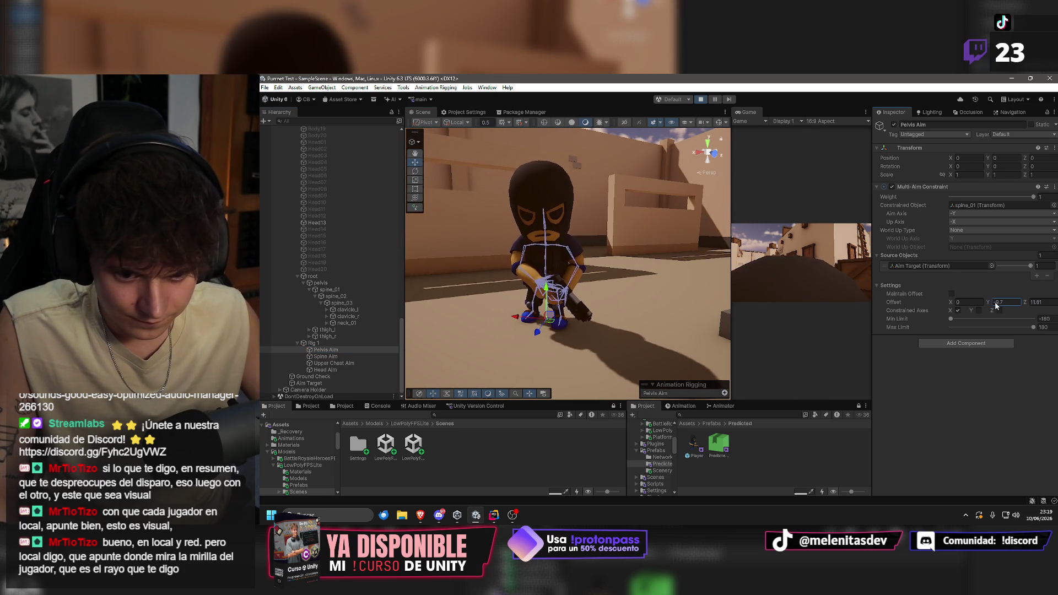
{"action": "scroll", "coordinate": [576, 250], "scroll_direction": "up", "scroll_amount": 3}
{"action": "left_click_drag", "start_coordinate": [577, 251], "coordinate": [534, 265]}
{"action": "key", "text": "Tab"}
{"action": "key", "text": "Tab"}
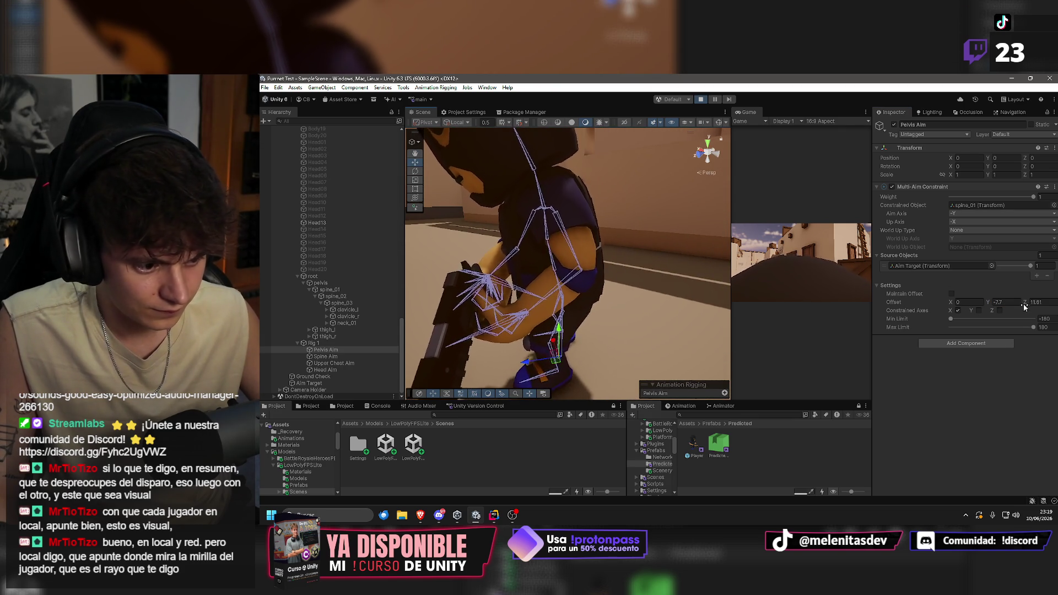
{"action": "type", "text": "-187.6134.2"}
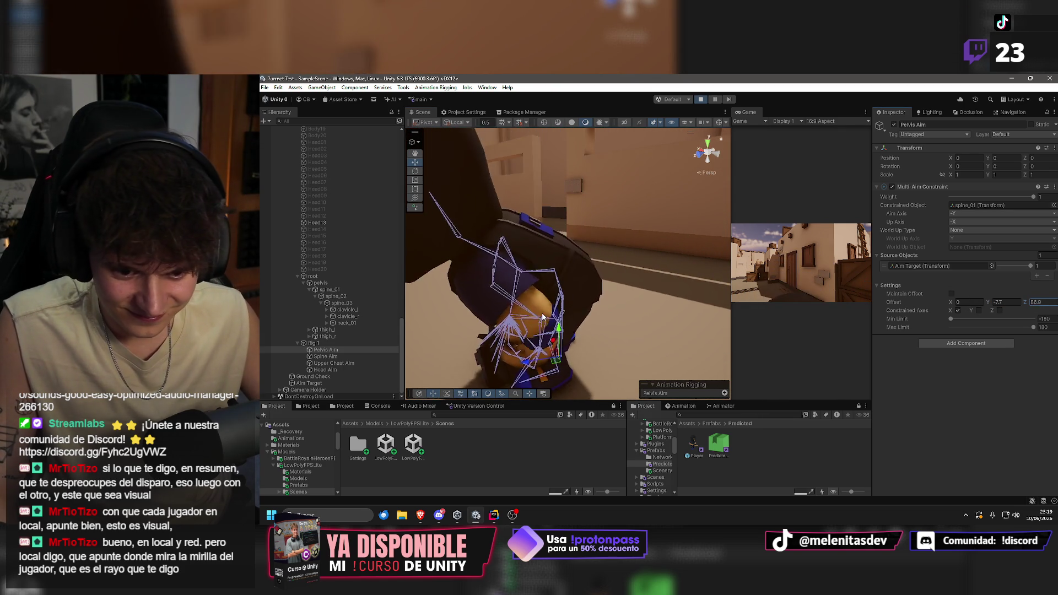
{"action": "type", "text": "-30.311.61"}
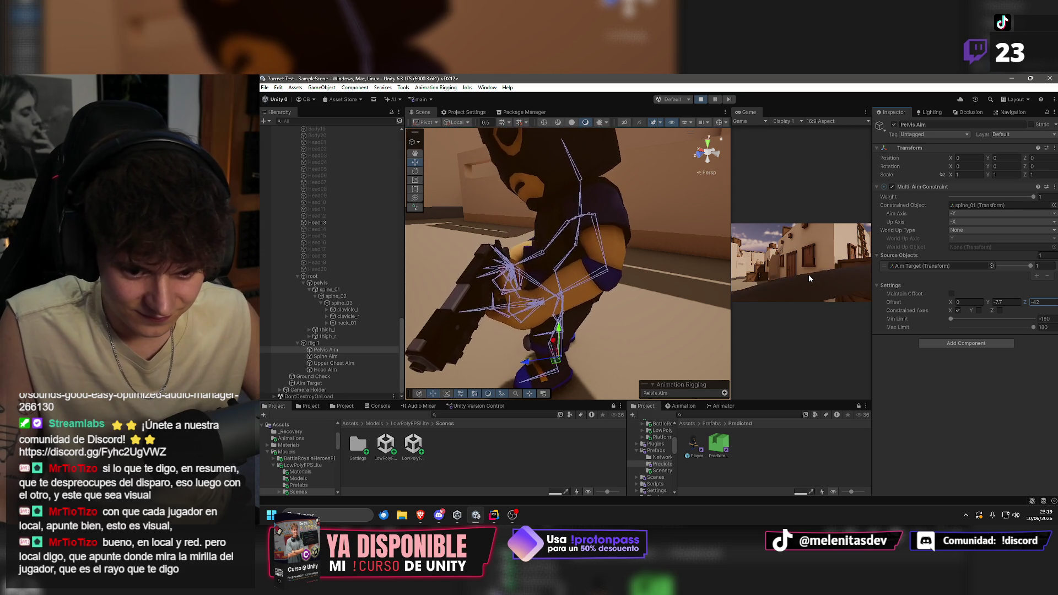
{"action": "left_click_drag", "start_coordinate": [661, 275], "coordinate": [624, 289]}
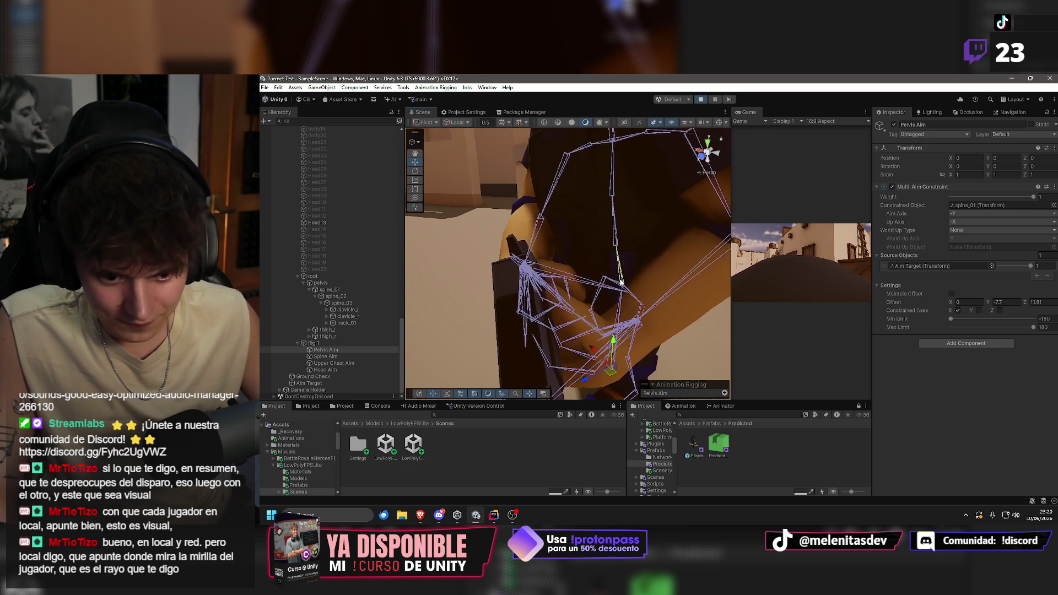
Frame the character and inspect the root, thigh_l, neck_01, spine_01 and pelvis bones.
{"action": "left_click", "coordinate": [620, 287]}
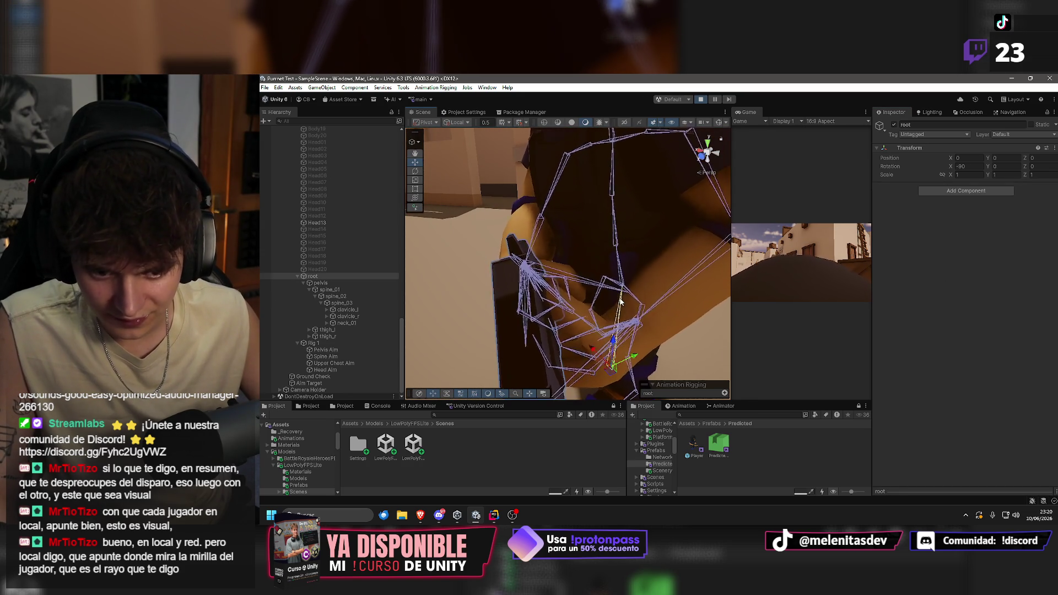
{"action": "key", "text": "f"}
{"action": "left_click_drag", "start_coordinate": [619, 285], "coordinate": [573, 309]}
{"action": "key", "text": "e"}
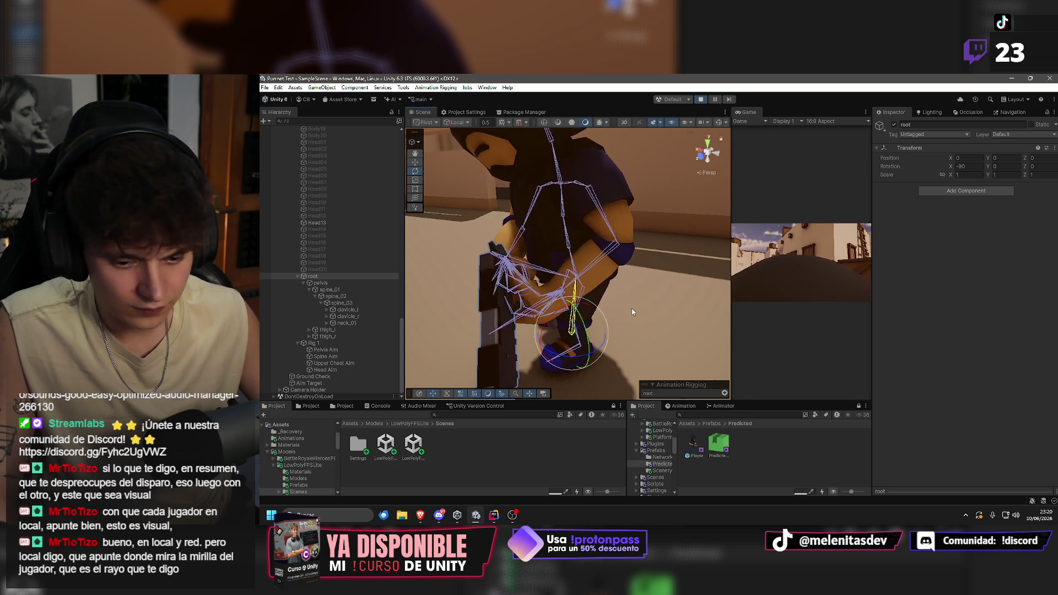
{"action": "left_click", "coordinate": [335, 329]}
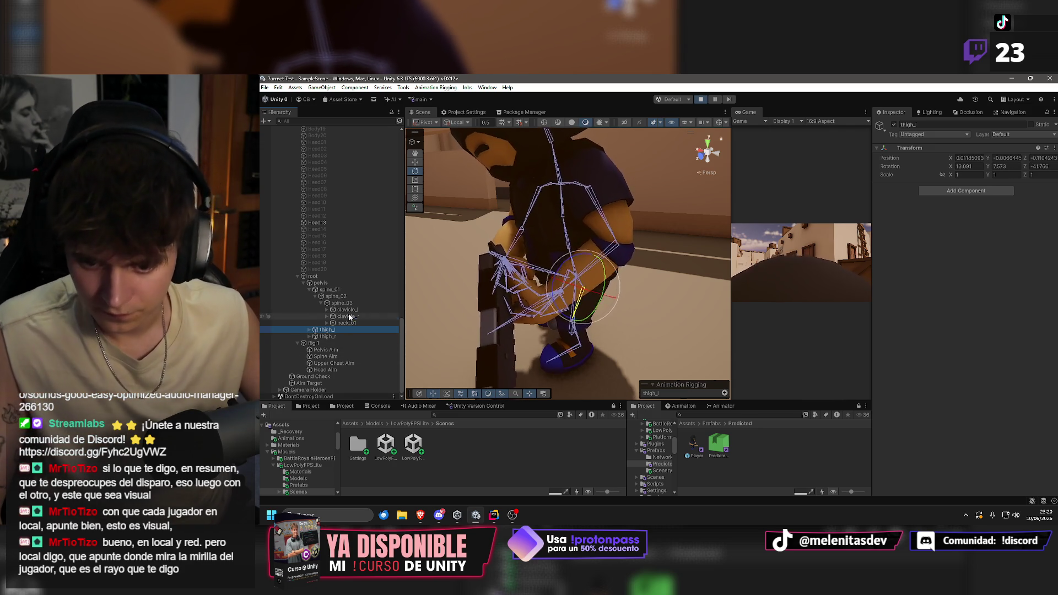
{"action": "left_click", "coordinate": [347, 323]}
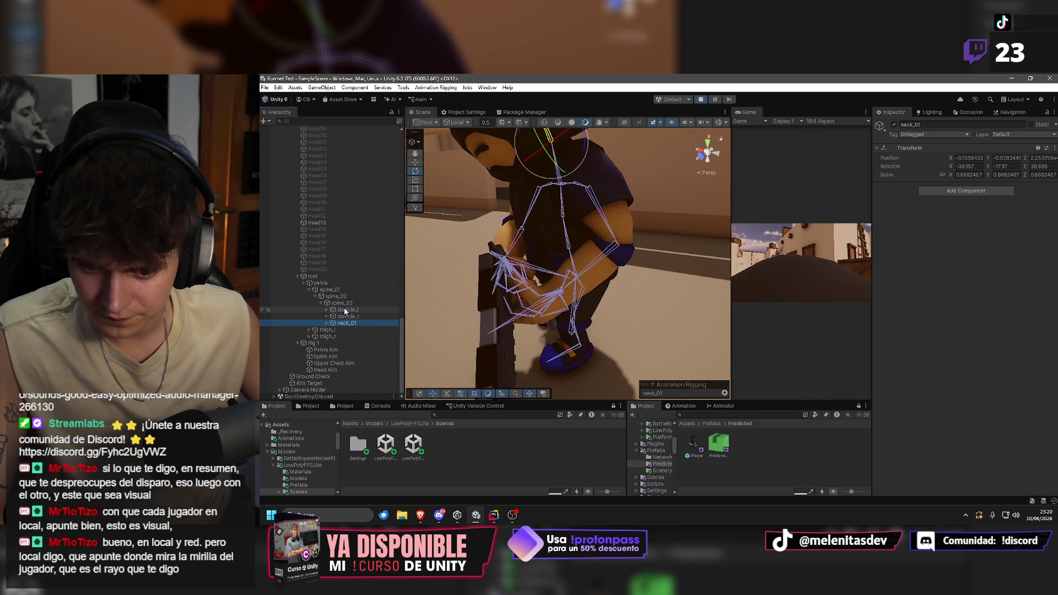
{"action": "left_click", "coordinate": [326, 350]}
{"action": "left_click", "coordinate": [332, 357]}
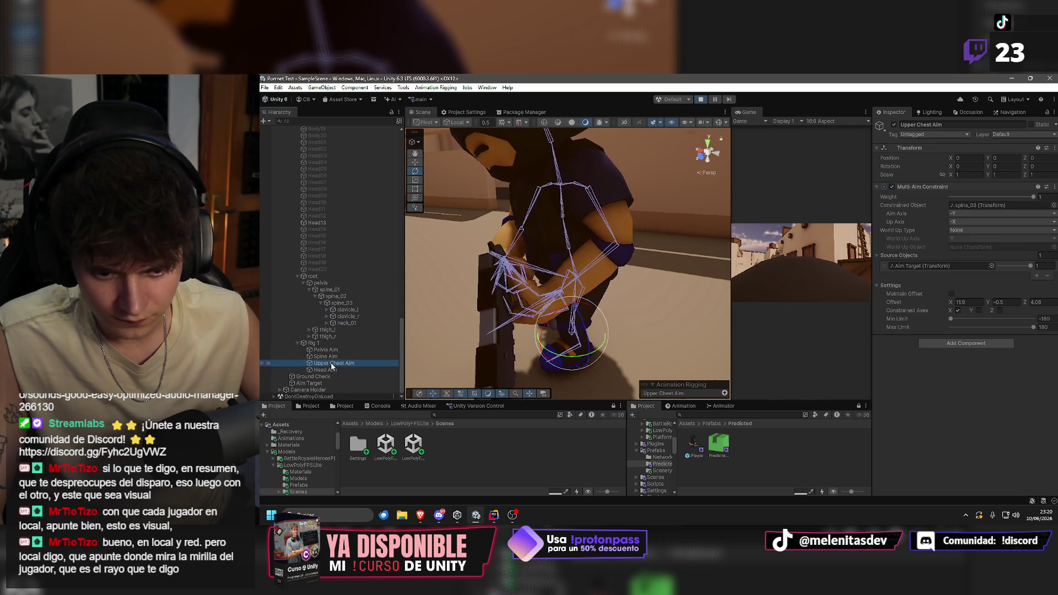
{"action": "left_click", "coordinate": [326, 349]}
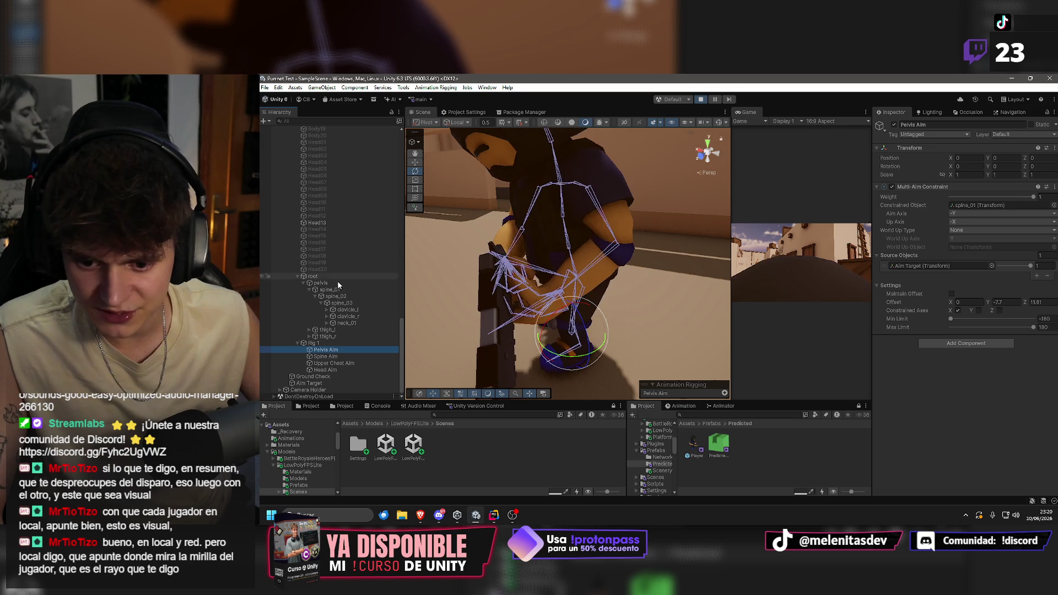
{"action": "left_click", "coordinate": [336, 290]}
{"action": "left_click", "coordinate": [327, 282]}
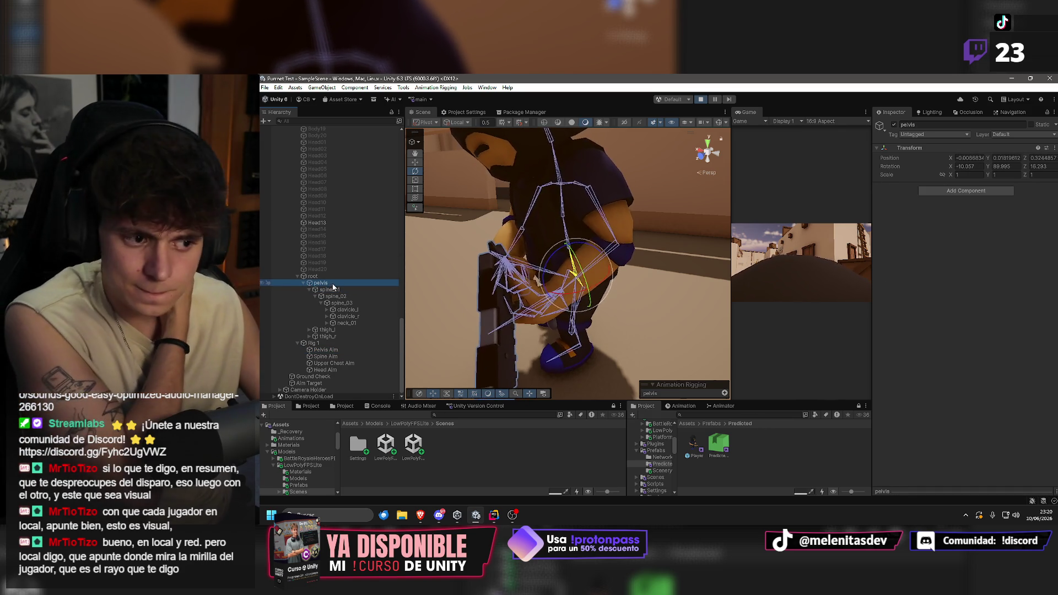
Compare the Pelvis, Spine, Upper Chest and Head Aim constraint settings, then stop Play mode.
{"action": "left_click", "coordinate": [323, 351]}
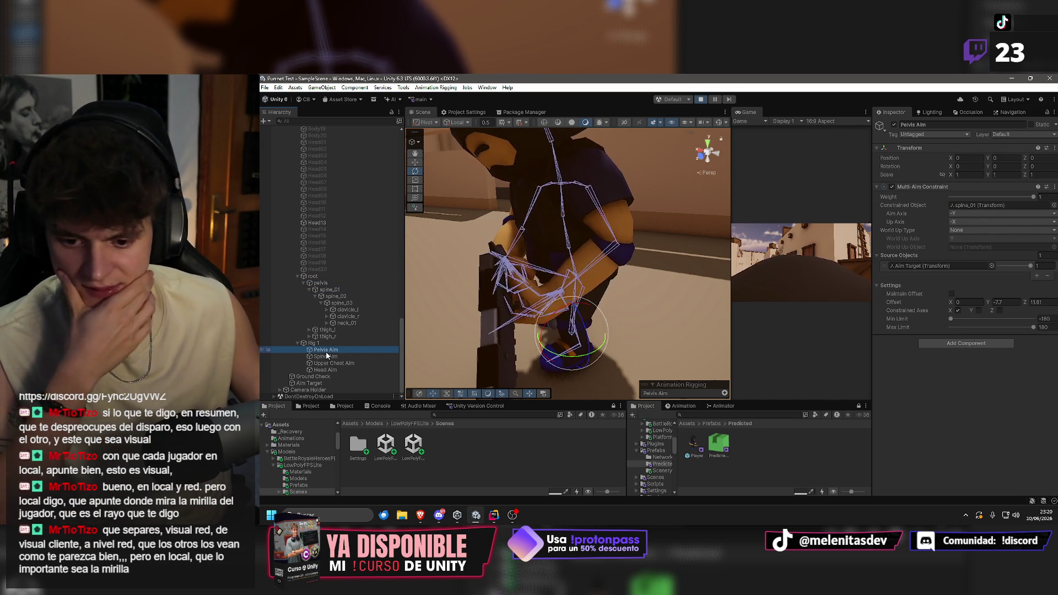
{"action": "left_click", "coordinate": [326, 356]}
{"action": "left_click", "coordinate": [331, 364]}
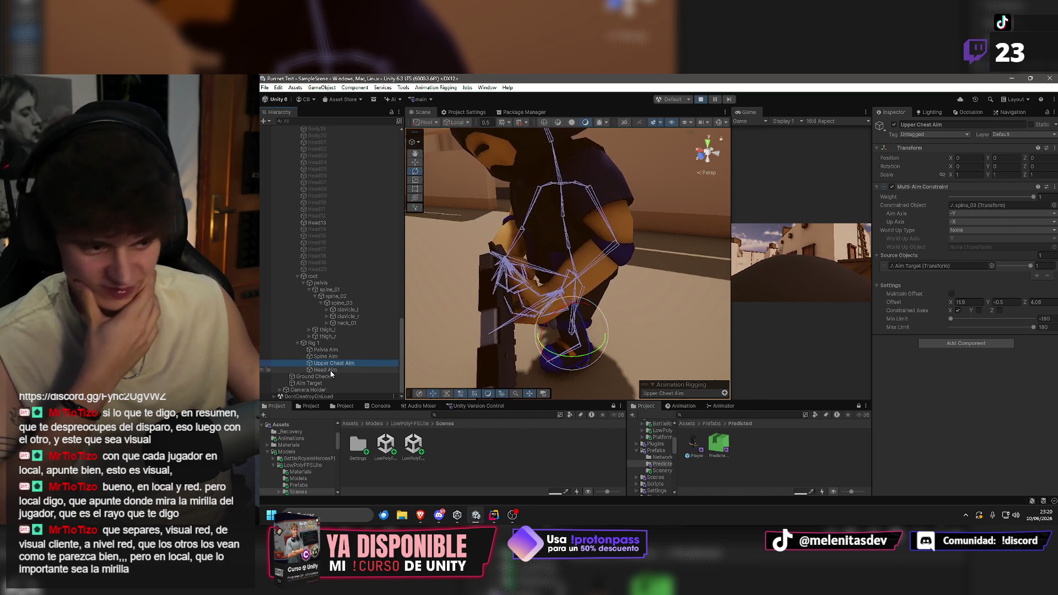
{"action": "left_click", "coordinate": [329, 370]}
{"action": "left_click", "coordinate": [336, 356]}
{"action": "left_click", "coordinate": [344, 351]}
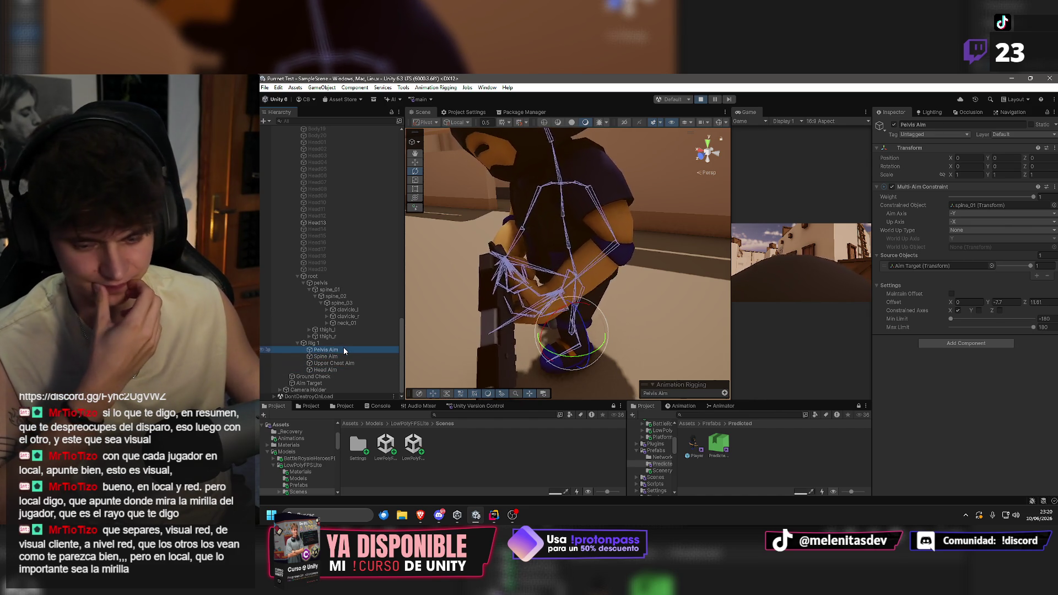
{"action": "left_click", "coordinate": [342, 356]}
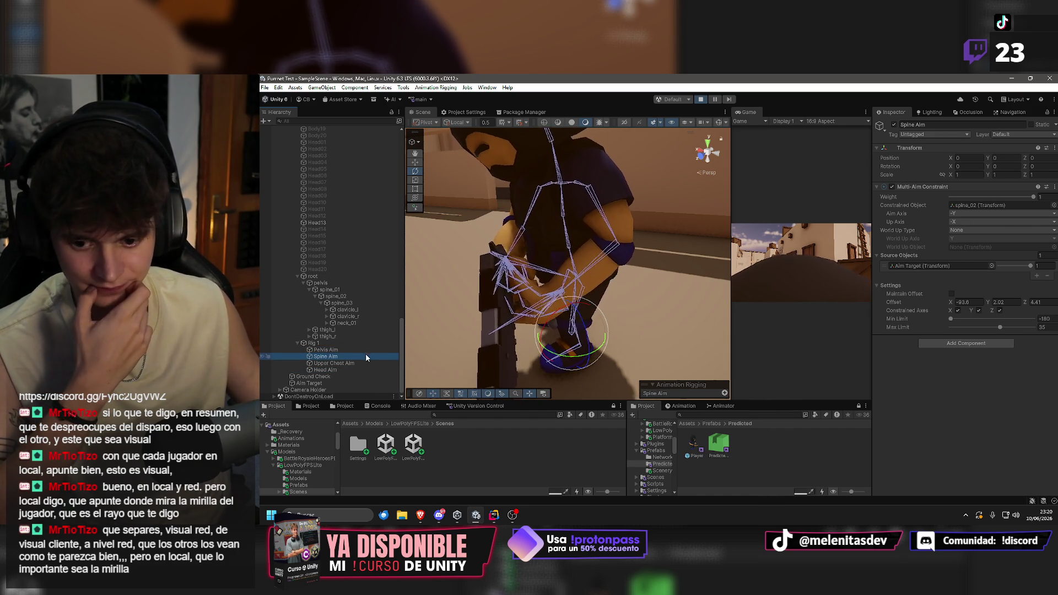
{"action": "left_click", "coordinate": [334, 350]}
{"action": "left_click", "coordinate": [335, 363]}
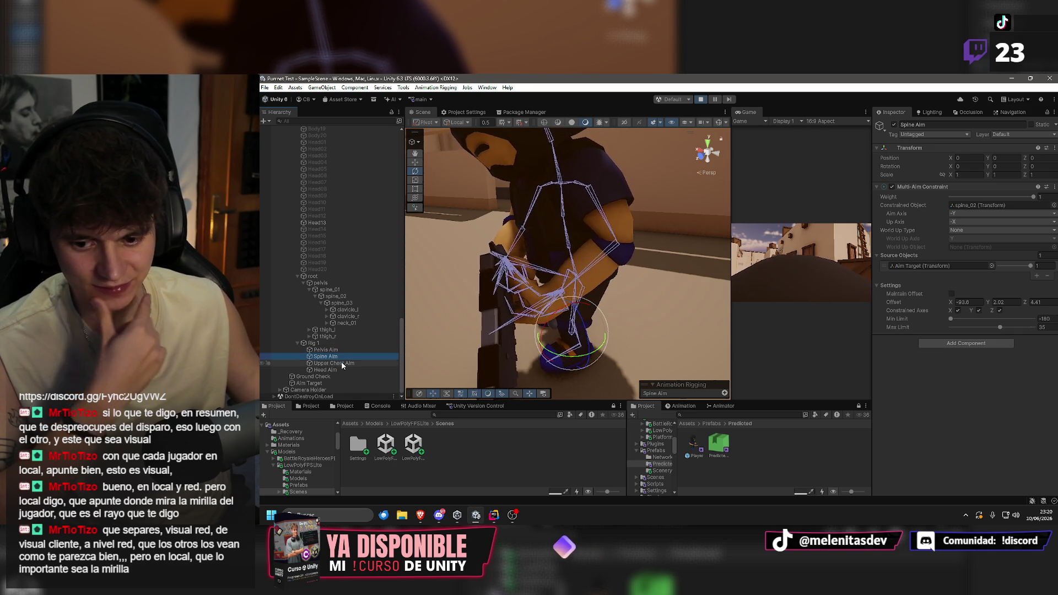
{"action": "left_click", "coordinate": [332, 369]}
{"action": "left_click", "coordinate": [338, 364]}
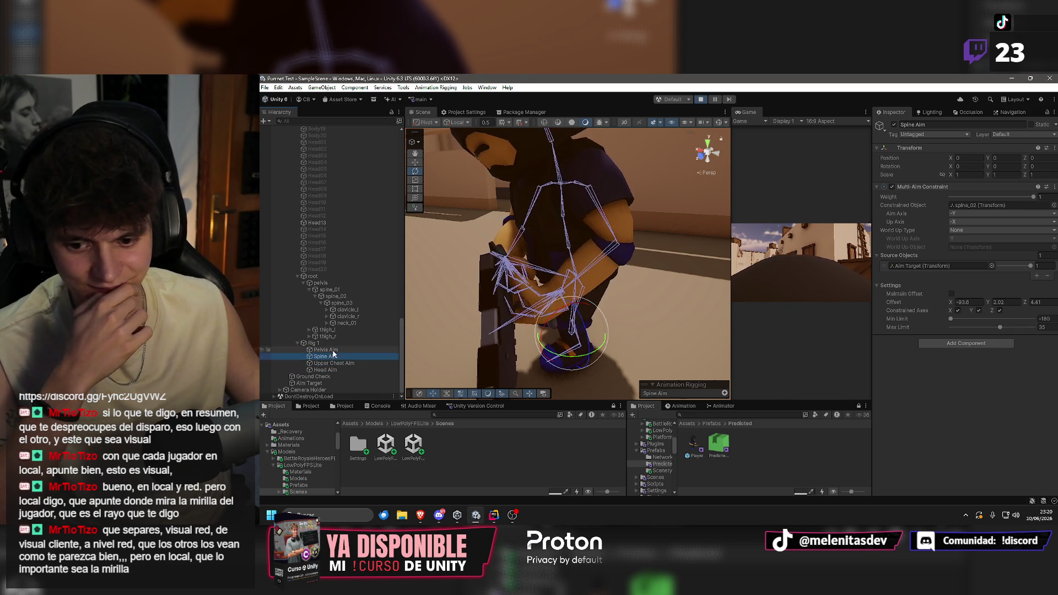
{"action": "left_click", "coordinate": [325, 350]}
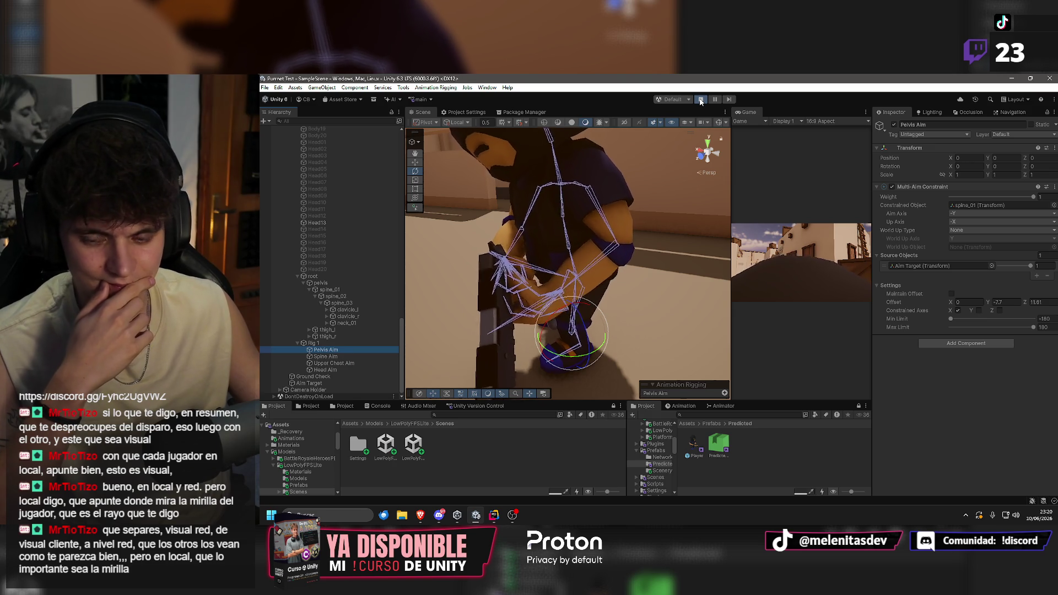
{"action": "left_click", "coordinate": [700, 100]}
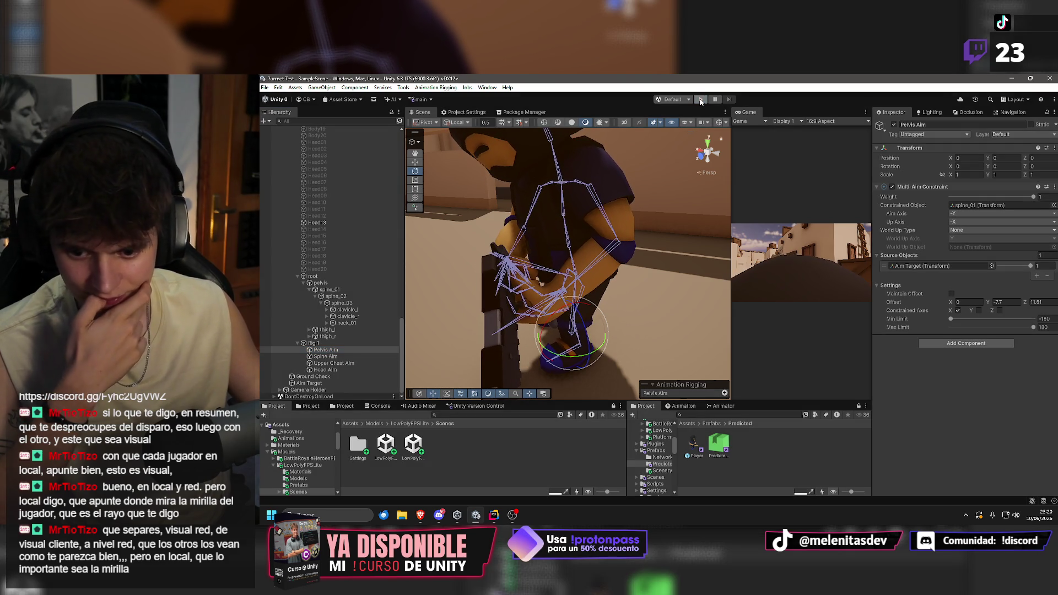
{"action": "left_click", "coordinate": [693, 444]}
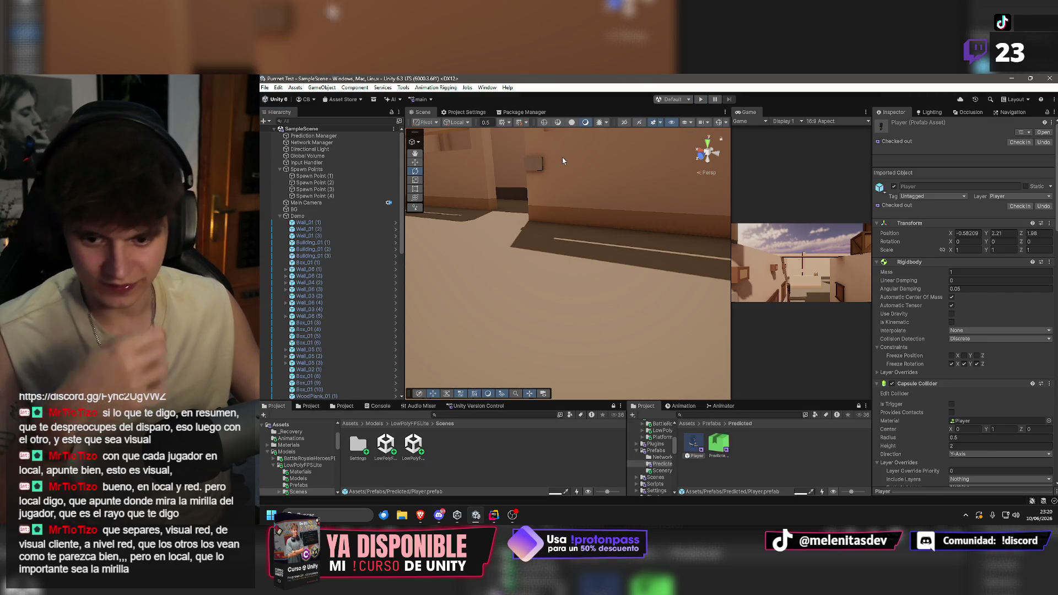
{"action": "double_click", "coordinate": [693, 440]}
{"action": "scroll", "coordinate": [332, 306], "scroll_direction": "down", "scroll_amount": 3}
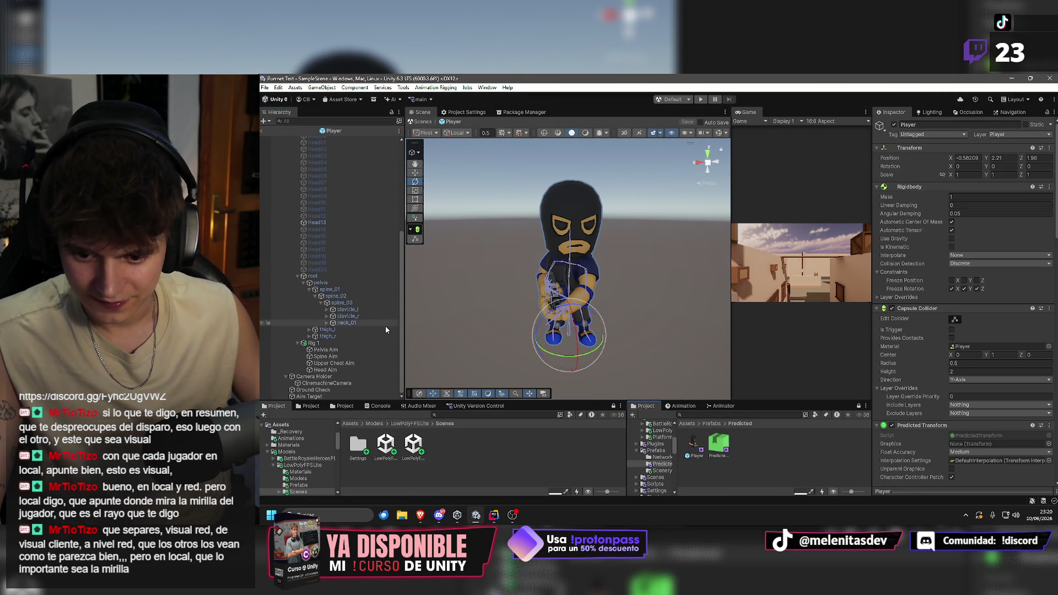
{"action": "key", "text": "ctrl+d"}
{"action": "key", "text": "F2"}
{"action": "type", "text": "Spine 01 Aim"}
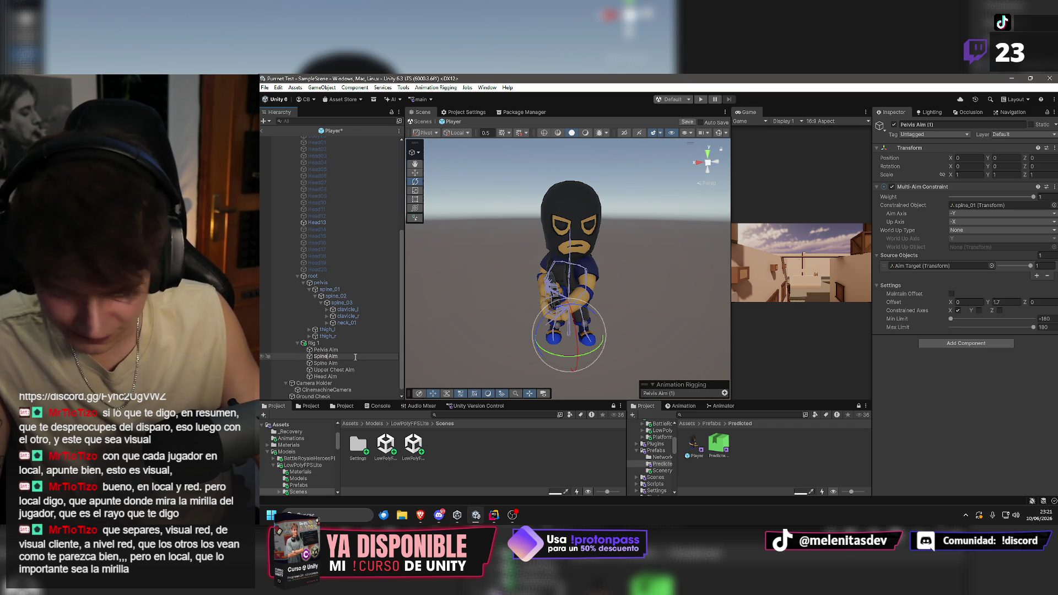
{"action": "left_click", "coordinate": [330, 363]}
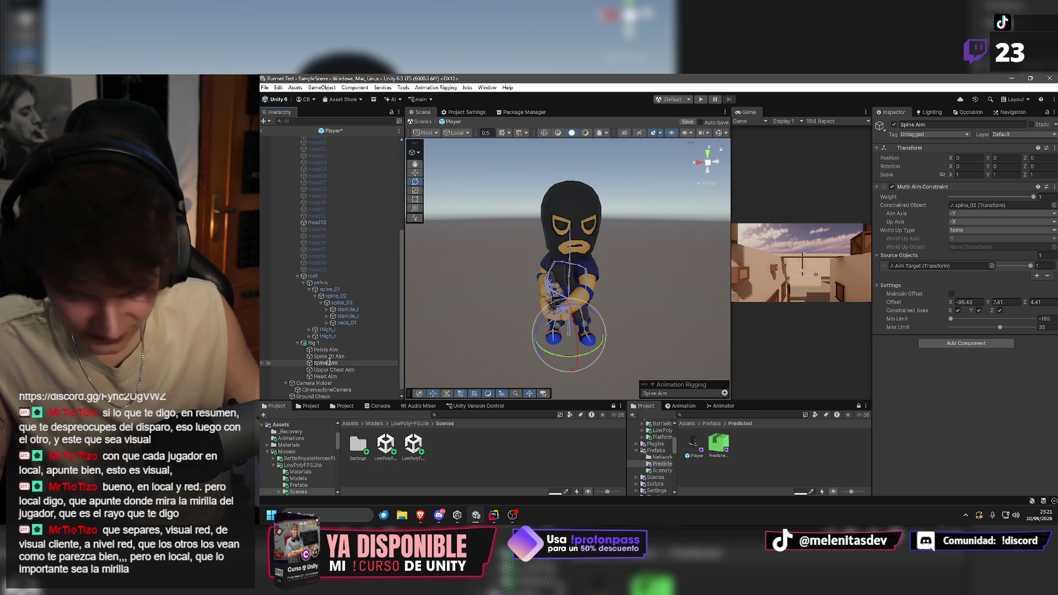
{"action": "type", "text": "02"}
{"action": "left_click", "coordinate": [324, 357]}
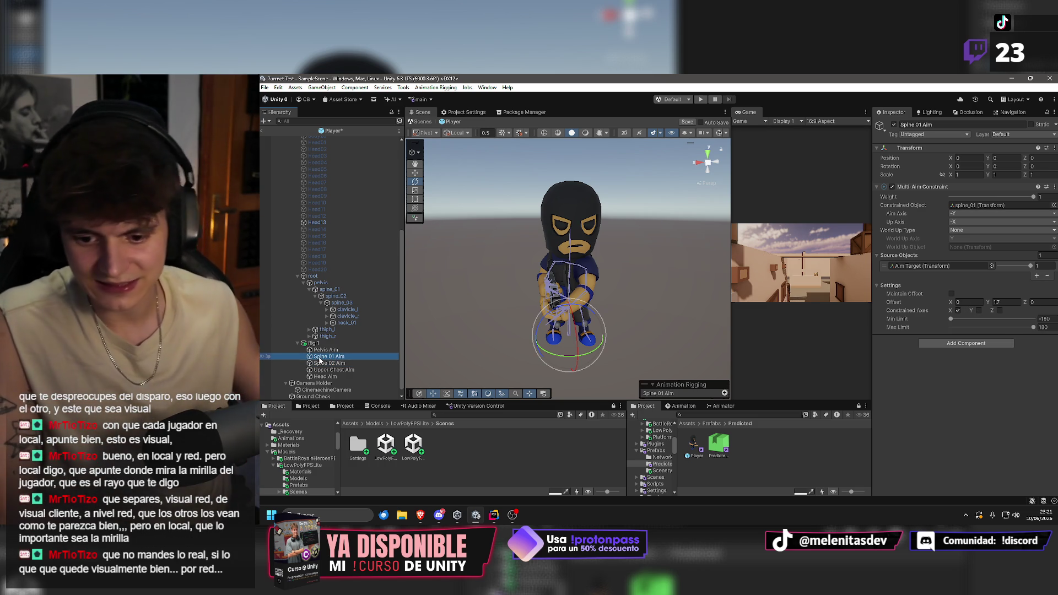
{"action": "left_click", "coordinate": [325, 363]}
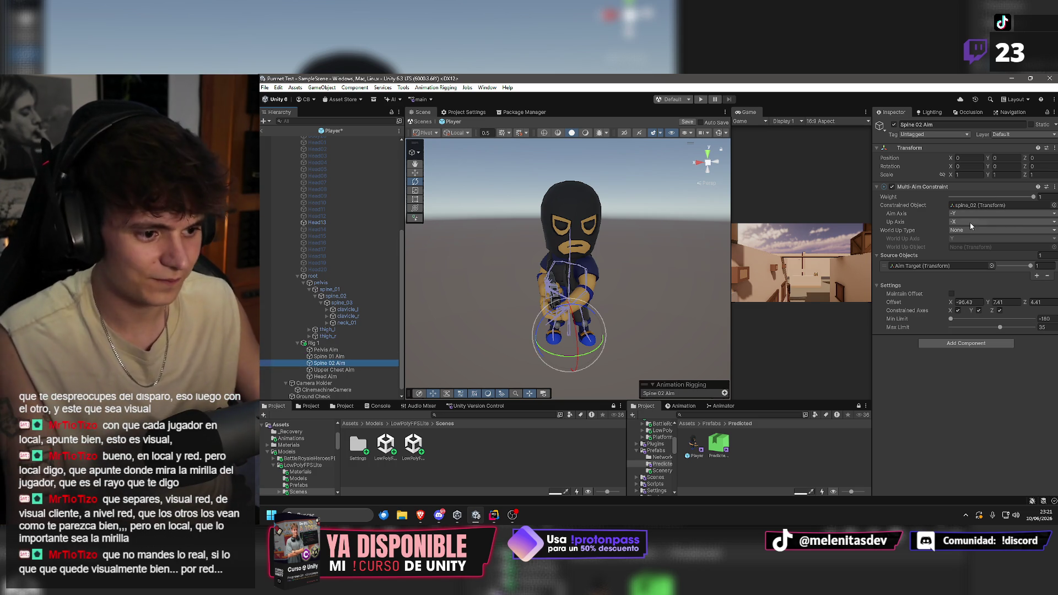
{"action": "left_click", "coordinate": [338, 357]}
{"action": "left_click", "coordinate": [338, 363]}
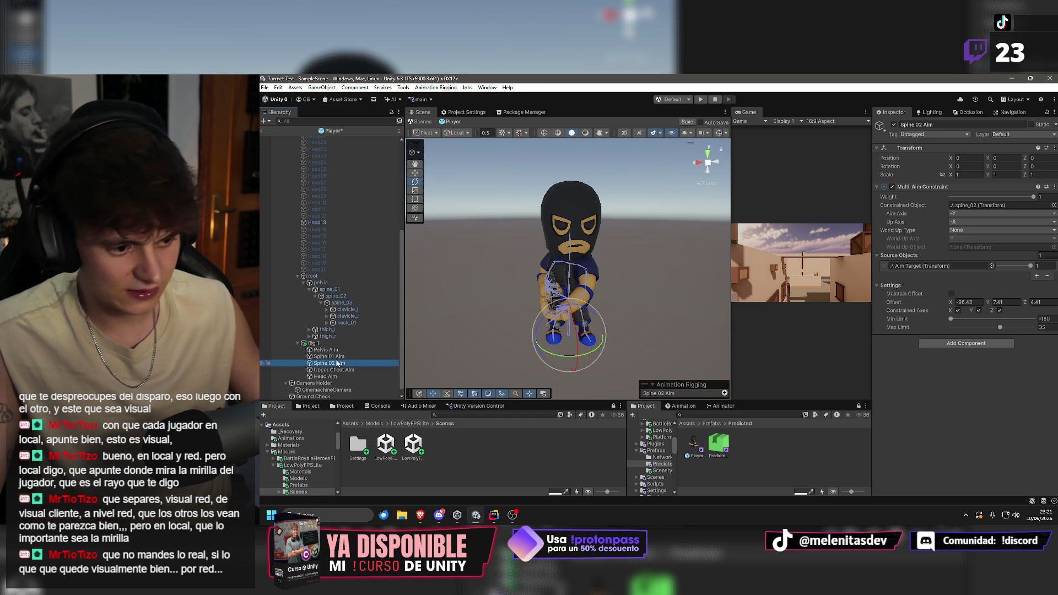
{"action": "left_click", "coordinate": [338, 357]}
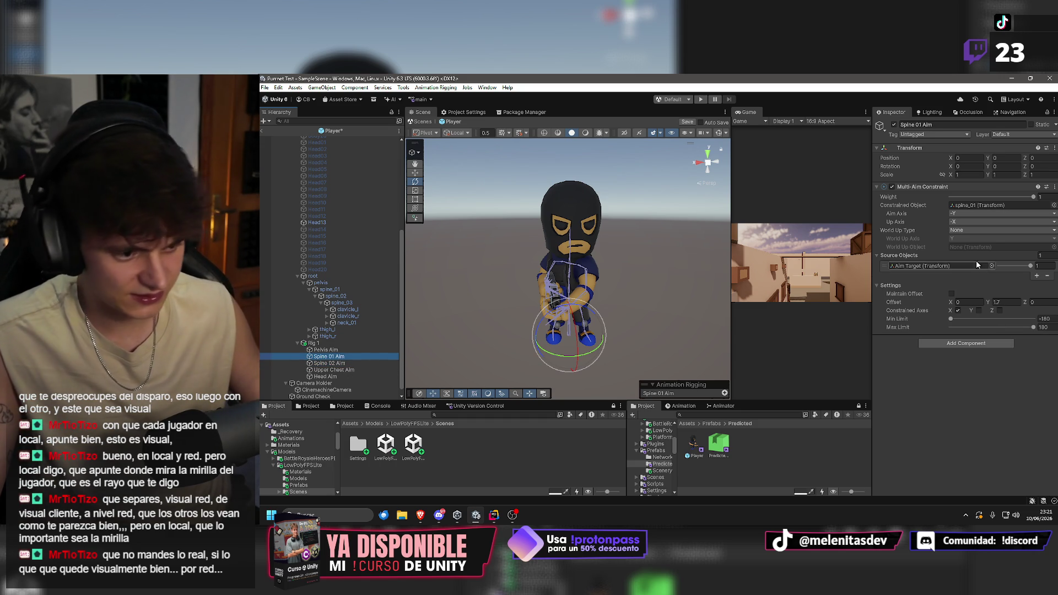
{"action": "left_click", "coordinate": [1001, 302]}
{"action": "left_click", "coordinate": [327, 350]}
Assign the pelvis bone as Pelvis Aim's Constrained Object.
{"action": "mouse_move", "coordinate": [359, 305]}
{"action": "left_mouse_down"}
{"action": "mouse_move", "coordinate": [353, 282]}
{"action": "mouse_move", "coordinate": [951, 244]}
{"action": "left_mouse_up"}
{"action": "left_click_drag", "start_coordinate": [980, 208], "coordinate": [979, 208]}
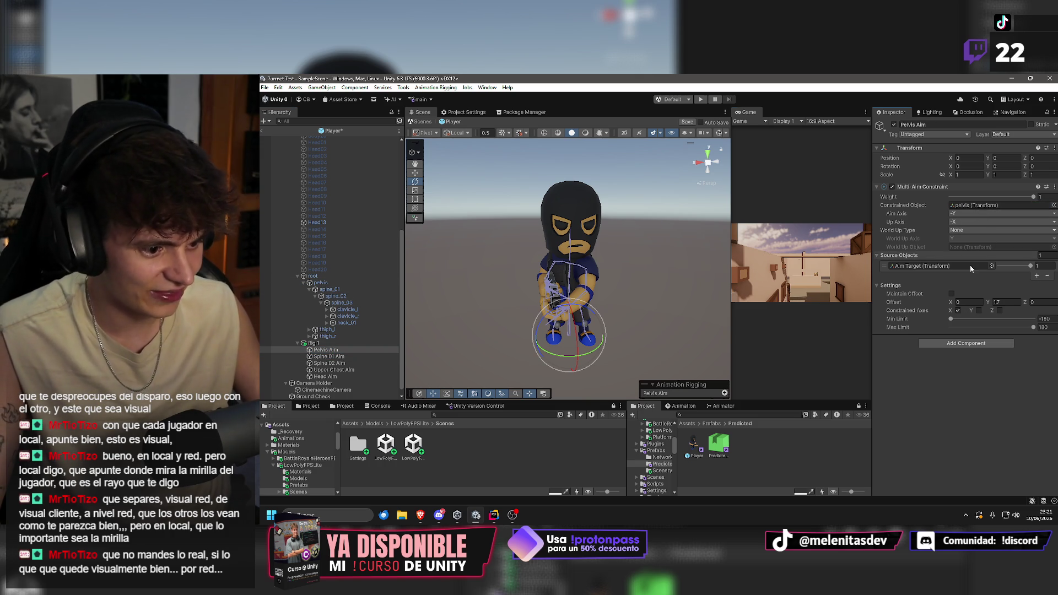
{"action": "scroll", "coordinate": [625, 303], "scroll_direction": "up", "scroll_amount": 10}
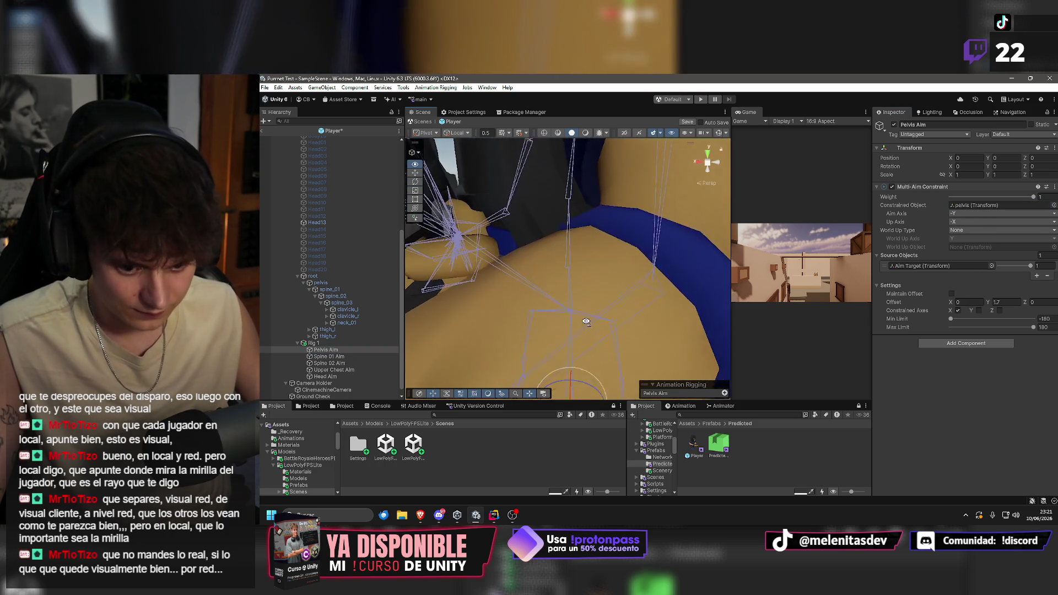
{"action": "scroll", "coordinate": [589, 297], "scroll_direction": "down", "scroll_amount": 5}
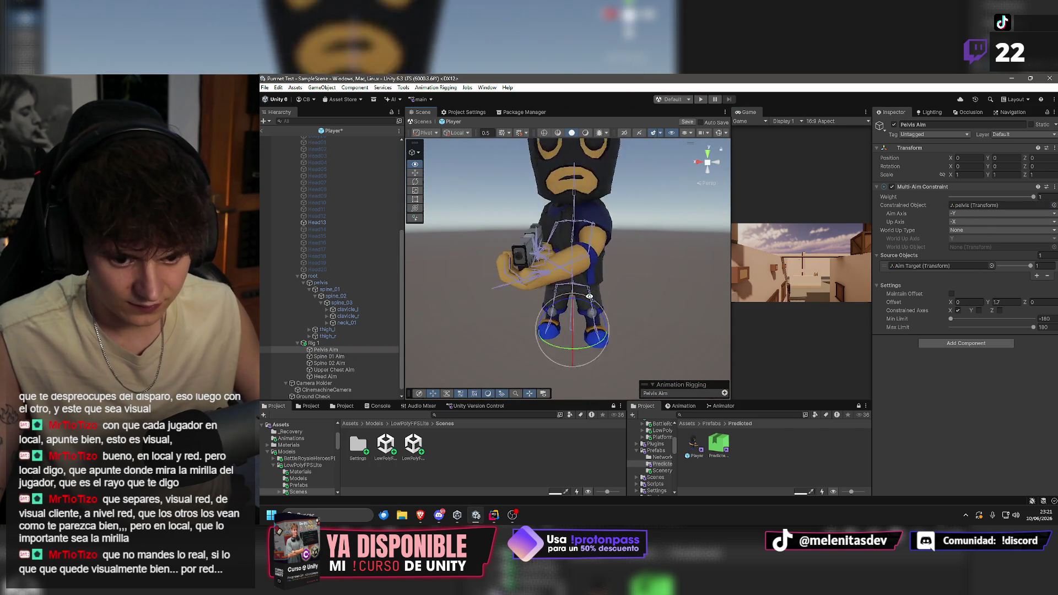
{"action": "scroll", "coordinate": [554, 298], "scroll_direction": "up", "scroll_amount": 5}
Rotate the pelvis bone from the front view to test the rig's response.
{"action": "left_click", "coordinate": [547, 291]}
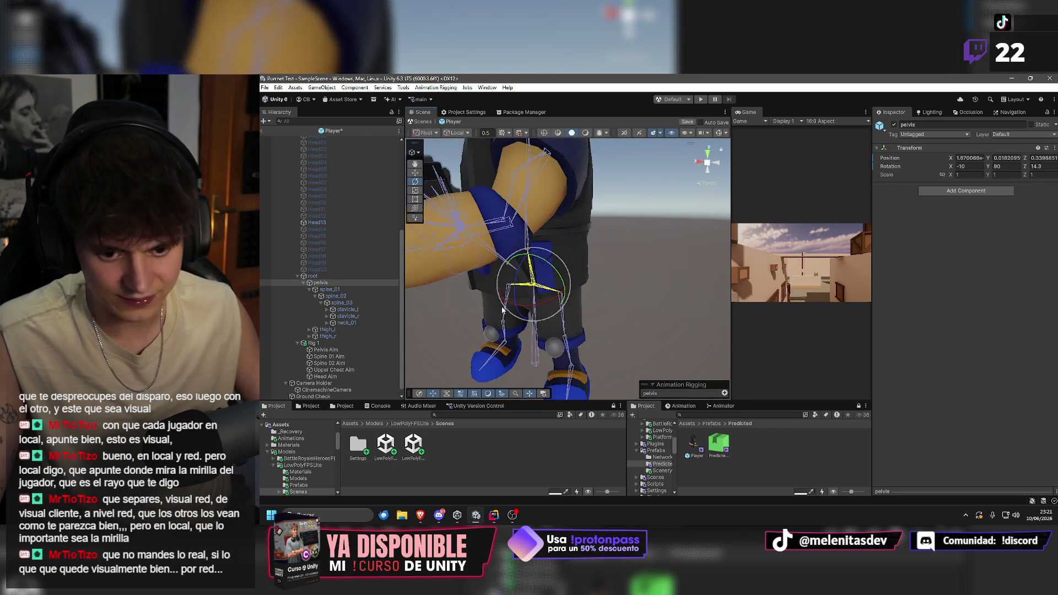
{"action": "scroll", "coordinate": [503, 310], "scroll_direction": "down", "scroll_amount": 5}
{"action": "scroll", "coordinate": [537, 286], "scroll_direction": "up", "scroll_amount": 4}
{"action": "mouse_move", "coordinate": [528, 281]}
{"action": "left_mouse_down"}
{"action": "mouse_move", "coordinate": [525, 314]}
{"action": "mouse_move", "coordinate": [557, 305]}
{"action": "mouse_move", "coordinate": [441, 302]}
{"action": "left_mouse_up"}
{"action": "mouse_move", "coordinate": [562, 249]}
{"action": "left_mouse_down"}
{"action": "mouse_move", "coordinate": [545, 270]}
{"action": "mouse_move", "coordinate": [559, 251]}
{"action": "left_mouse_up"}
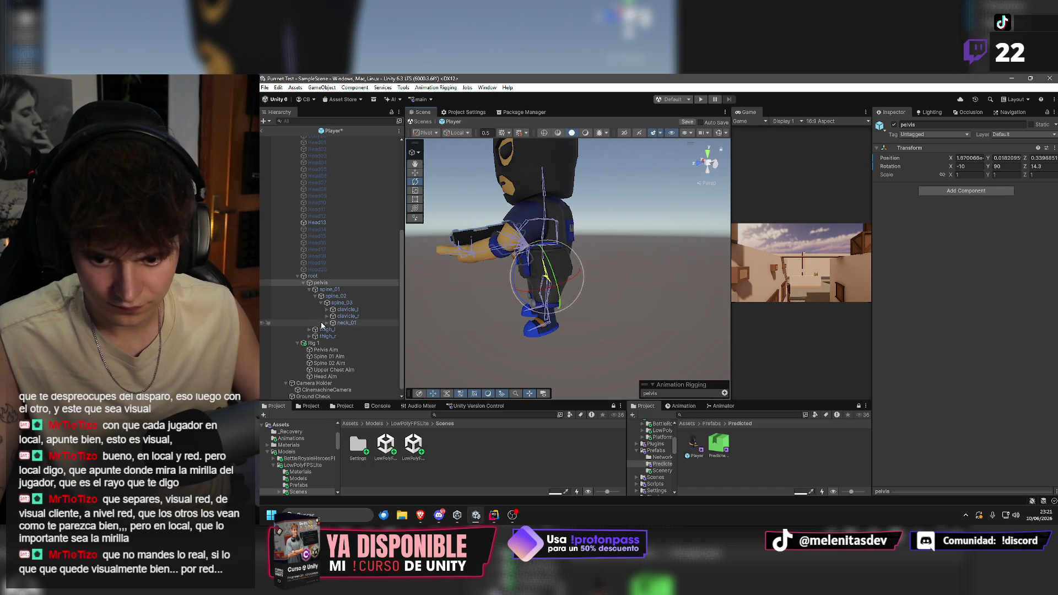
{"action": "scroll", "coordinate": [331, 339], "scroll_direction": "down", "scroll_amount": 1}
Tick Pelvis Aim's Z constrained axis and set its offset Y to 0.
{"action": "left_click", "coordinate": [336, 342]}
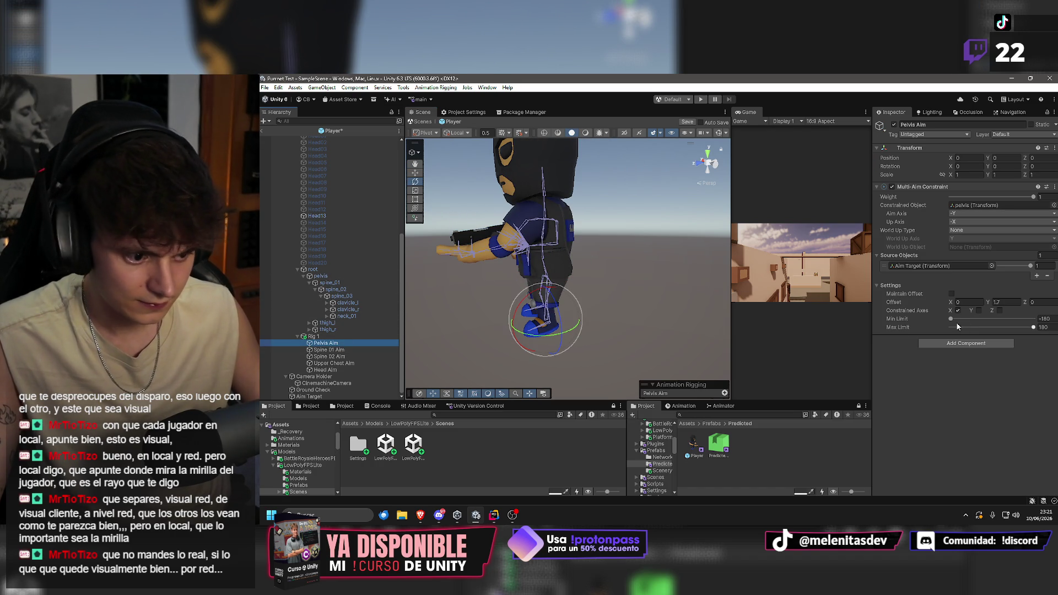
{"action": "left_click", "coordinate": [999, 310]}
{"action": "left_click_drag", "start_coordinate": [551, 300], "coordinate": [499, 295]}
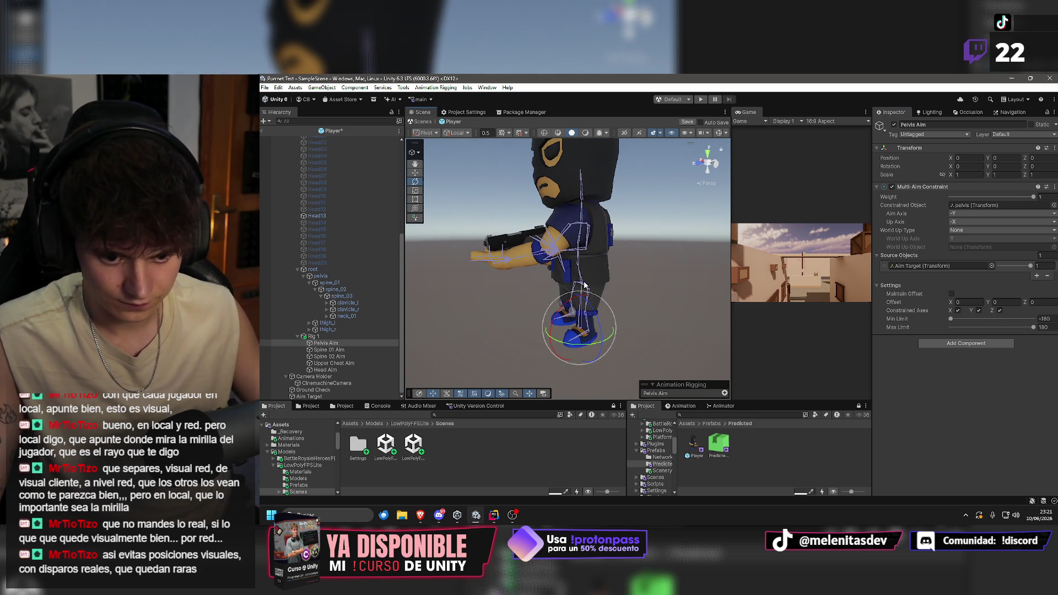
{"action": "left_click", "coordinate": [584, 285]}
{"action": "left_click", "coordinate": [324, 276]}
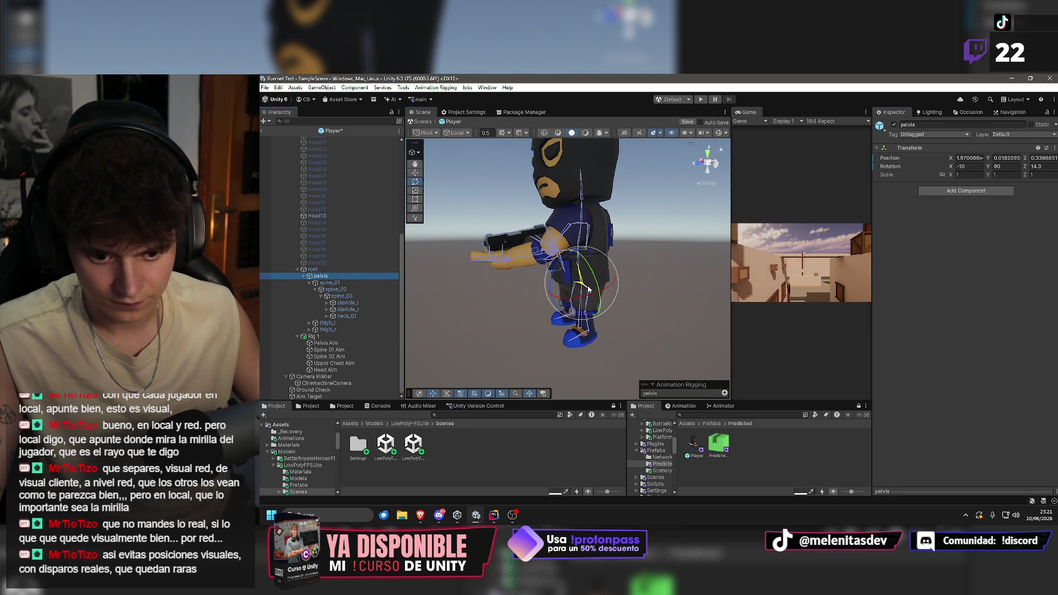
Test-rotate the pelvis and spine_01 bones, bending the upper body and straightening it.
{"action": "mouse_move", "coordinate": [559, 271]}
{"action": "left_mouse_down"}
{"action": "mouse_move", "coordinate": [654, 237]}
{"action": "mouse_move", "coordinate": [715, 241]}
{"action": "left_mouse_up"}
{"action": "key", "text": "ctrl+z"}
{"action": "left_click", "coordinate": [330, 282]}
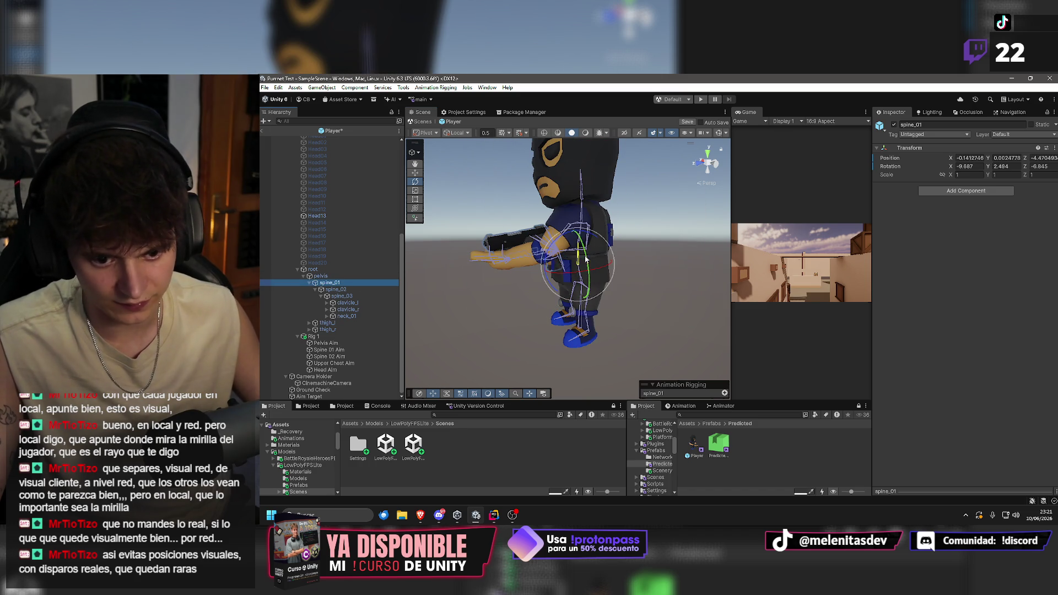
{"action": "left_click", "coordinate": [556, 244]}
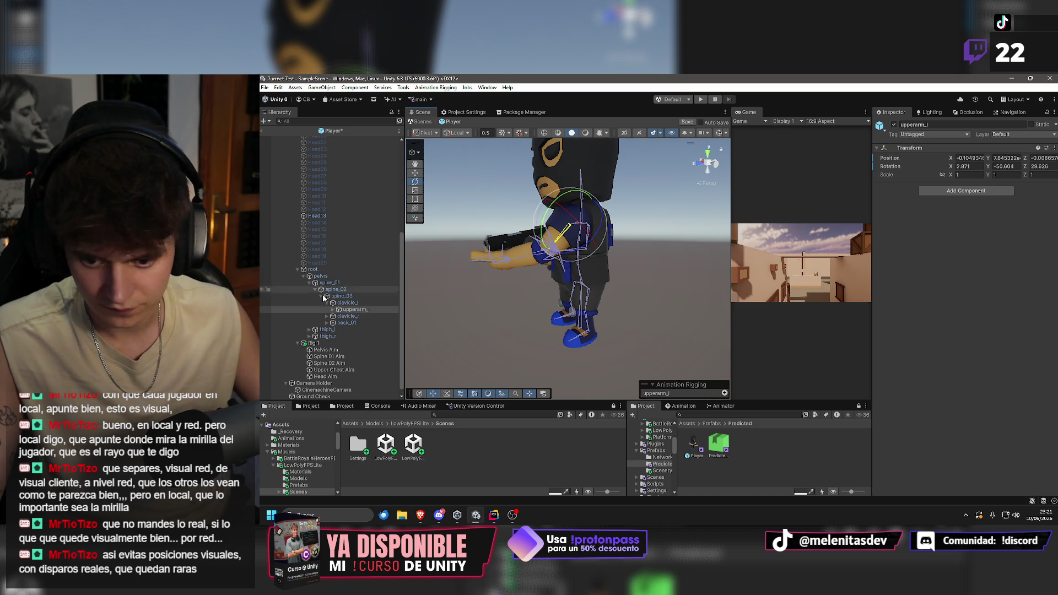
{"action": "left_click", "coordinate": [566, 265]}
{"action": "left_click_drag", "start_coordinate": [560, 244], "coordinate": [543, 257]}
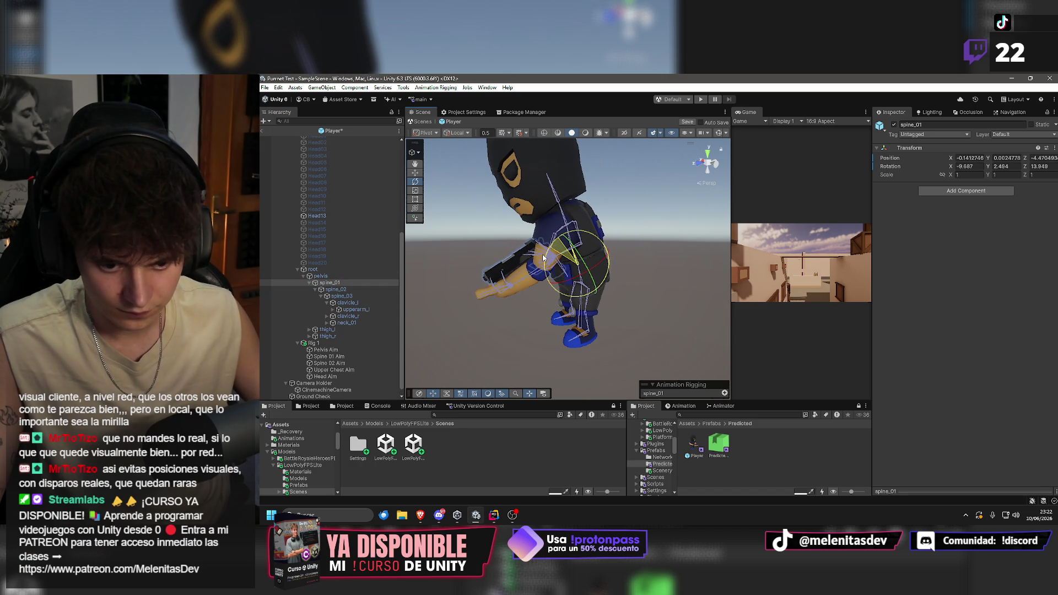
{"action": "left_click", "coordinate": [585, 287]}
{"action": "left_click_drag", "start_coordinate": [564, 262], "coordinate": [585, 257]}
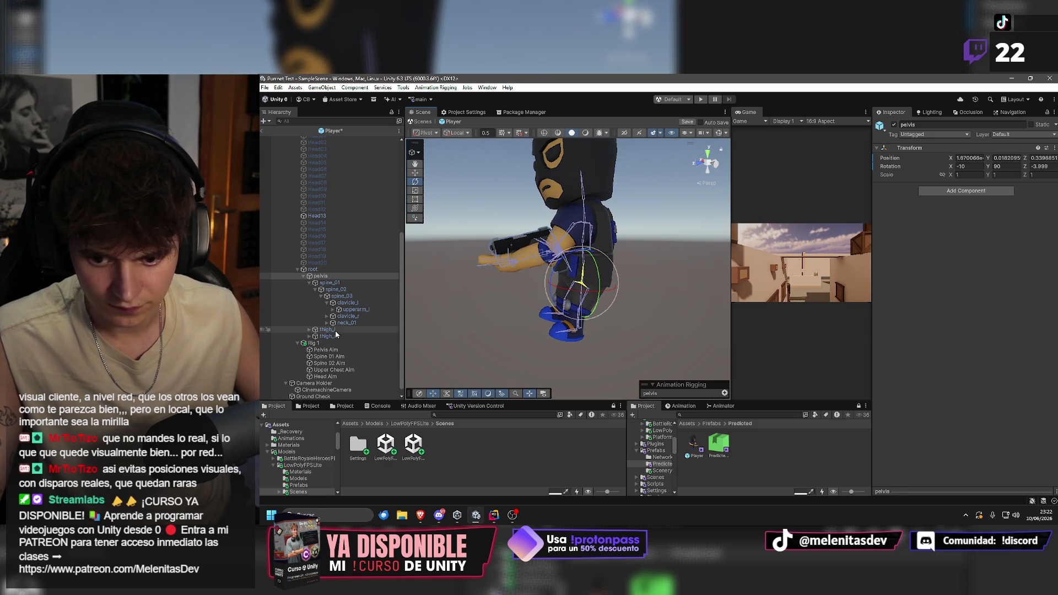
{"action": "left_click", "coordinate": [578, 263]}
{"action": "scroll", "coordinate": [539, 314], "scroll_direction": "up", "scroll_amount": 6}
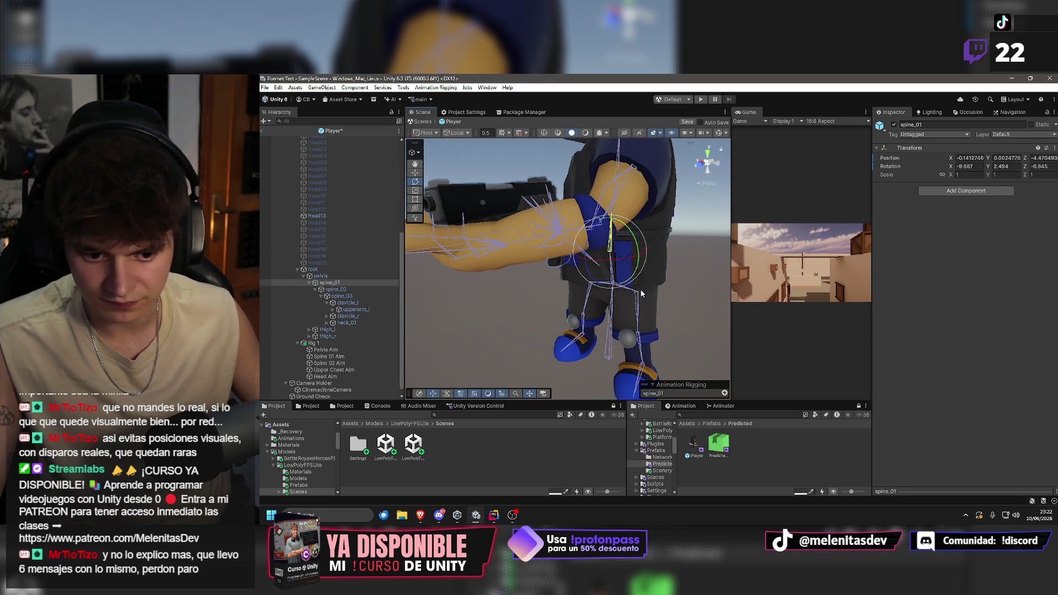
Undo the rig changes so Pelvis Aim targets spine_01 and Aim Target returns.
{"action": "left_click", "coordinate": [639, 292]}
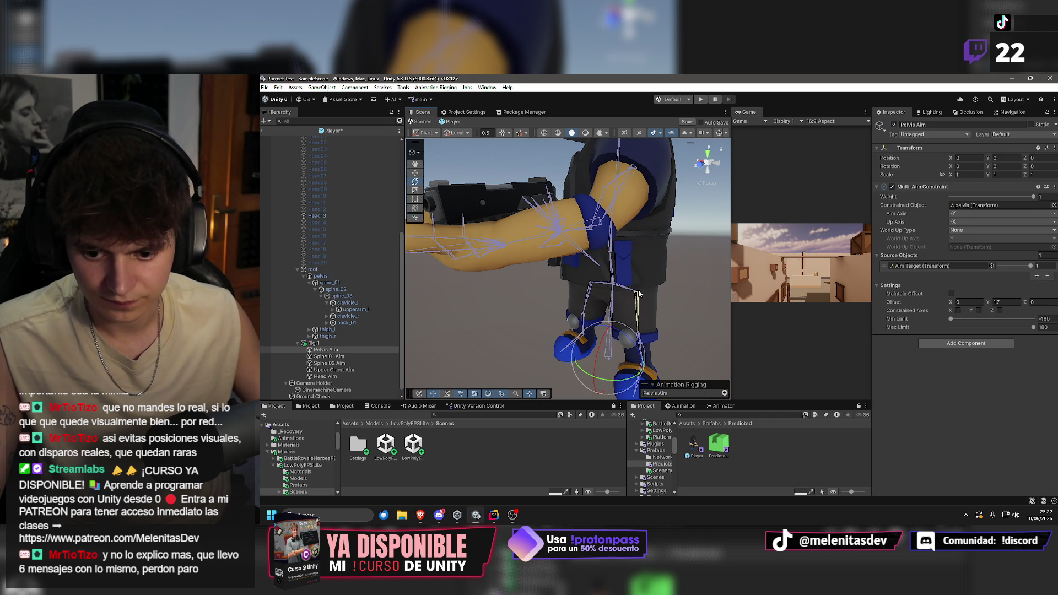
{"action": "key", "text": "ctrl+z"}
{"action": "key", "text": "ctrl+z"}
{"action": "key", "text": "ctrl+z"}
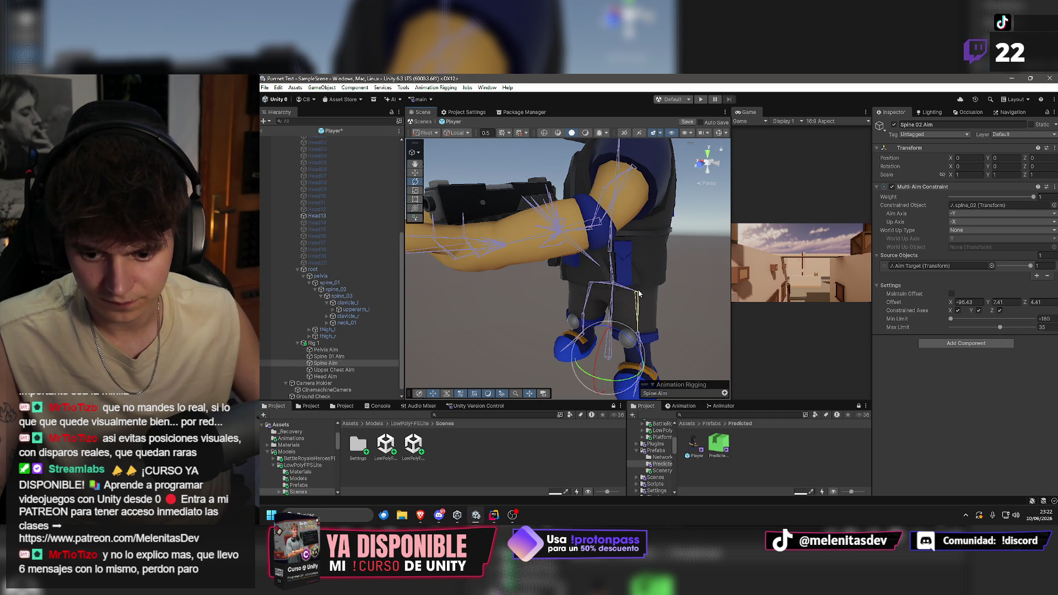
{"action": "key", "text": "ctrl+z"}
{"action": "key", "text": "ctrl+z"}
{"action": "key", "text": "ctrl+z"}
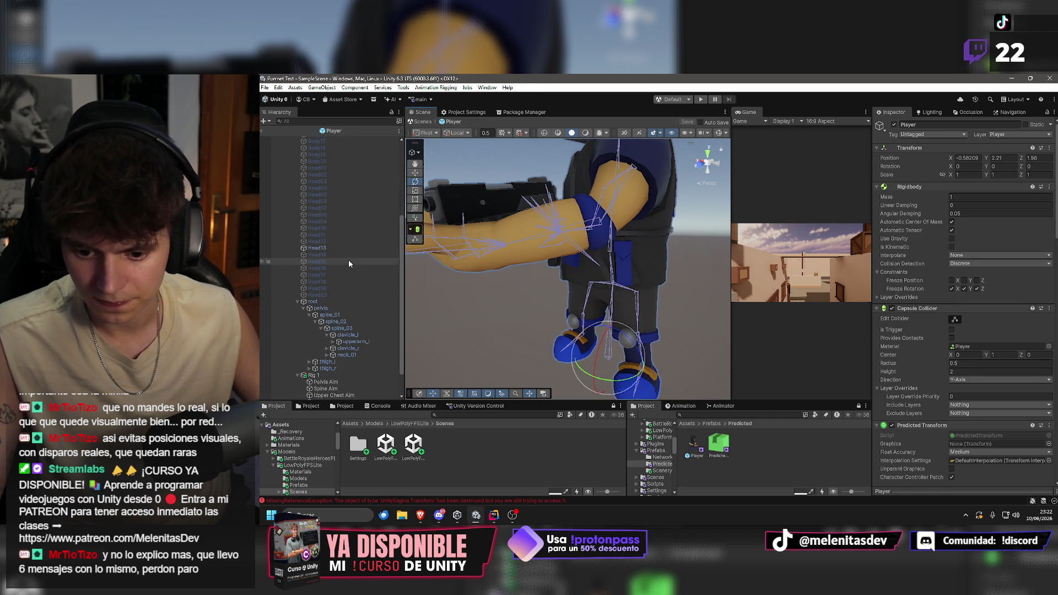
Review the Pelvis, Spine and Upper Chest Aim constraints, then exit Prefab Mode to SampleScene.
{"action": "left_click", "coordinate": [331, 357]}
{"action": "left_click", "coordinate": [341, 350]}
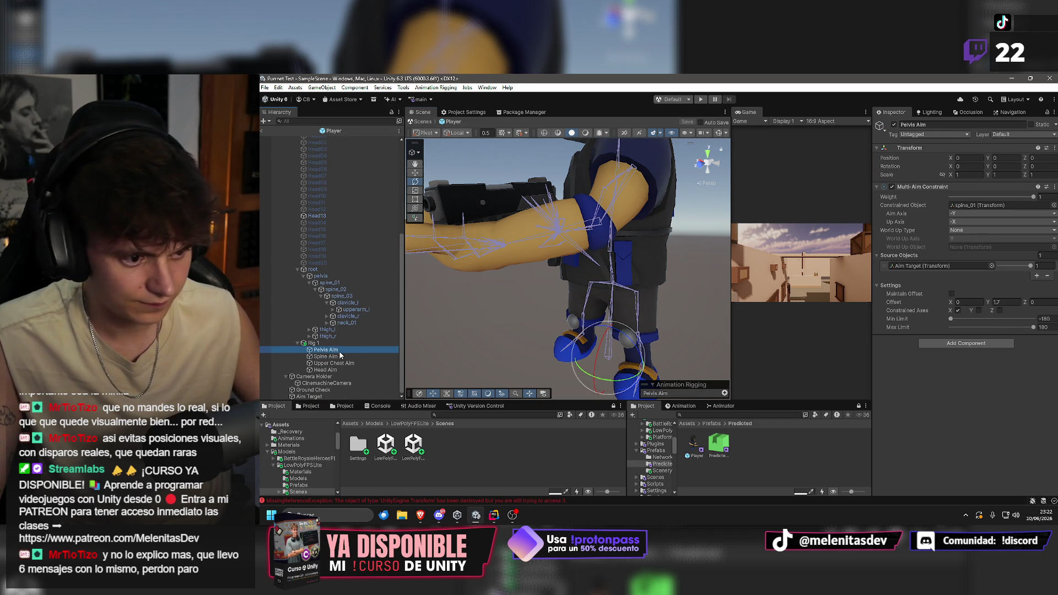
{"action": "left_click", "coordinate": [338, 356]}
{"action": "left_click", "coordinate": [339, 351]}
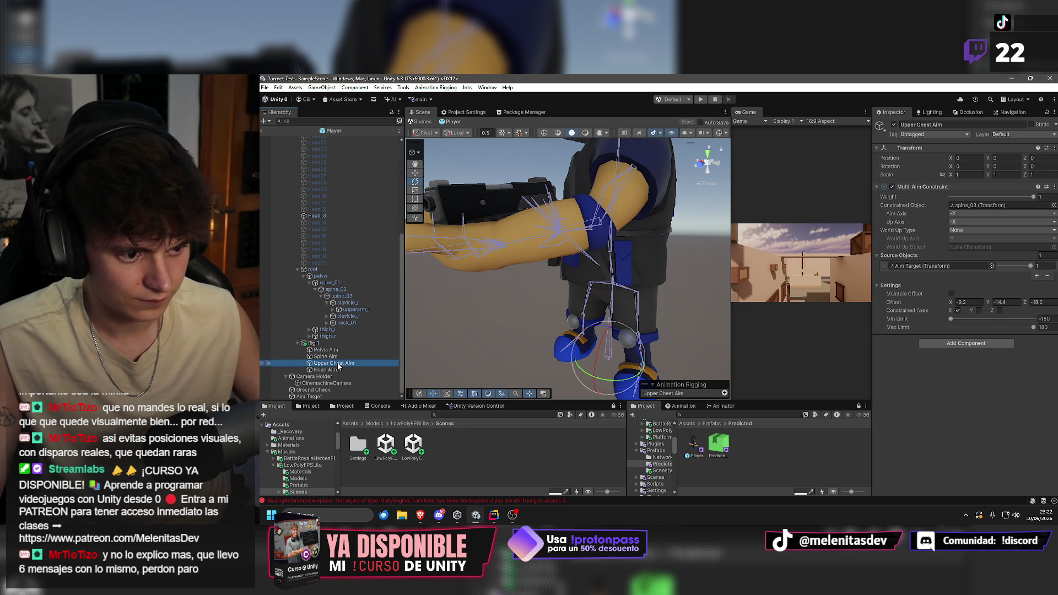
{"action": "left_click", "coordinate": [338, 357]}
{"action": "left_click", "coordinate": [336, 350]}
{"action": "left_click", "coordinate": [336, 357]}
{"action": "left_click_drag", "start_coordinate": [484, 259], "coordinate": [568, 265]}
{"action": "scroll", "coordinate": [507, 263], "scroll_direction": "down", "scroll_amount": 3}
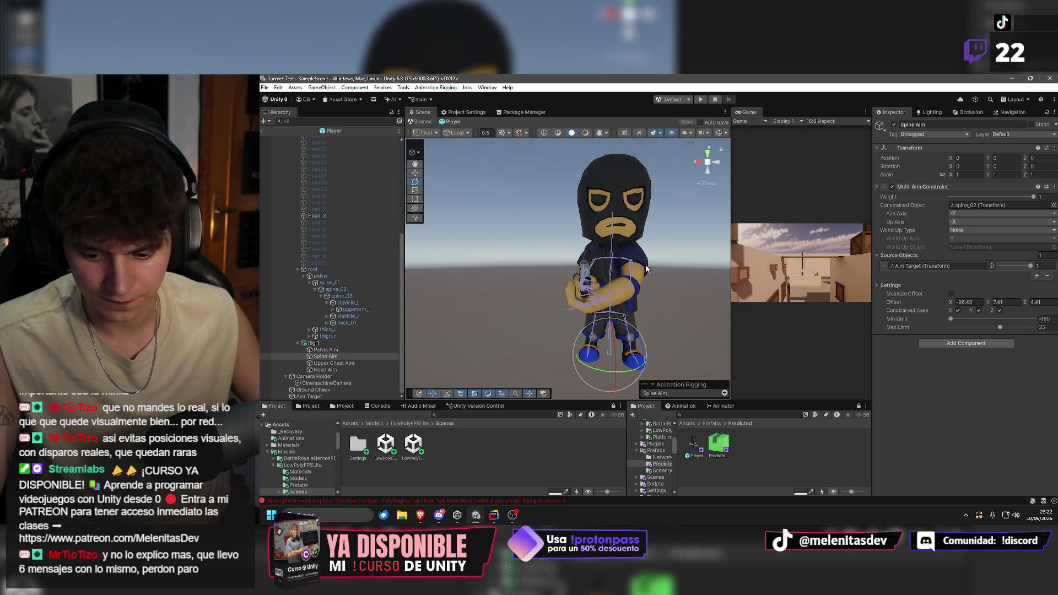
{"action": "left_click", "coordinate": [262, 131]}
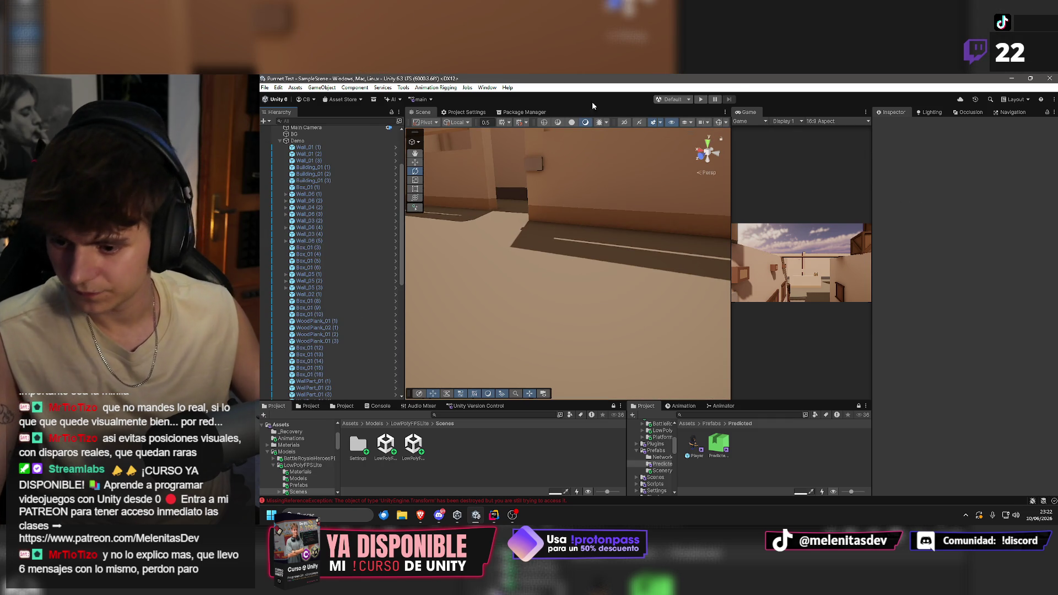
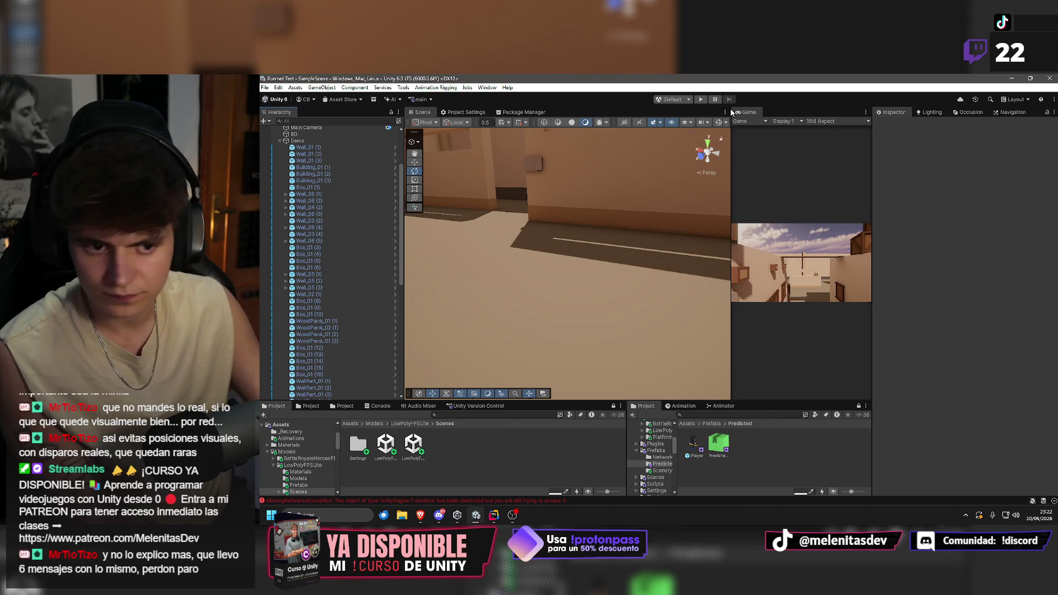
Enter play mode and fly the Scene view forward to find the spawned player character.
{"action": "left_click", "coordinate": [701, 99]}
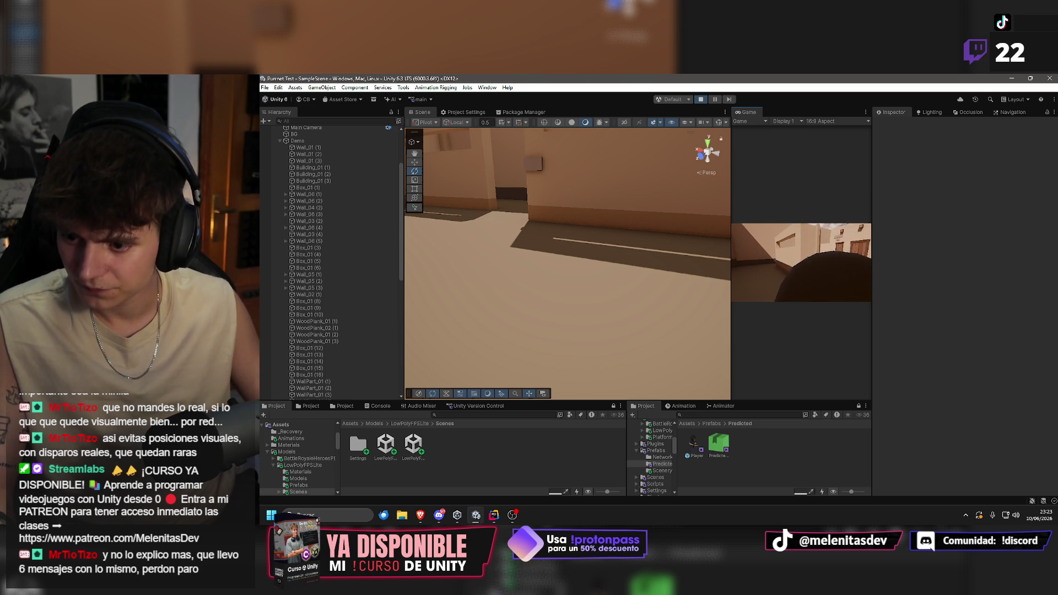
{"action": "key", "text": "w"}
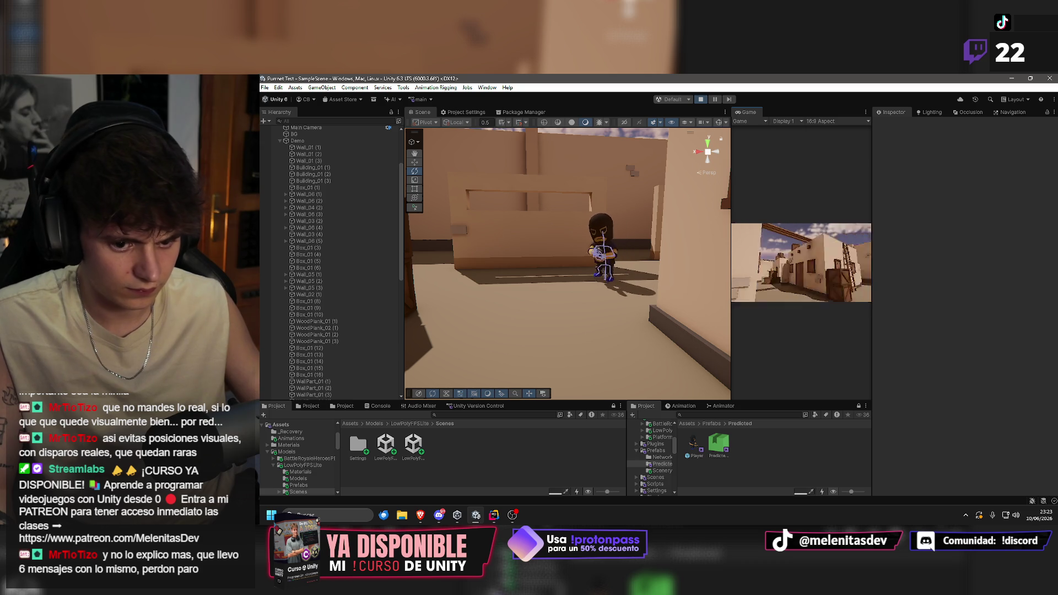
{"action": "key", "text": "super"}
{"action": "key", "text": "super"}
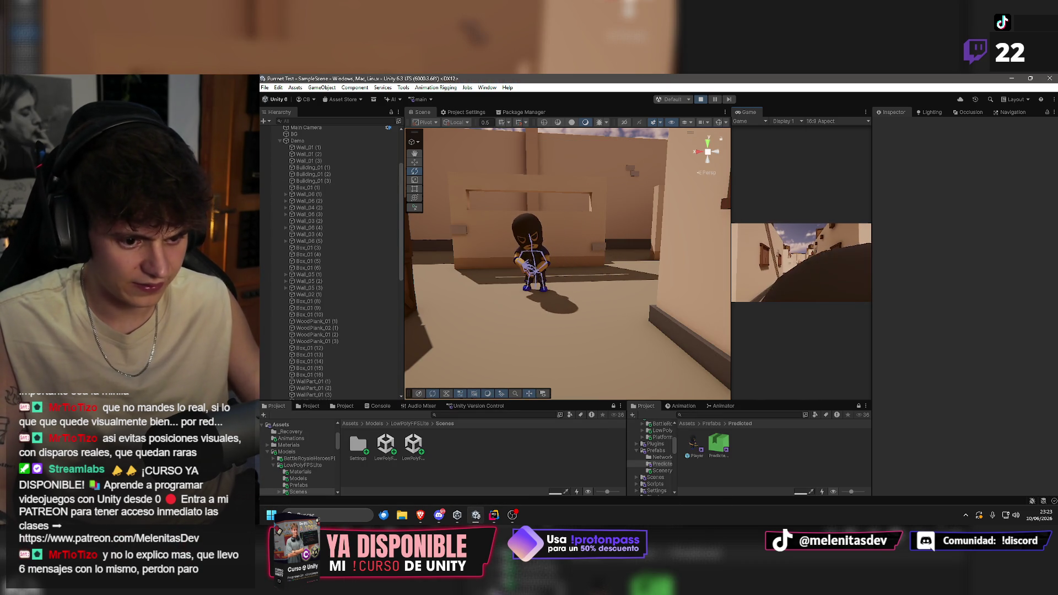
{"action": "key", "text": "super"}
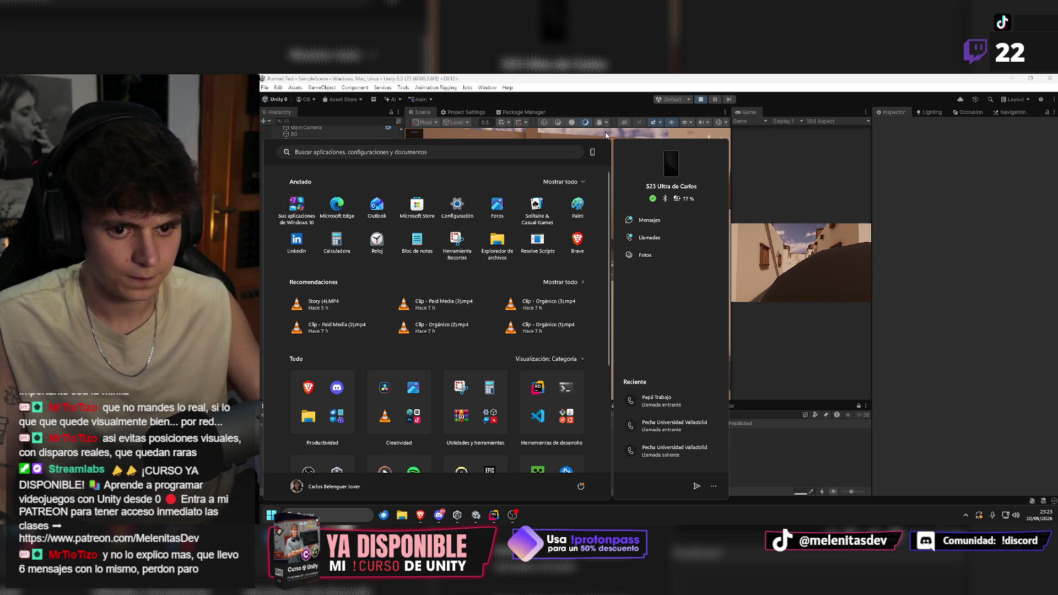
{"action": "left_click", "coordinate": [557, 135]}
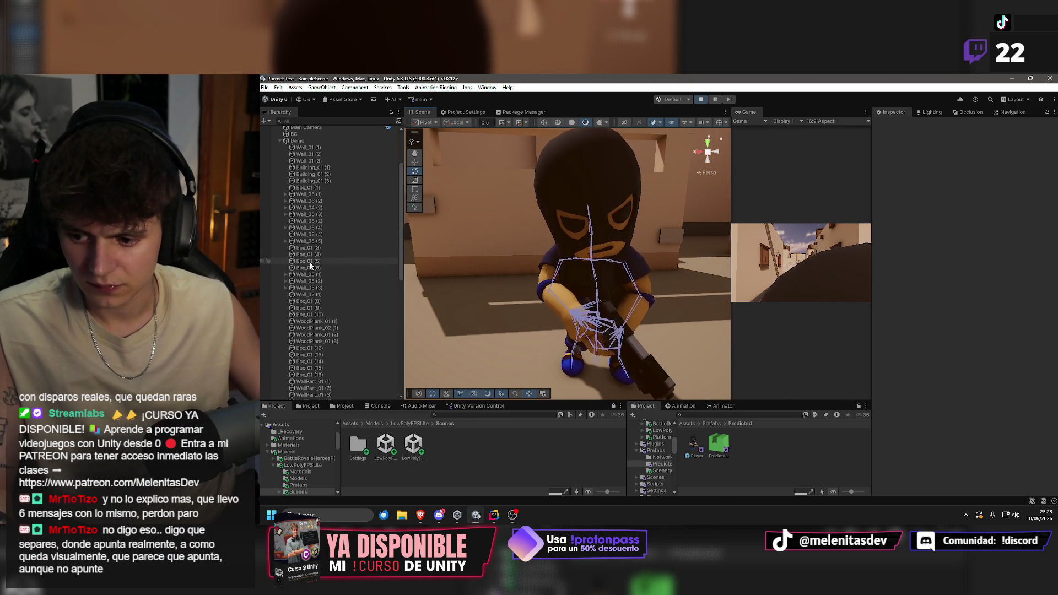
Expand Player(Clone) in the Hierarchy and select its Visuals object.
{"action": "scroll", "coordinate": [355, 289], "scroll_direction": "down", "scroll_amount": 10}
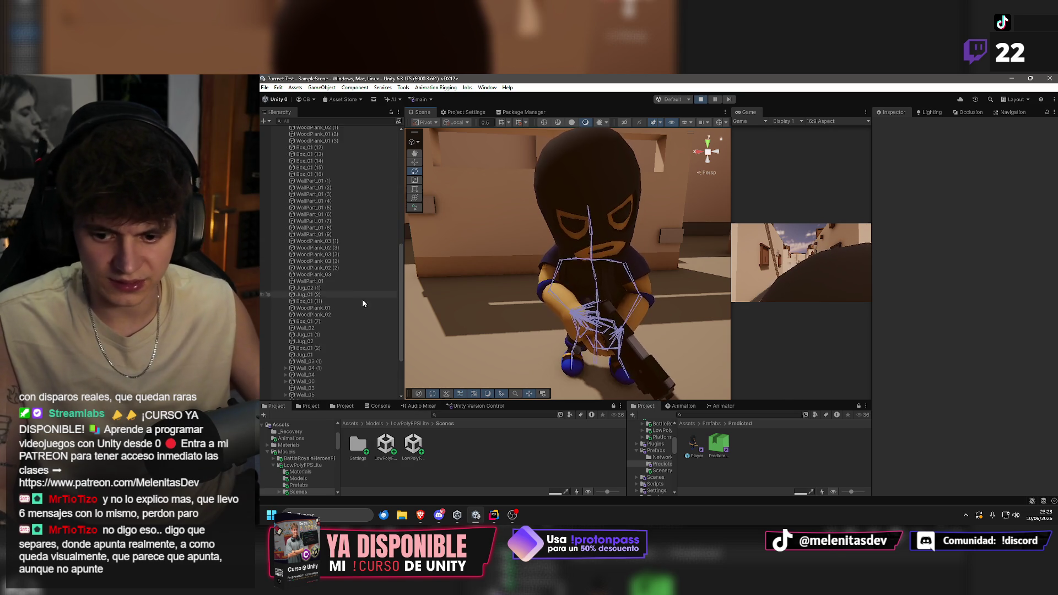
{"action": "left_click", "coordinate": [279, 382]}
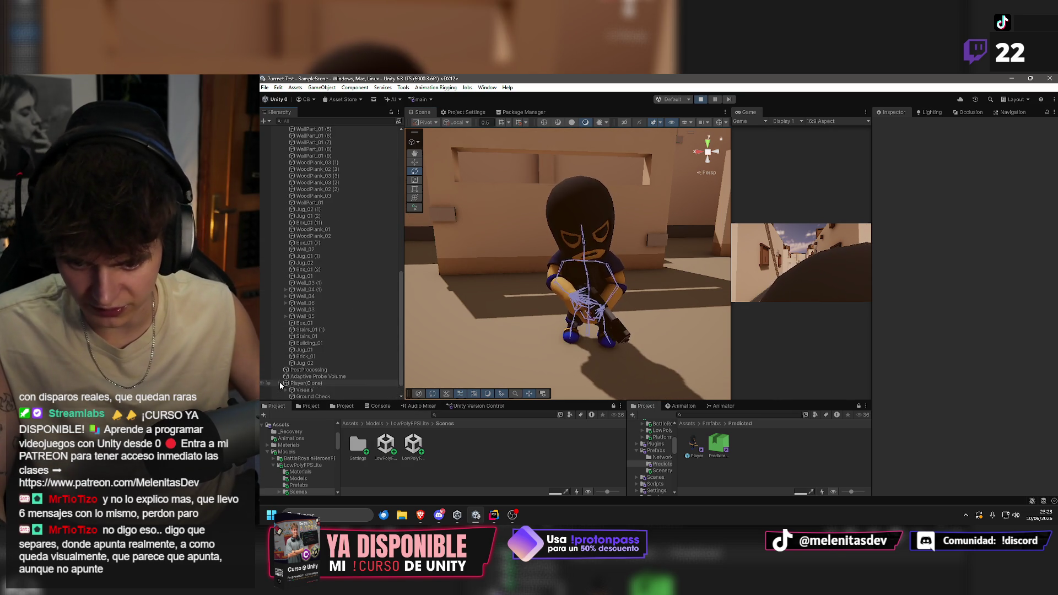
{"action": "left_click", "coordinate": [299, 370]}
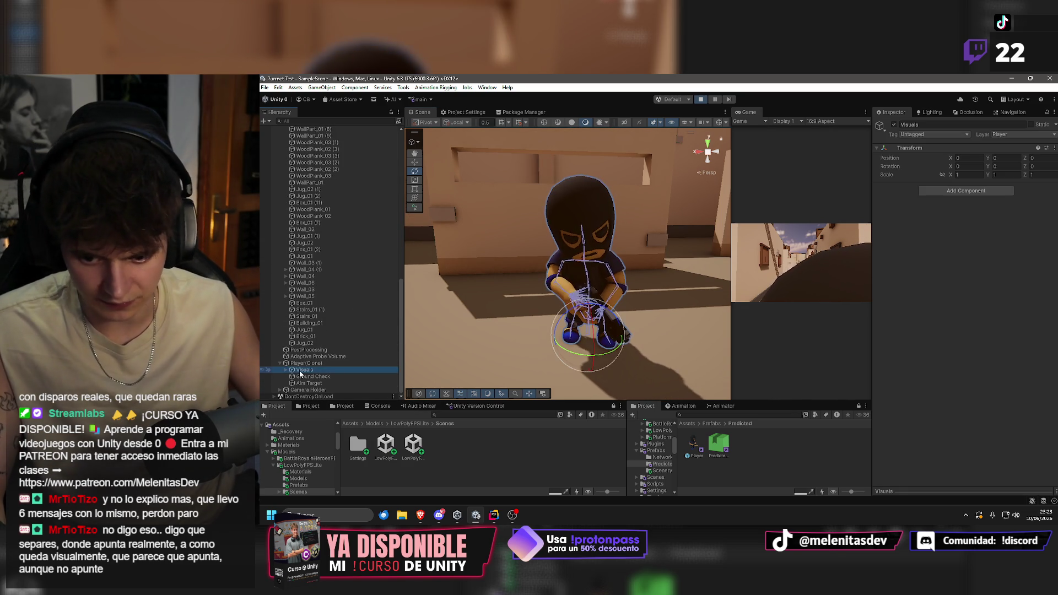
Orbit around the character and select Body to show its Animator and rig components.
{"action": "left_click_drag", "start_coordinate": [447, 348], "coordinate": [557, 293]}
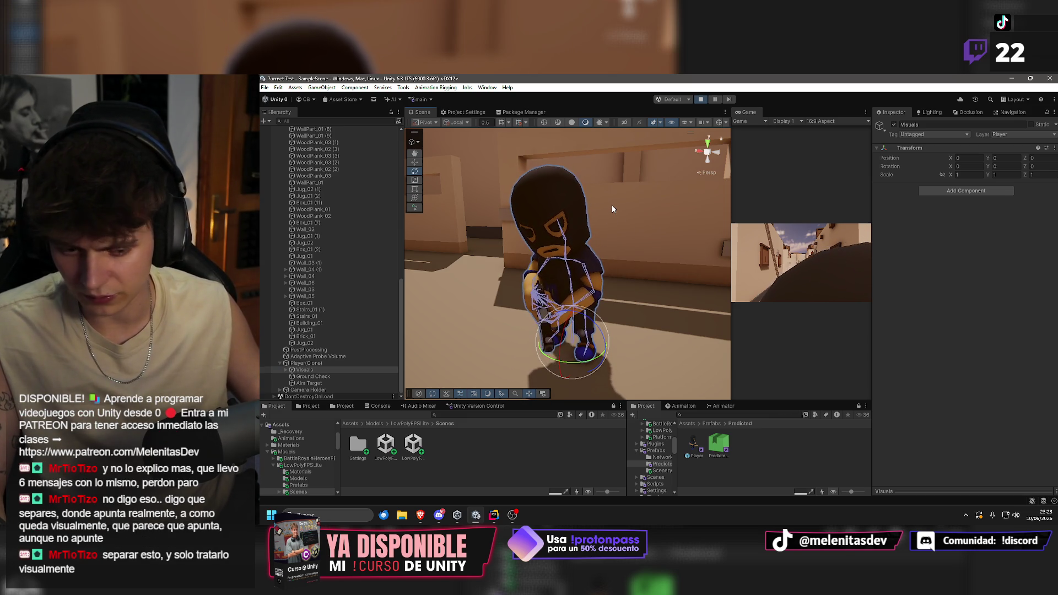
{"action": "key", "text": "alt"}
{"action": "left_click_drag", "start_coordinate": [603, 208], "coordinate": [716, 209]}
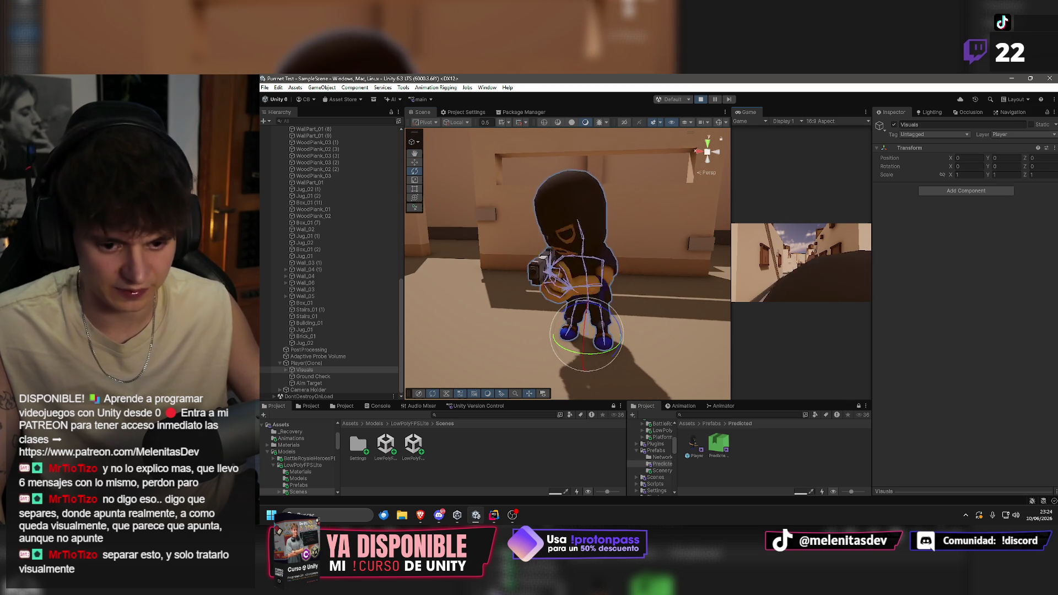
{"action": "key", "text": "super"}
{"action": "mouse_move", "coordinate": [572, 181]}
{"action": "left_mouse_down"}
{"action": "mouse_move", "coordinate": [612, 175]}
{"action": "mouse_move", "coordinate": [666, 199]}
{"action": "left_mouse_up"}
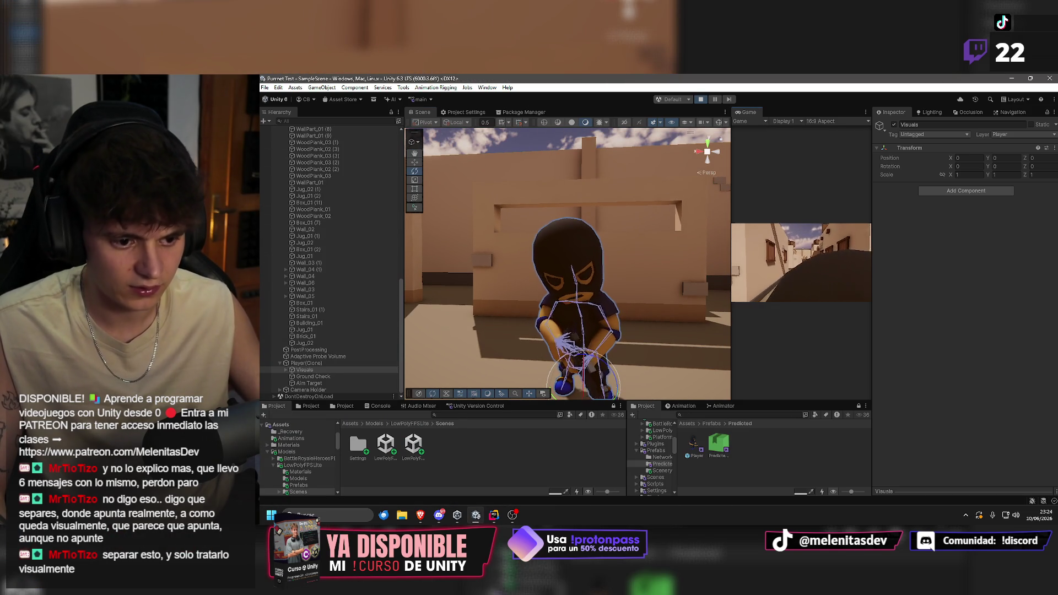
{"action": "key", "text": "super"}
{"action": "left_click_drag", "start_coordinate": [566, 132], "coordinate": [581, 331]}
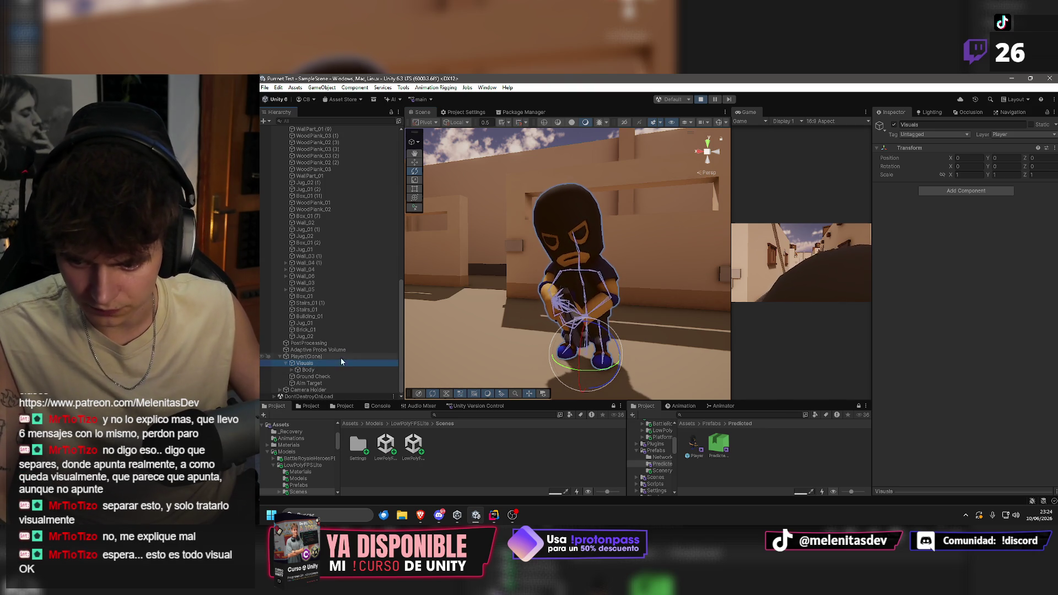
{"action": "left_click", "coordinate": [292, 370]}
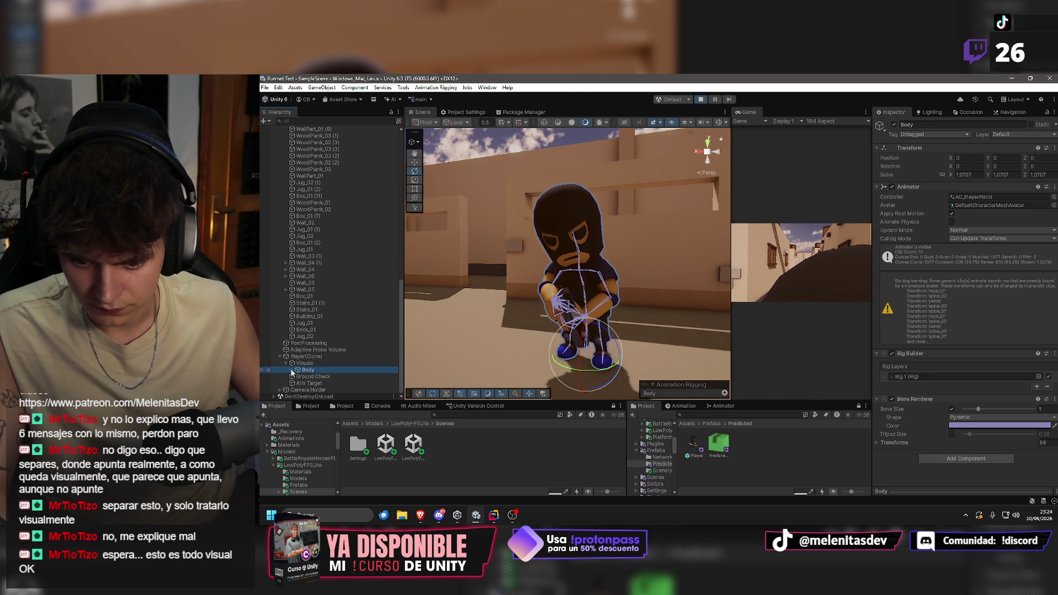
Collapse Body and expand Rig 1 to list its aim constraints.
{"action": "left_click", "coordinate": [292, 370]}
{"action": "left_click", "coordinate": [292, 320]}
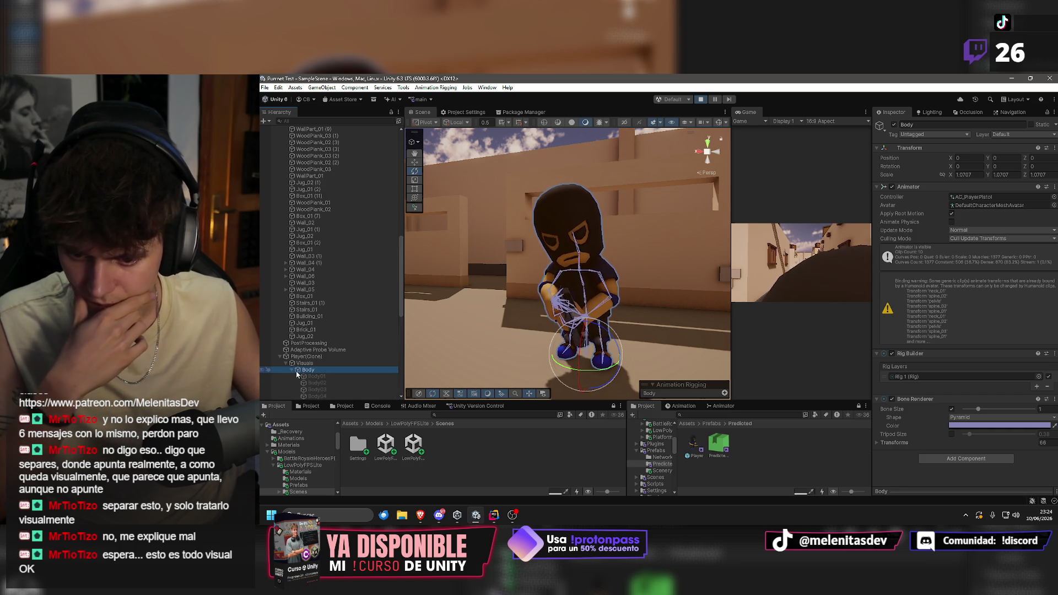
{"action": "scroll", "coordinate": [295, 373], "scroll_direction": "down", "scroll_amount": 10}
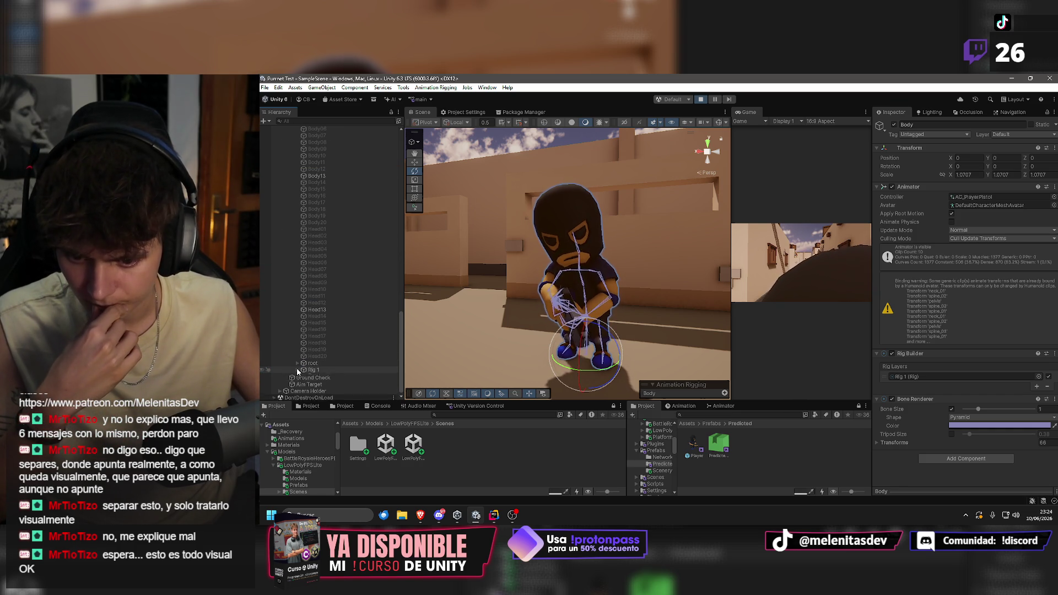
{"action": "left_click", "coordinate": [297, 370]}
Inspect the Pelvis Aim, Spine Aim and Upper Chest Aim Multi-Aim Constraints.
{"action": "left_click", "coordinate": [350, 350]}
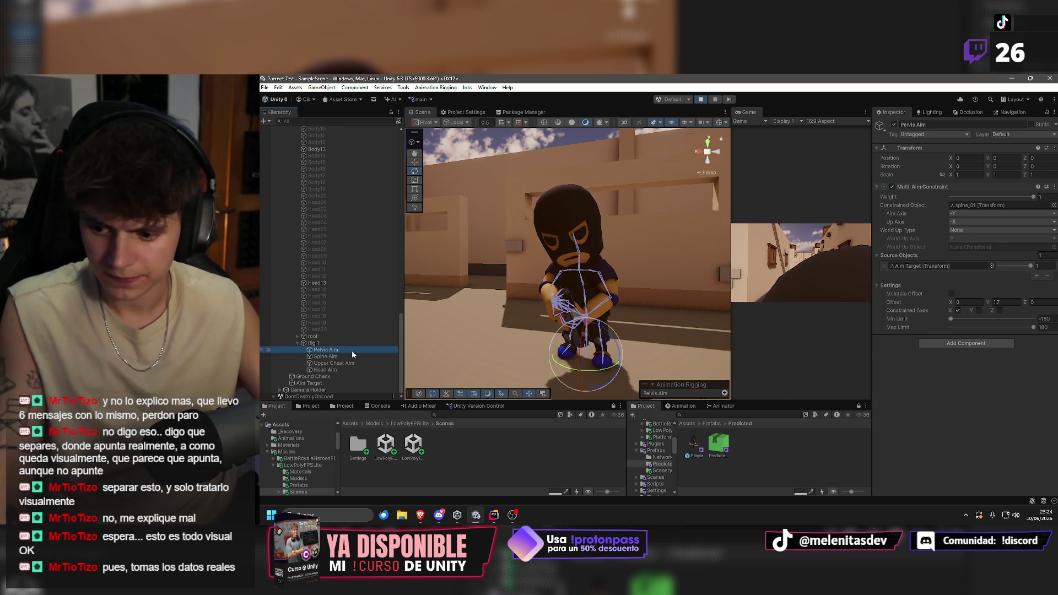
{"action": "left_click", "coordinate": [351, 356]}
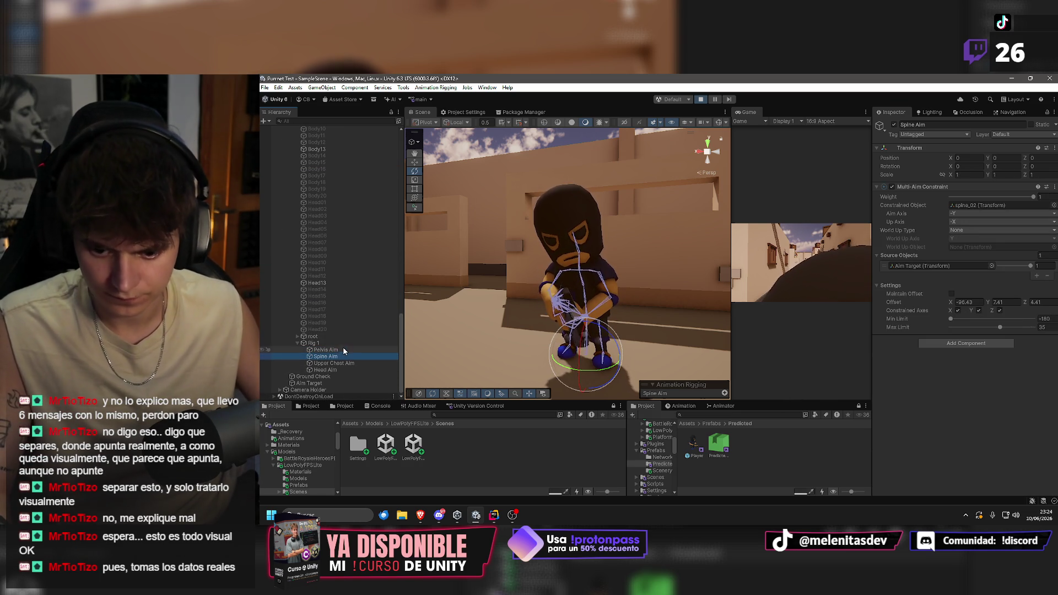
{"action": "left_click", "coordinate": [337, 363]}
{"action": "mouse_move", "coordinate": [550, 248]}
{"action": "left_mouse_down"}
{"action": "mouse_move", "coordinate": [430, 265]}
{"action": "mouse_move", "coordinate": [348, 314]}
{"action": "mouse_move", "coordinate": [964, 300]}
{"action": "mouse_move", "coordinate": [617, 276]}
{"action": "mouse_move", "coordinate": [579, 262]}
{"action": "left_mouse_up"}
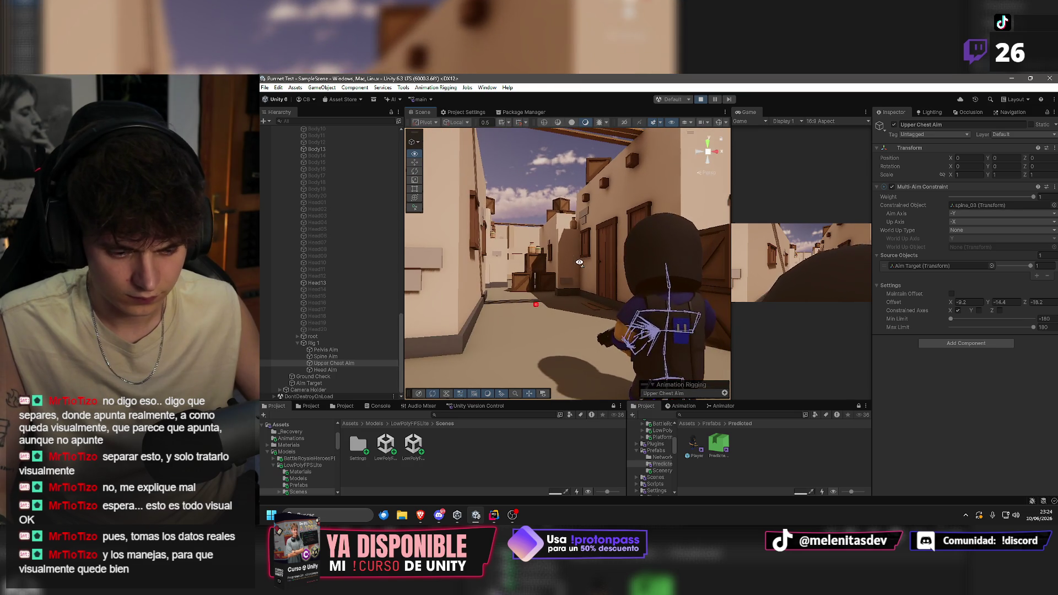
{"action": "key", "text": "super"}
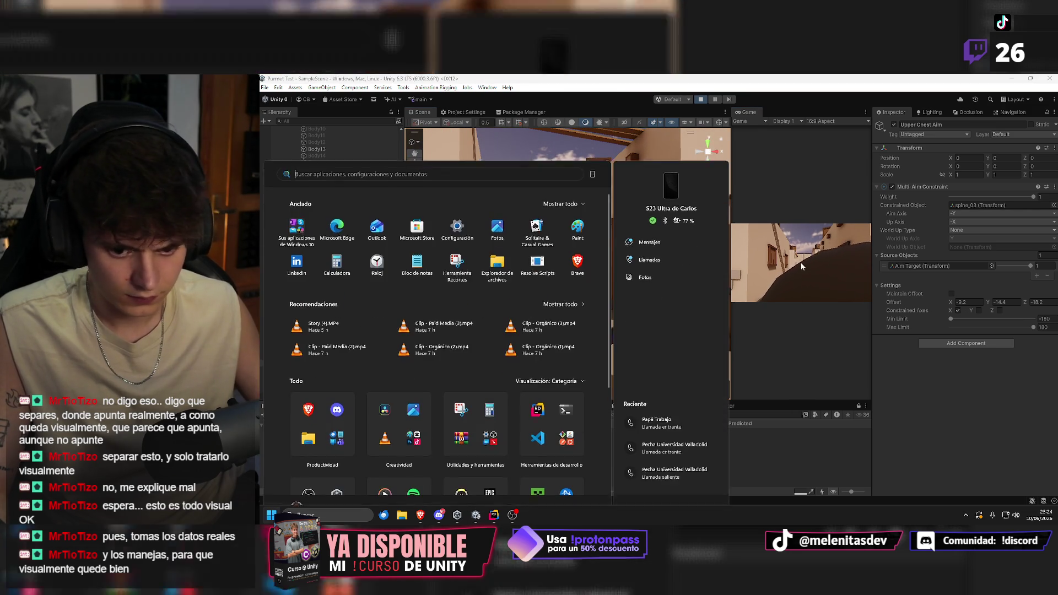
{"action": "left_click", "coordinate": [565, 104]}
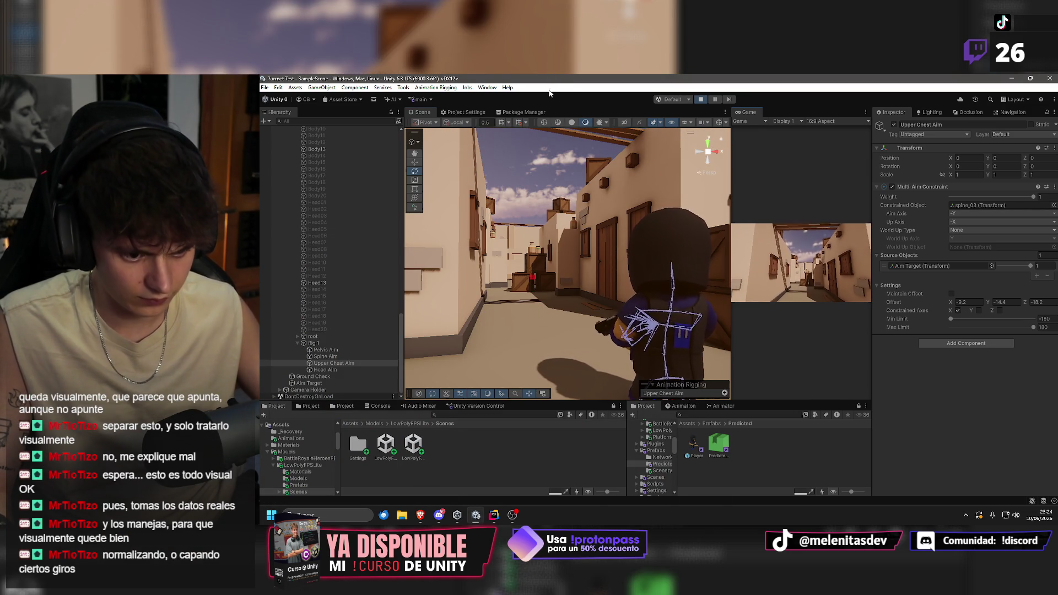
{"action": "key", "text": "super"}
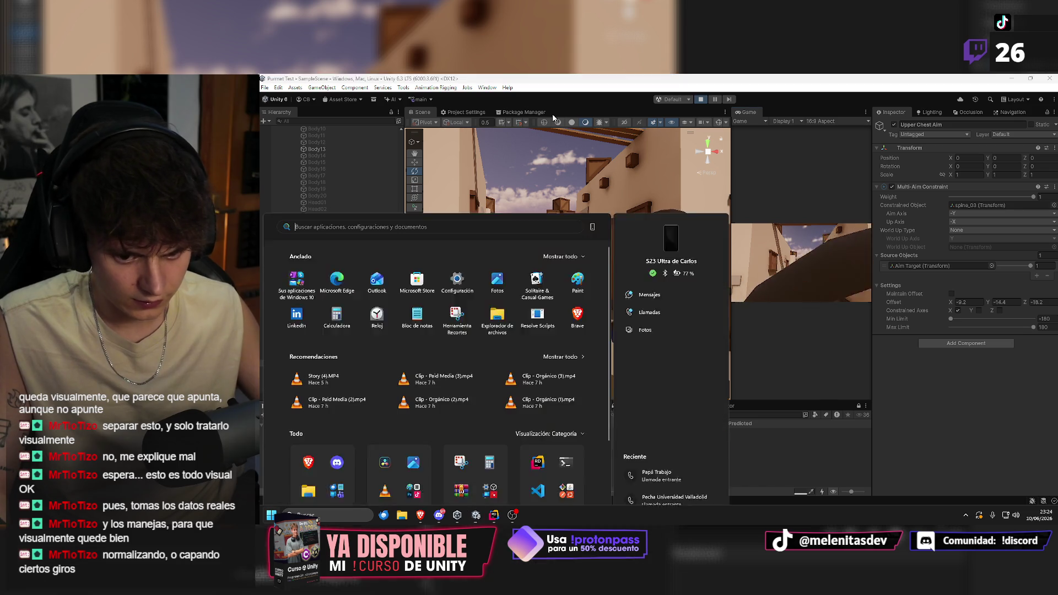
{"action": "left_click", "coordinate": [557, 104]}
{"action": "right_click", "coordinate": [545, 105]}
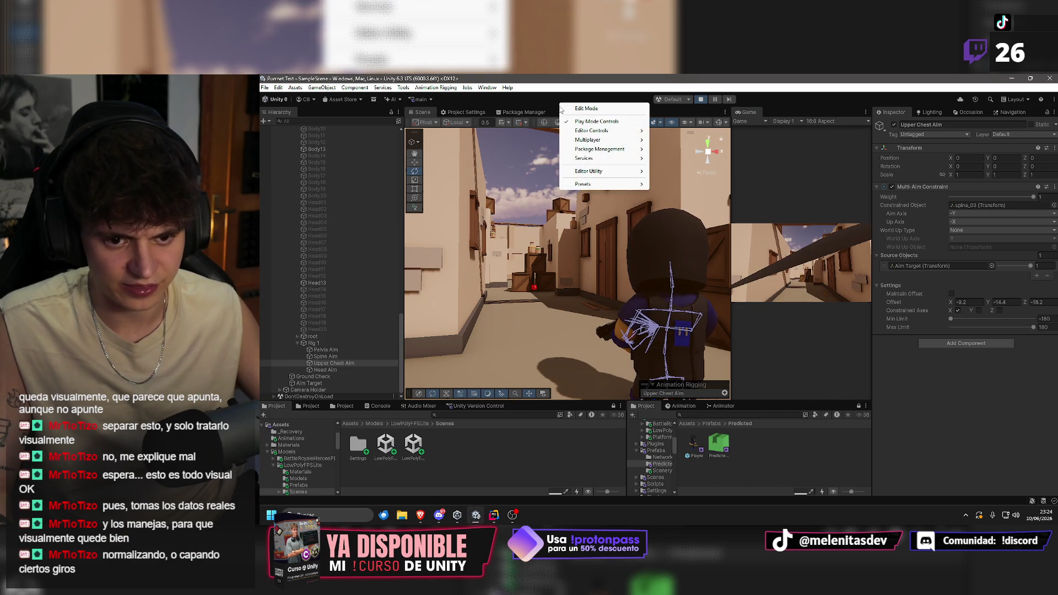
{"action": "left_click_drag", "start_coordinate": [551, 248], "coordinate": [690, 175]}
{"action": "key", "text": "f"}
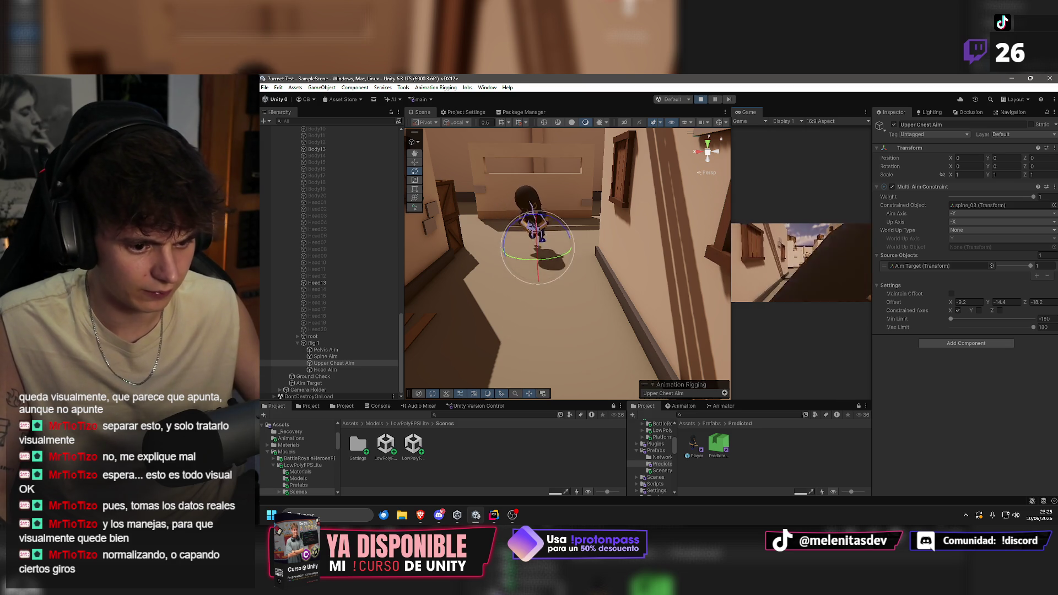
{"action": "key", "text": "super"}
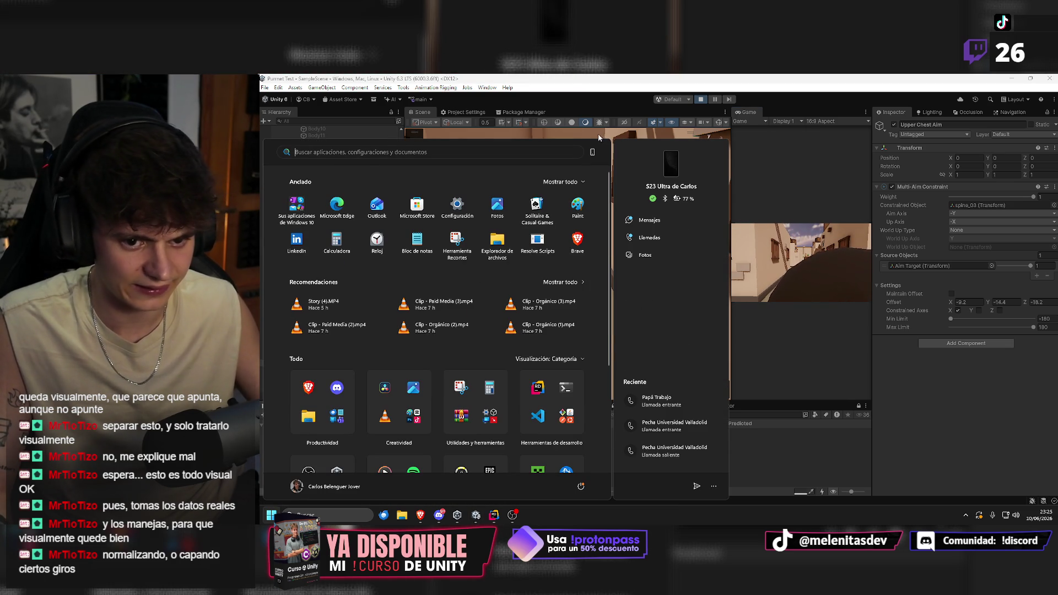
{"action": "left_click", "coordinate": [574, 131]}
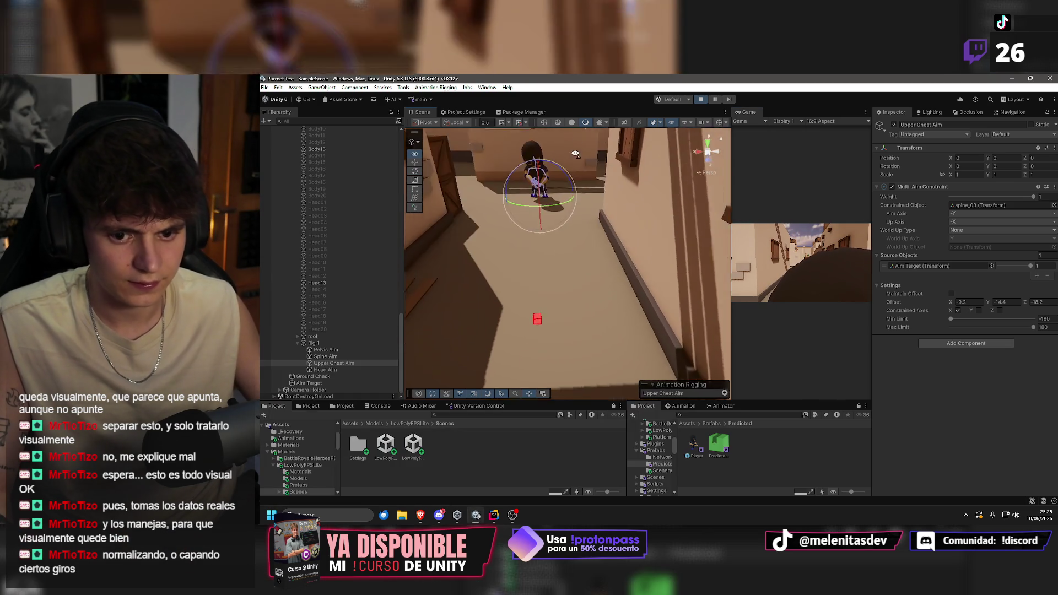
{"action": "mouse_move", "coordinate": [534, 88]}
{"action": "left_mouse_down"}
{"action": "mouse_move", "coordinate": [600, 78]}
{"action": "mouse_move", "coordinate": [540, 133]}
{"action": "left_mouse_up"}
{"action": "key", "text": "f"}
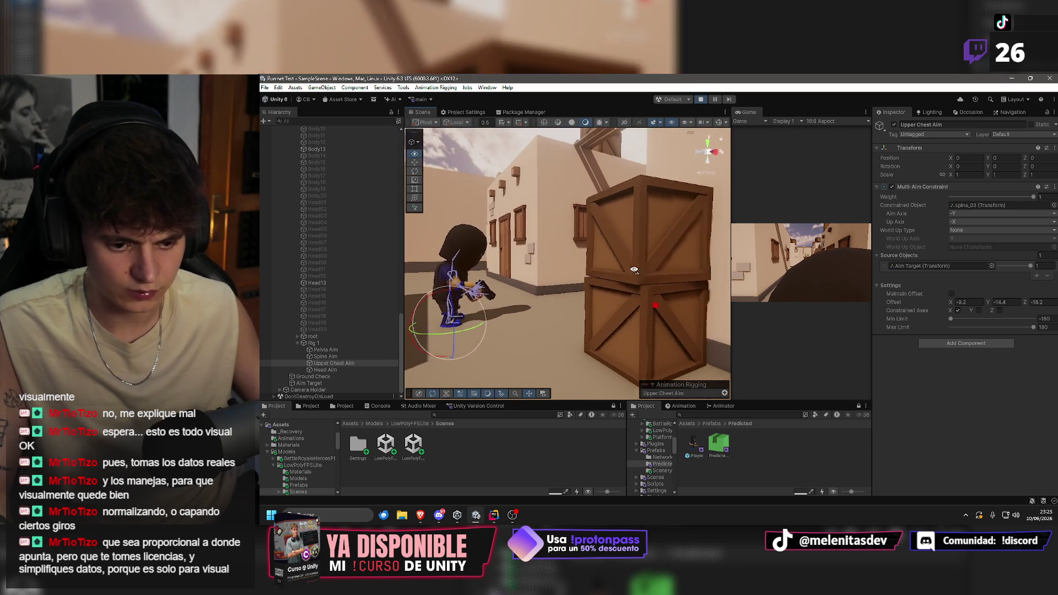
{"action": "scroll", "coordinate": [331, 338], "scroll_direction": "up", "scroll_amount": 9}
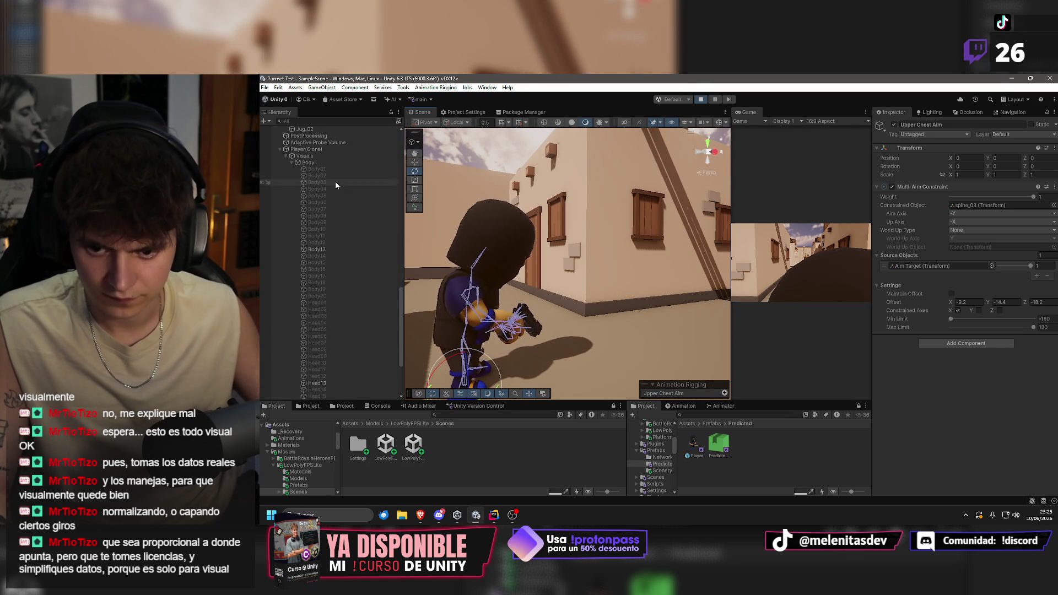
Select Player(Clone) and scroll to its Player Visuals aim target height range.
{"action": "left_click", "coordinate": [316, 225]}
{"action": "scroll", "coordinate": [989, 368], "scroll_direction": "down", "scroll_amount": 10}
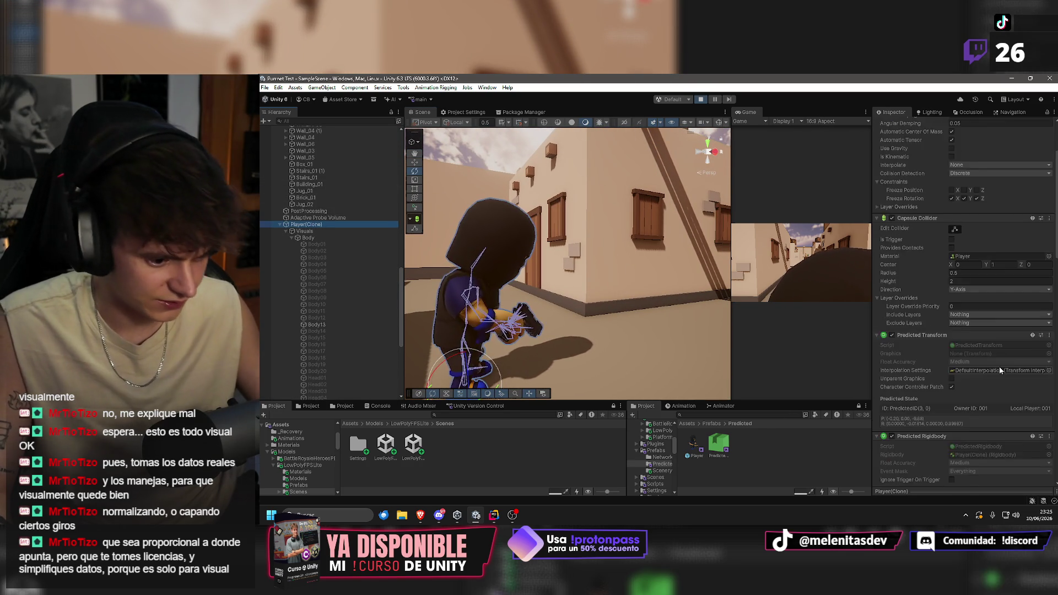
{"action": "scroll", "coordinate": [1000, 363], "scroll_direction": "down", "scroll_amount": 10}
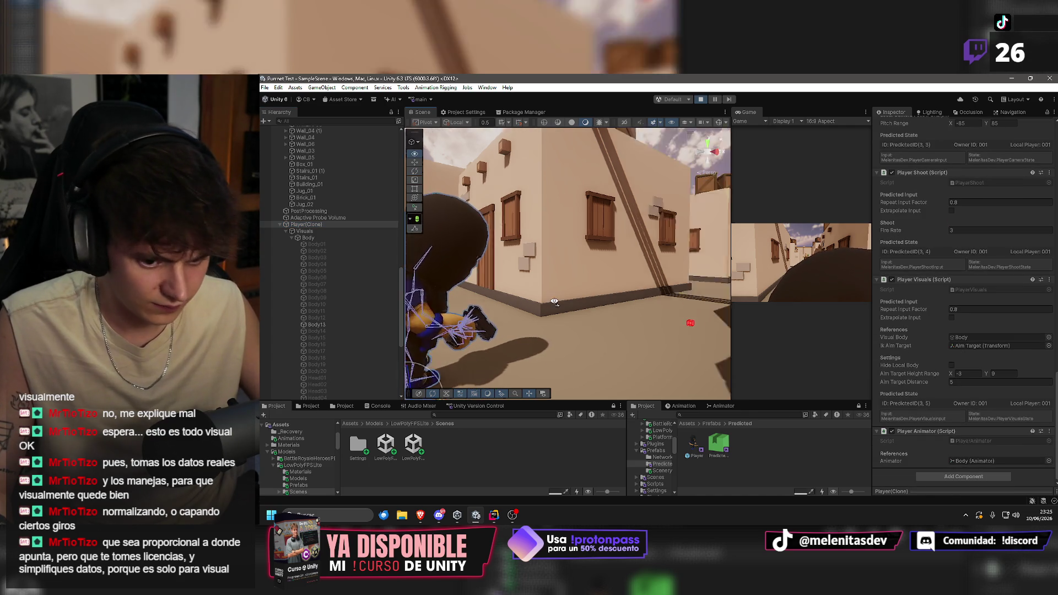
{"action": "left_click", "coordinate": [993, 374]}
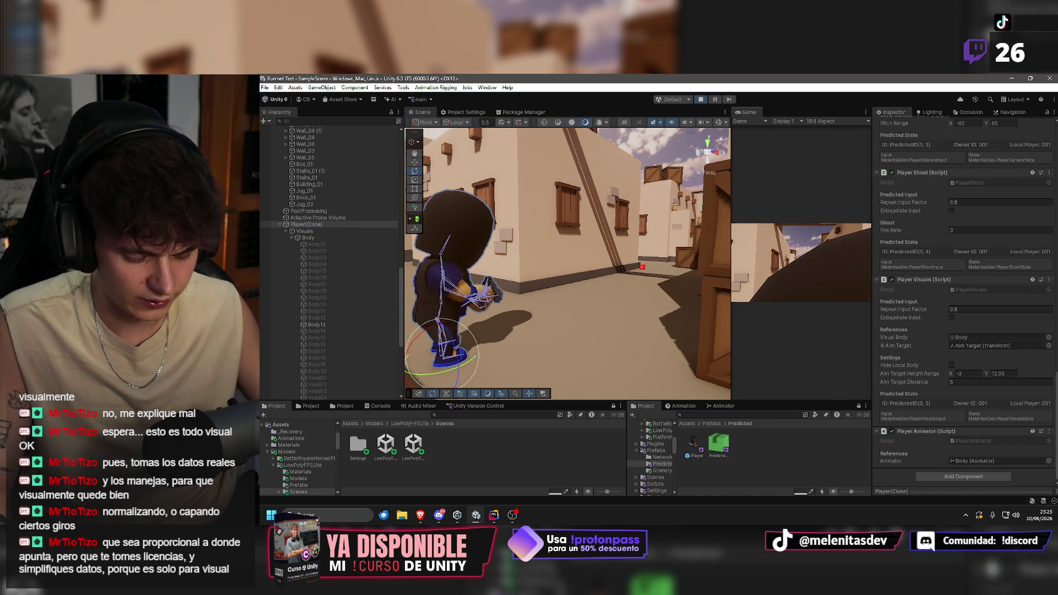
{"action": "key", "text": "super"}
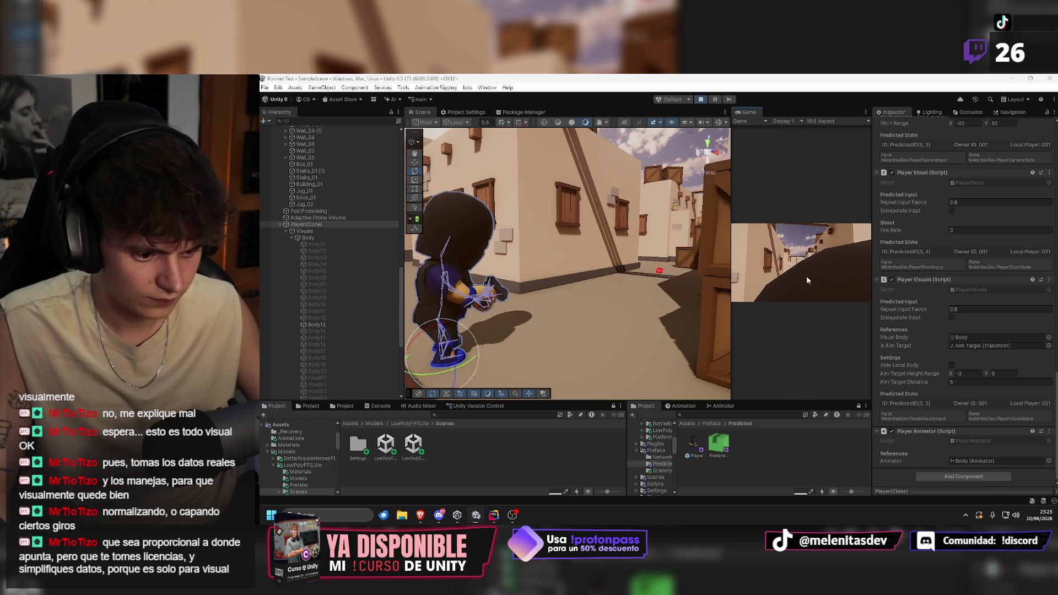
Set Aim Target Distance to 10 and orbit around the character to check it.
{"action": "left_click", "coordinate": [957, 382]}
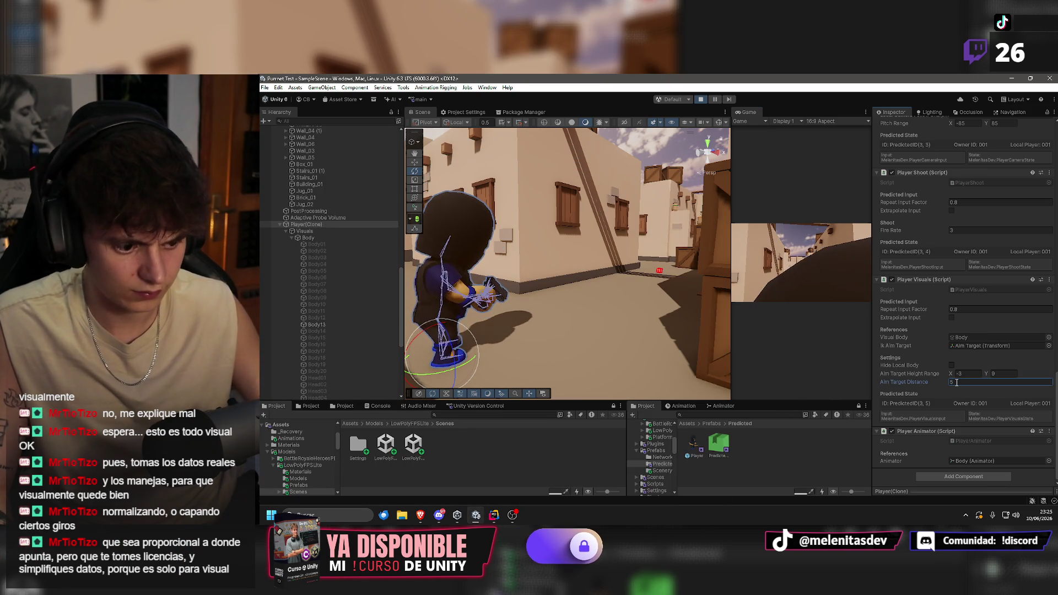
{"action": "double_click", "coordinate": [956, 382]}
{"action": "type", "text": "0"}
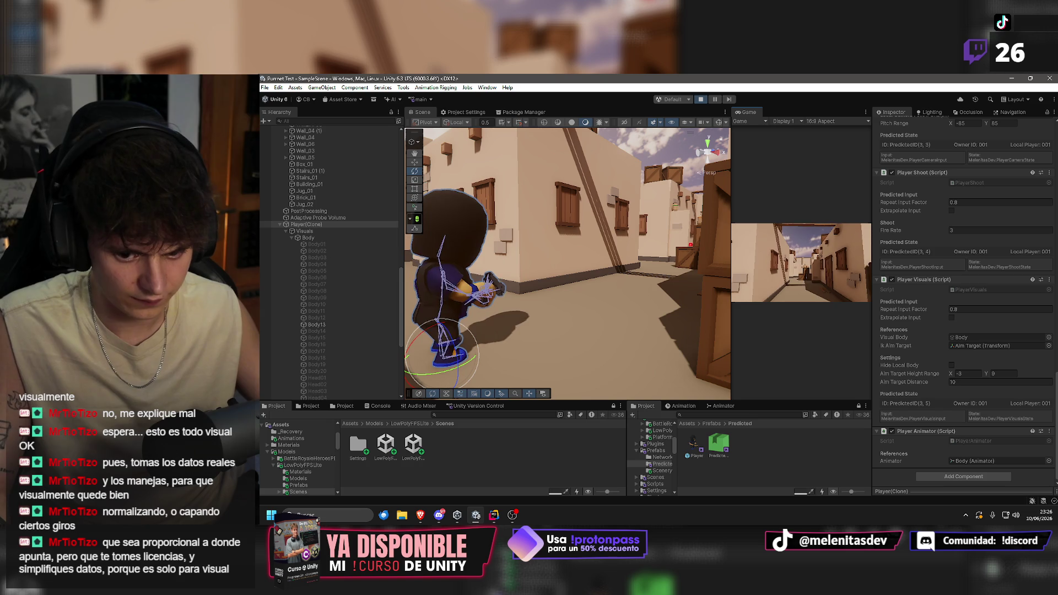
{"action": "key", "text": "super"}
{"action": "mouse_move", "coordinate": [550, 220]}
{"action": "left_mouse_down"}
{"action": "mouse_move", "coordinate": [531, 164]}
{"action": "mouse_move", "coordinate": [909, 97]}
{"action": "mouse_move", "coordinate": [833, 224]}
{"action": "mouse_move", "coordinate": [861, 167]}
{"action": "mouse_move", "coordinate": [832, 179]}
{"action": "mouse_move", "coordinate": [825, 146]}
{"action": "left_mouse_up"}
{"action": "left_click", "coordinate": [819, 167]}
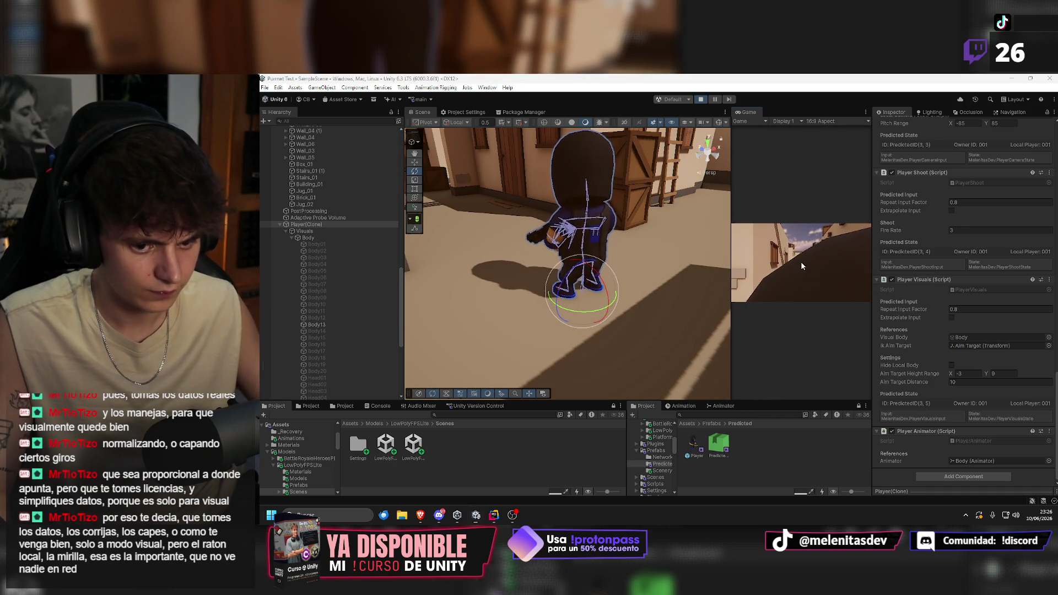
{"action": "key", "text": "super"}
{"action": "left_click", "coordinate": [575, 133]}
{"action": "left_click_drag", "start_coordinate": [574, 132], "coordinate": [716, 132]}
{"action": "scroll", "coordinate": [567, 264], "scroll_direction": "down", "scroll_amount": 5}
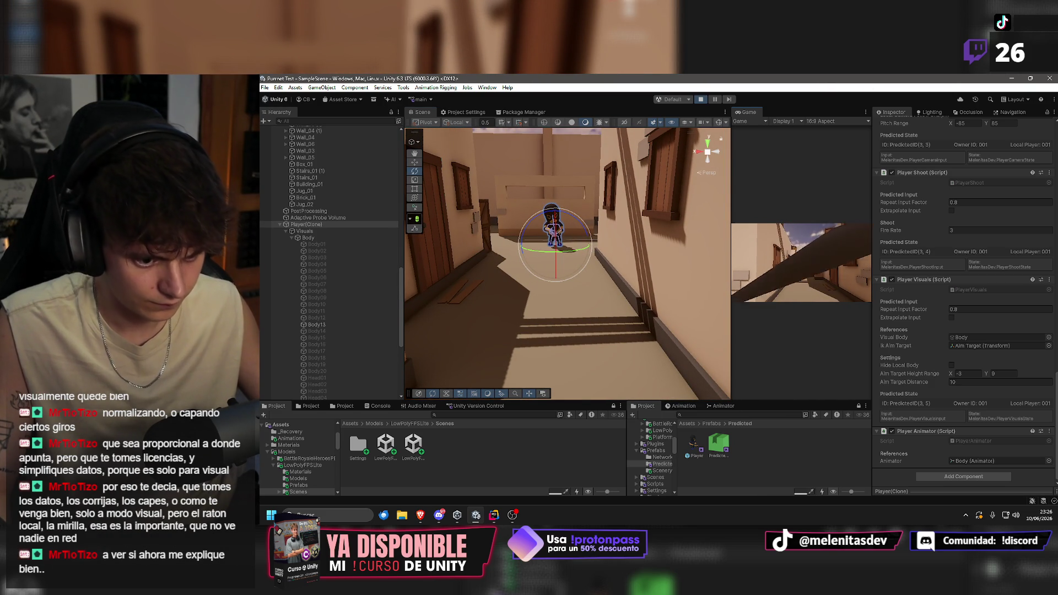
{"action": "key", "text": "super"}
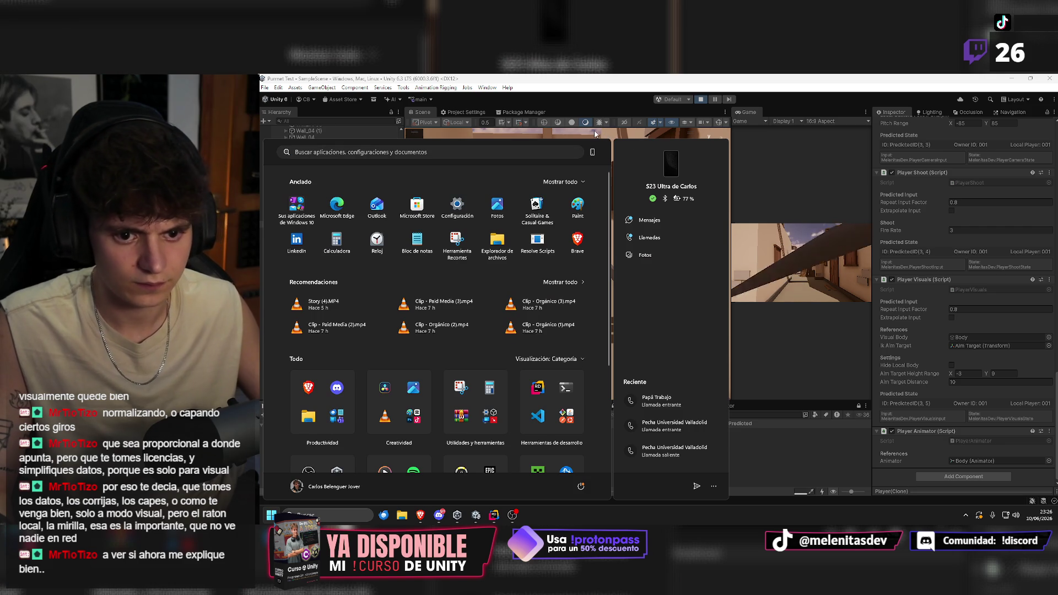
{"action": "left_click", "coordinate": [589, 130]}
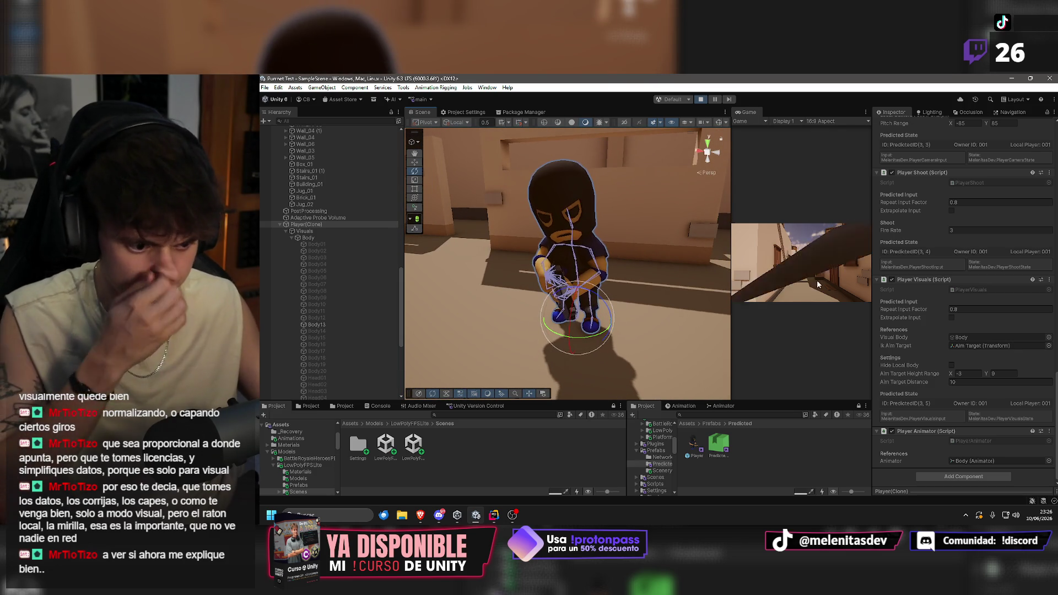
{"action": "scroll", "coordinate": [317, 297], "scroll_direction": "down", "scroll_amount": 5}
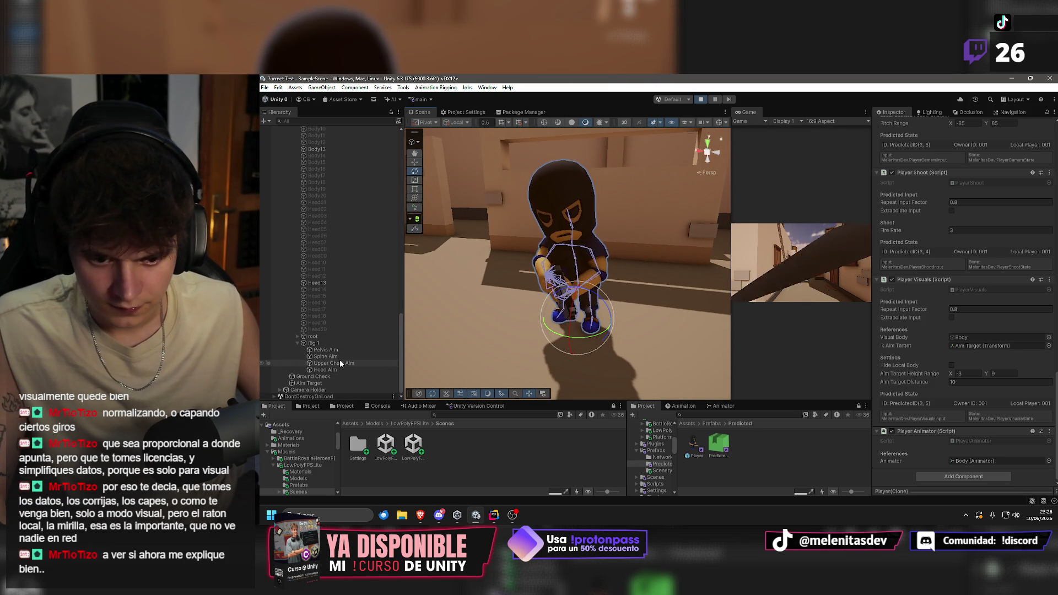
Select and frame Pelvis Aim, trying a larger Y offset and then undoing it.
{"action": "double_click", "coordinate": [326, 349]}
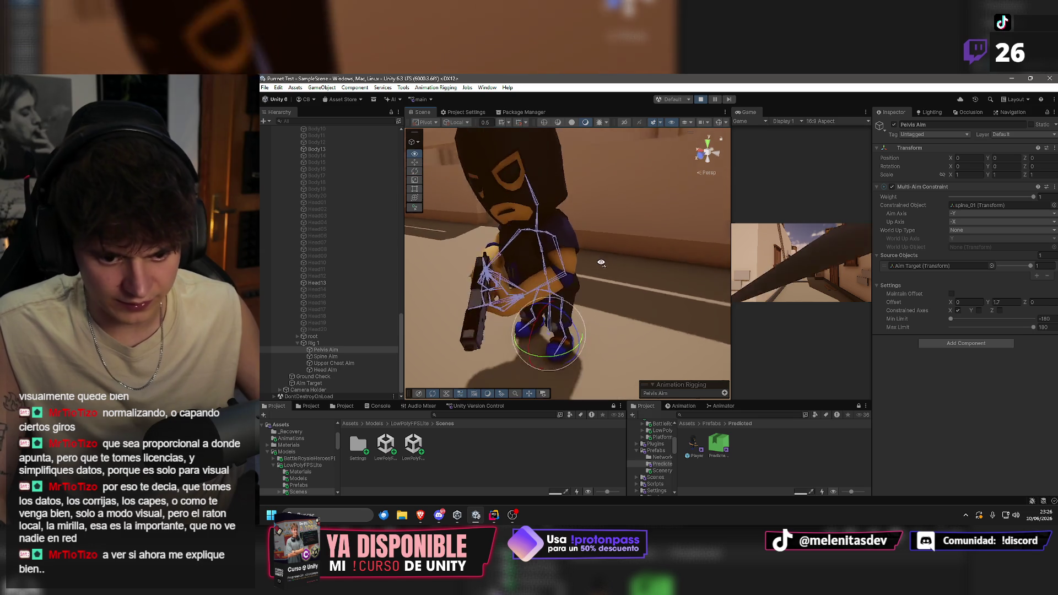
{"action": "left_click_drag", "start_coordinate": [539, 262], "coordinate": [606, 262]}
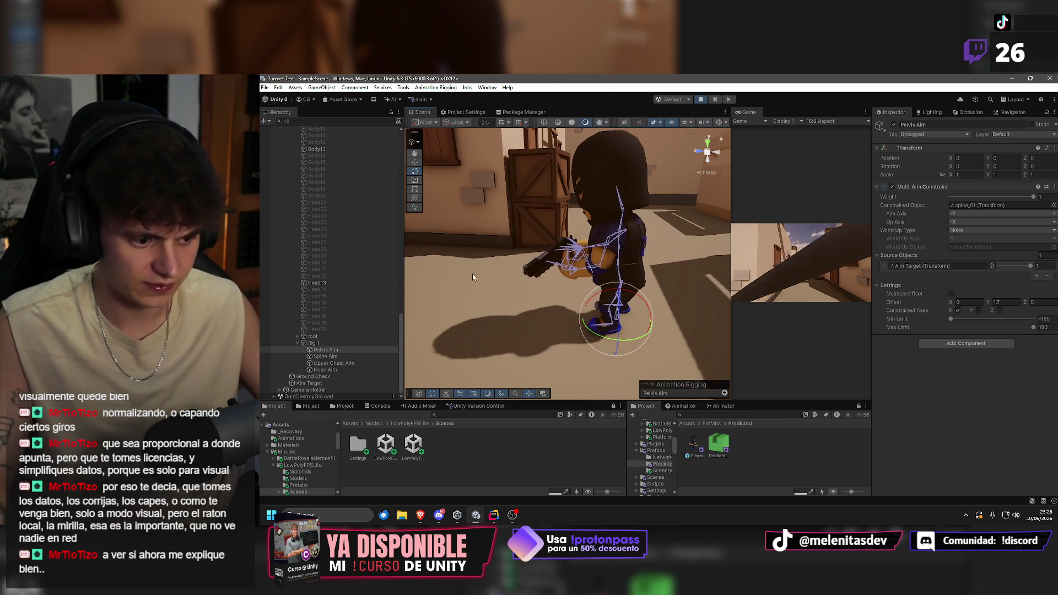
{"action": "left_click_drag", "start_coordinate": [987, 303], "coordinate": [312, 314]}
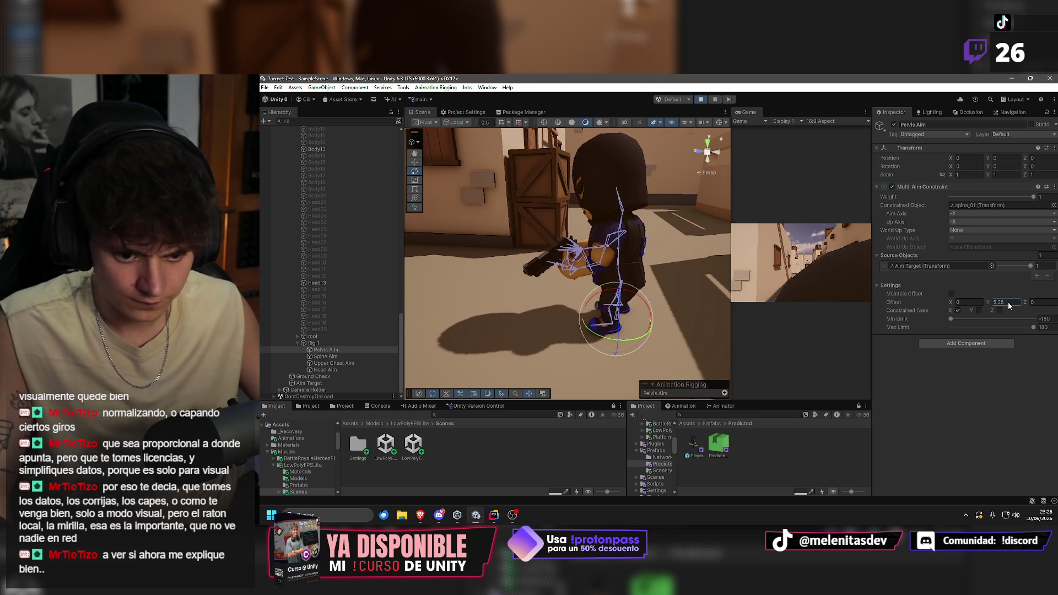
{"action": "scroll", "coordinate": [695, 282], "scroll_direction": "up", "scroll_amount": 3}
{"action": "key", "text": "ctrl+z"}
Set the Pelvis Aim constraint's Offset Z to -10.5.
{"action": "mouse_move", "coordinate": [1027, 303]}
{"action": "left_mouse_down"}
{"action": "mouse_move", "coordinate": [834, 296]}
{"action": "mouse_move", "coordinate": [913, 302]}
{"action": "left_mouse_up"}
{"action": "left_click", "coordinate": [1049, 303]}
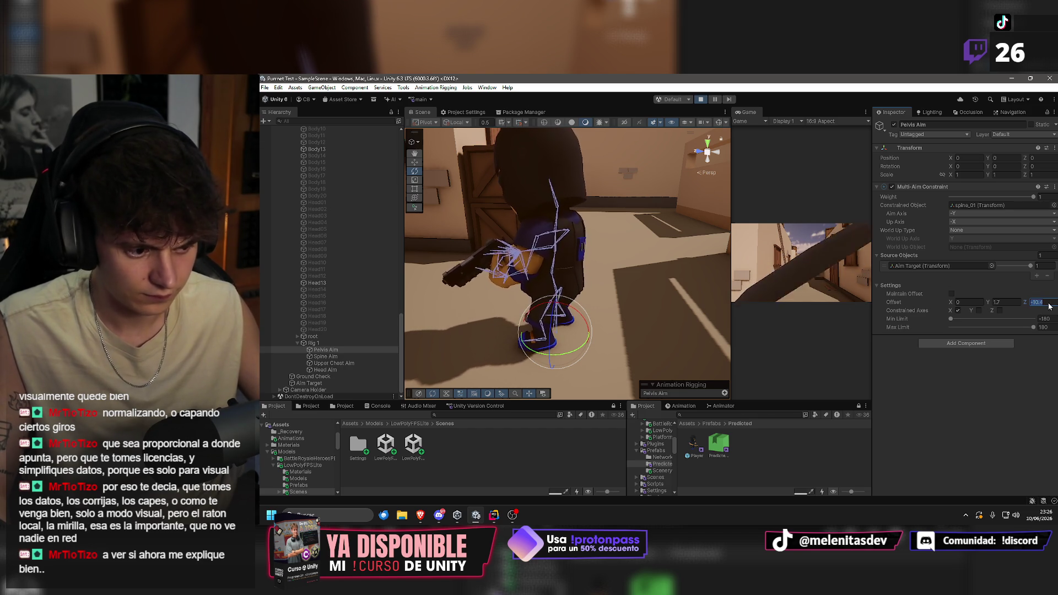
{"action": "type", "text": "-10.5"}
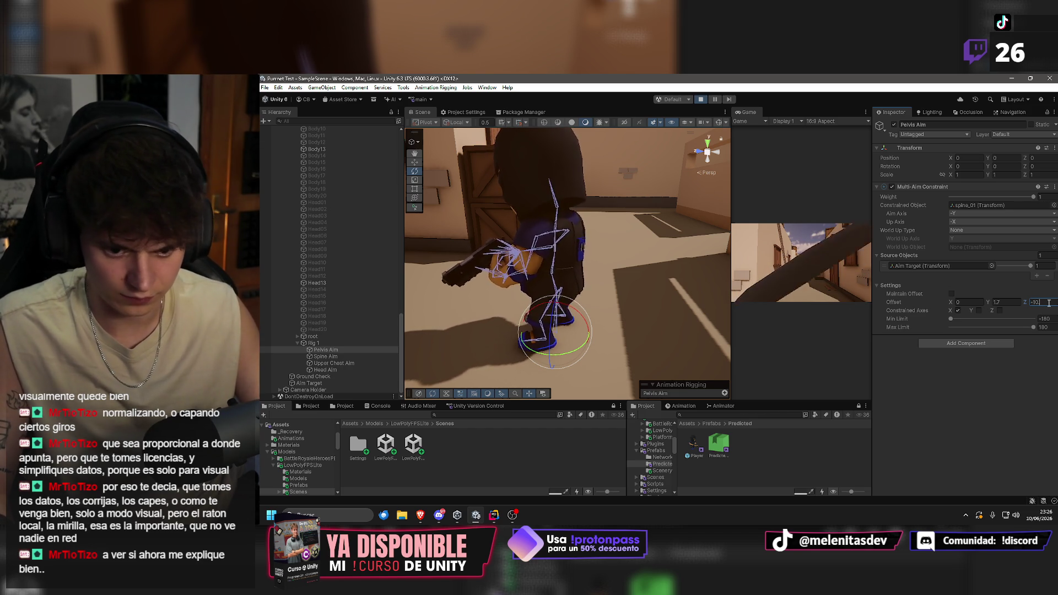
{"action": "left_click", "coordinate": [325, 357]}
{"action": "double_click", "coordinate": [330, 357]}
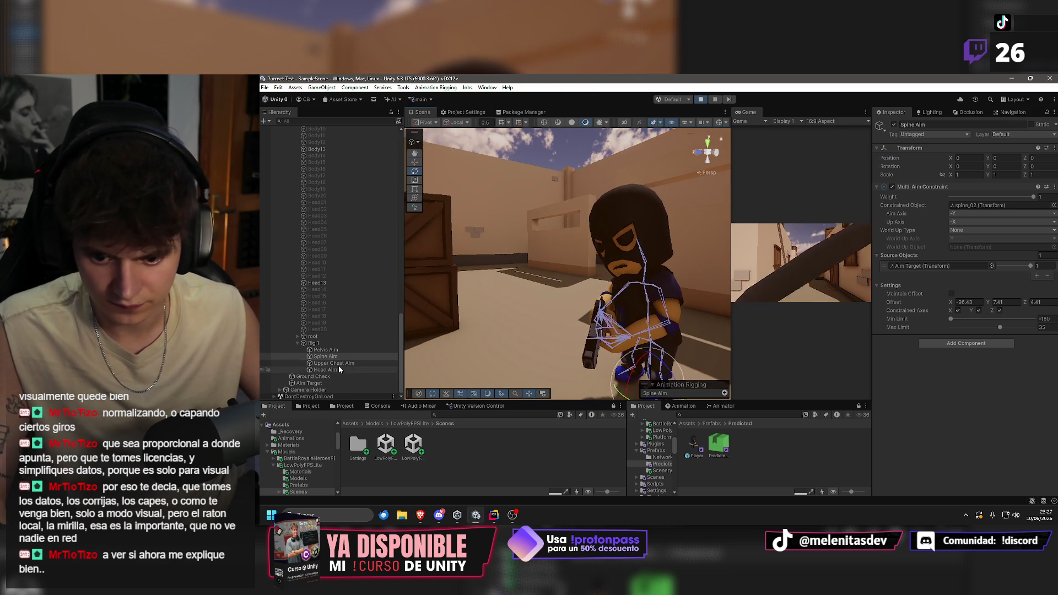
Experiment with Spine Aim's Z and Y offsets, undoing the Y change.
{"action": "left_click", "coordinate": [1016, 311]}
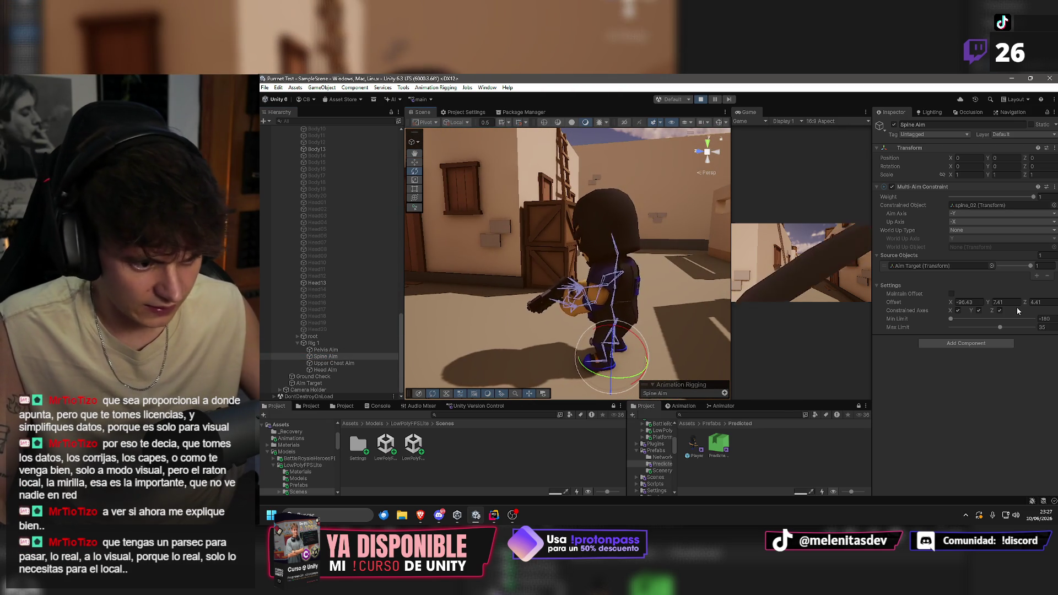
{"action": "mouse_move", "coordinate": [1027, 304]}
{"action": "left_mouse_down"}
{"action": "mouse_move", "coordinate": [374, 312]}
{"action": "mouse_move", "coordinate": [477, 314]}
{"action": "left_mouse_up"}
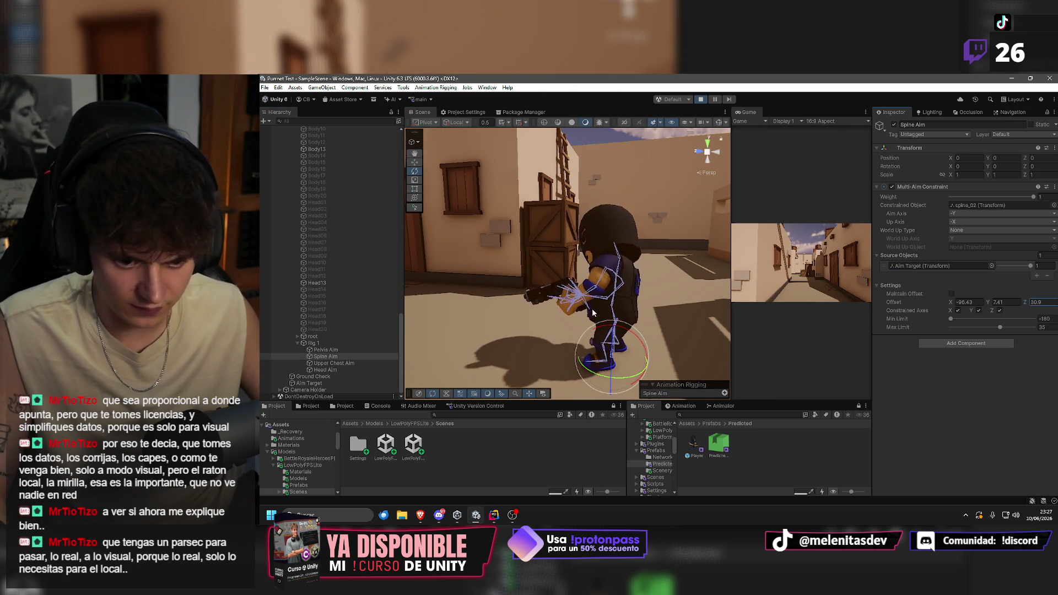
{"action": "left_click_drag", "start_coordinate": [593, 313], "coordinate": [458, 312]}
{"action": "mouse_move", "coordinate": [987, 302]}
{"action": "left_mouse_down"}
{"action": "mouse_move", "coordinate": [1047, 303]}
{"action": "mouse_move", "coordinate": [307, 303]}
{"action": "mouse_move", "coordinate": [426, 313]}
{"action": "left_mouse_up"}
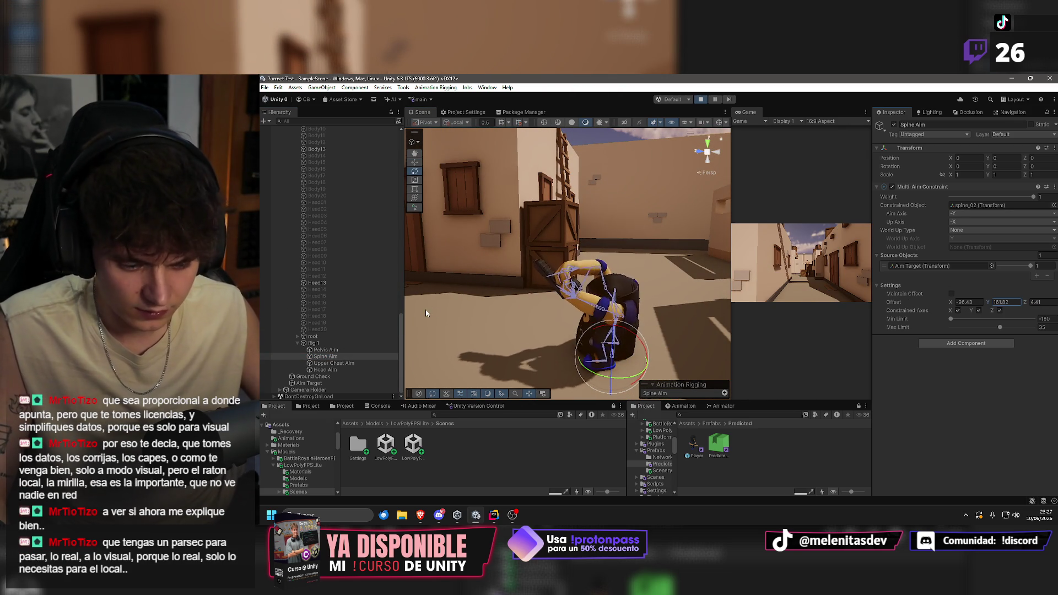
{"action": "key", "text": "ctrl+z"}
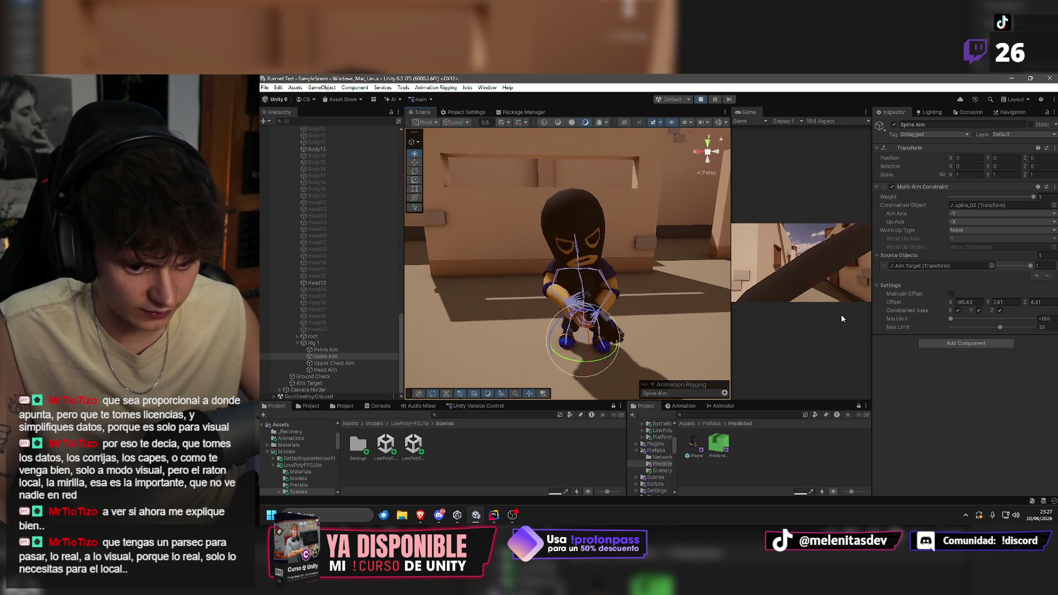
Tune Spine Aim's Offset X to -74.5 and Max Limit to 77, viewing the character up close.
{"action": "left_click_drag", "start_coordinate": [628, 309], "coordinate": [633, 307]}
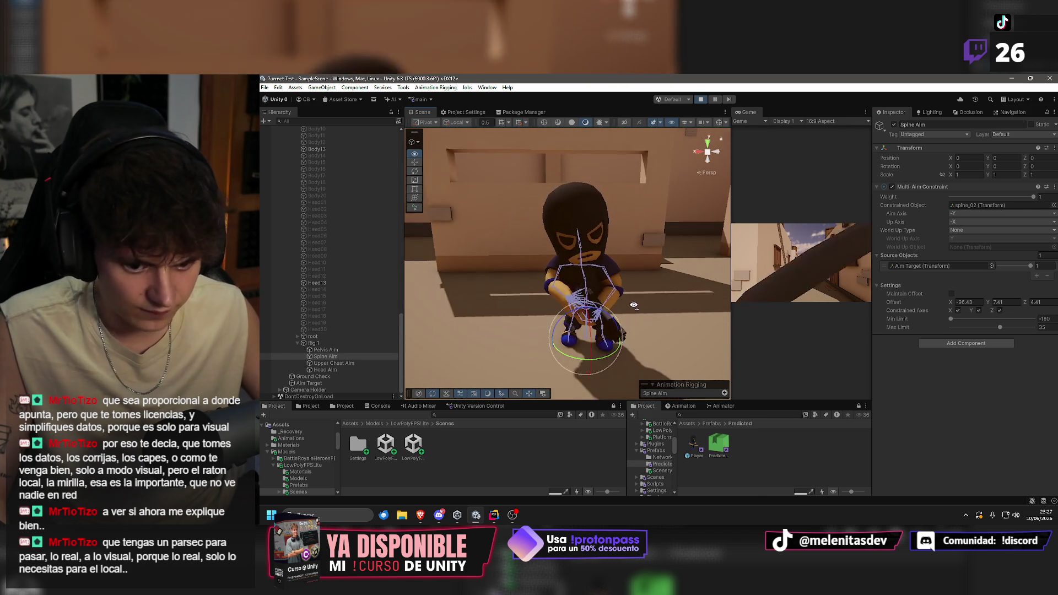
{"action": "mouse_move", "coordinate": [951, 302]}
{"action": "left_mouse_down"}
{"action": "mouse_move", "coordinate": [1021, 302]}
{"action": "mouse_move", "coordinate": [980, 304]}
{"action": "left_mouse_up"}
{"action": "left_click_drag", "start_coordinate": [634, 309], "coordinate": [642, 279]}
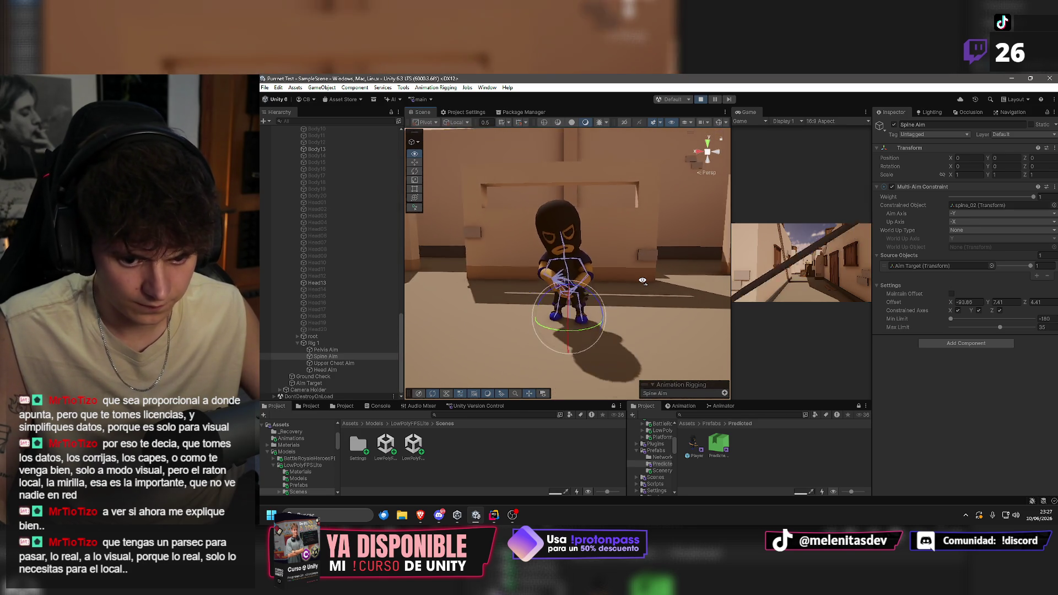
{"action": "left_click", "coordinate": [967, 302]}
{"action": "type", "text": "11.8"}
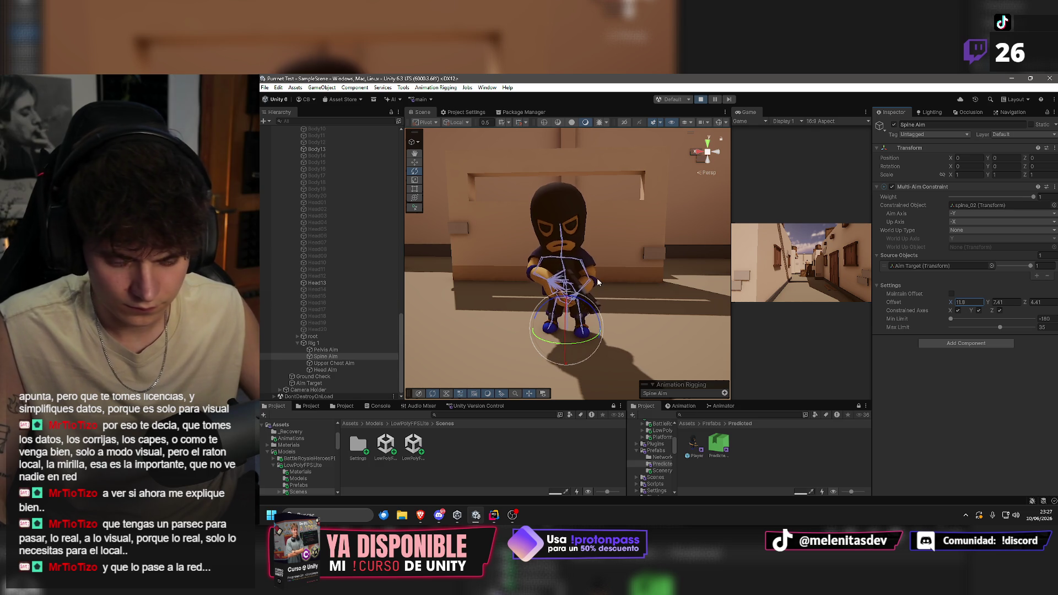
{"action": "left_click_drag", "start_coordinate": [955, 304], "coordinate": [985, 302]}
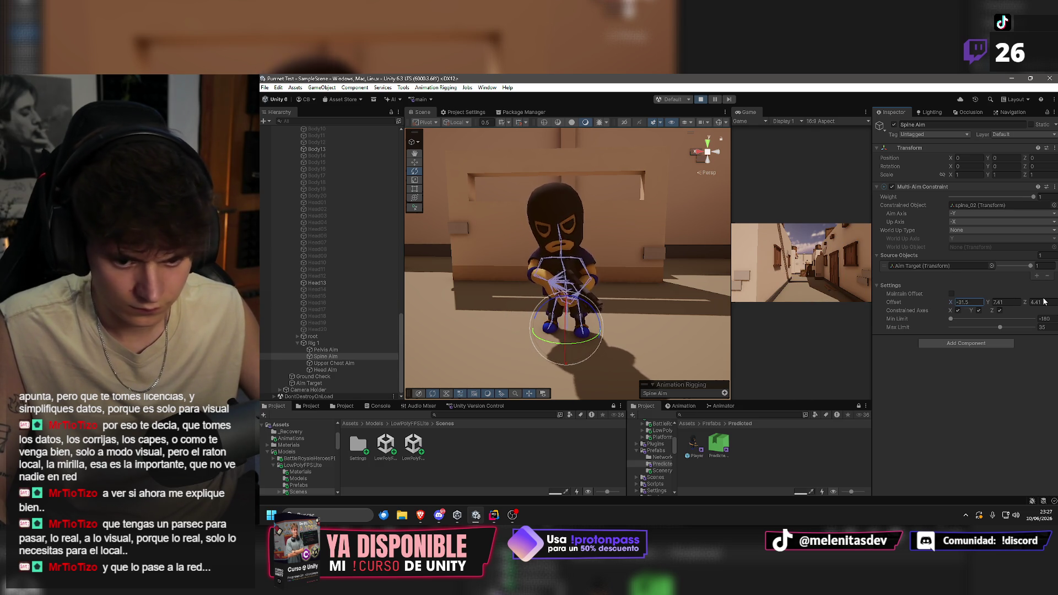
{"action": "mouse_move", "coordinate": [970, 303]}
{"action": "left_mouse_down"}
{"action": "mouse_move", "coordinate": [930, 301]}
{"action": "mouse_move", "coordinate": [984, 299]}
{"action": "mouse_move", "coordinate": [1009, 326]}
{"action": "left_mouse_up"}
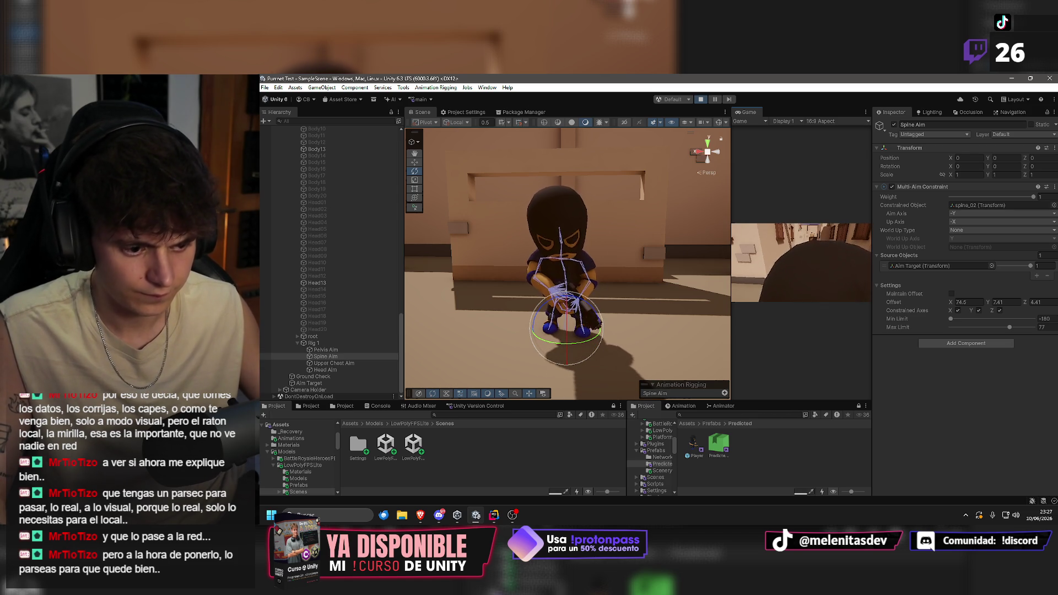
{"action": "key", "text": "super"}
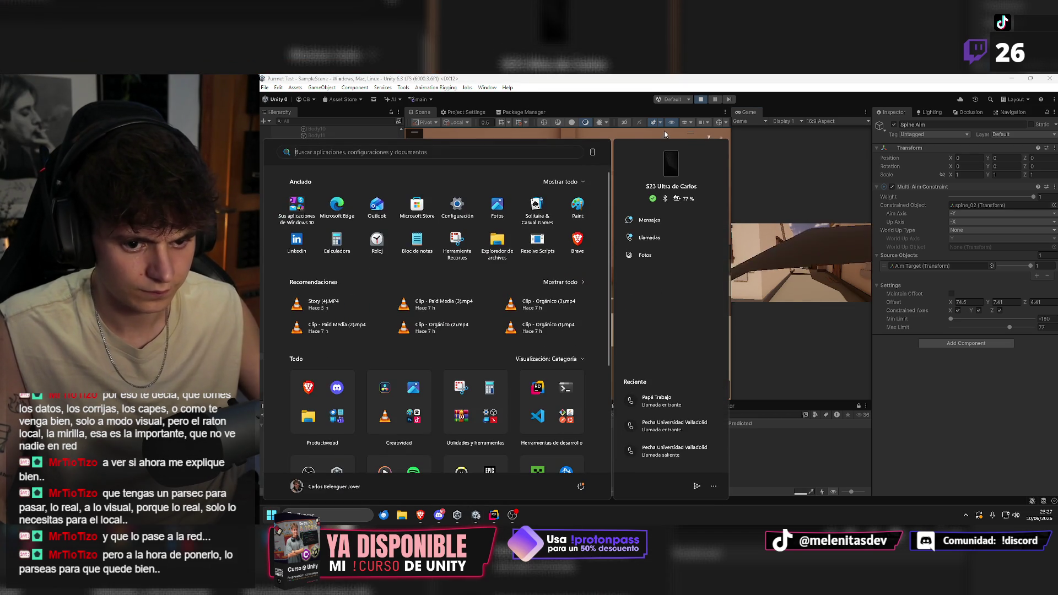
{"action": "key", "text": "super"}
{"action": "mouse_move", "coordinate": [613, 233]}
{"action": "left_mouse_down"}
{"action": "mouse_move", "coordinate": [506, 250]}
{"action": "mouse_move", "coordinate": [611, 250]}
{"action": "left_mouse_up"}
{"action": "scroll", "coordinate": [612, 250], "scroll_direction": "up", "scroll_amount": 2}
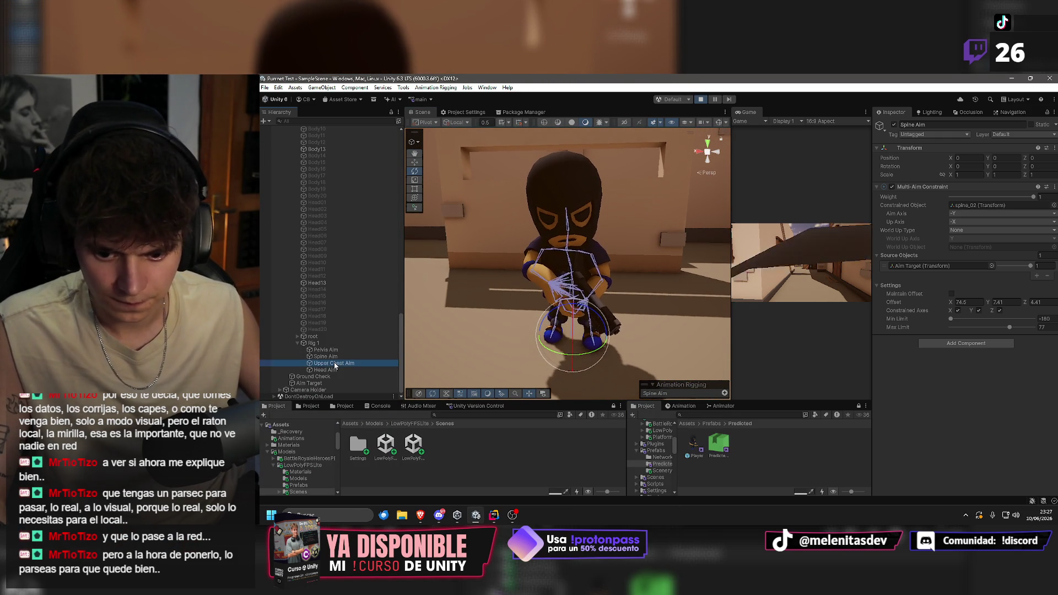
Try an Upper Chest Aim Offset X of 4, then undo it.
{"action": "left_click_drag", "start_coordinate": [949, 302], "coordinate": [989, 302]}
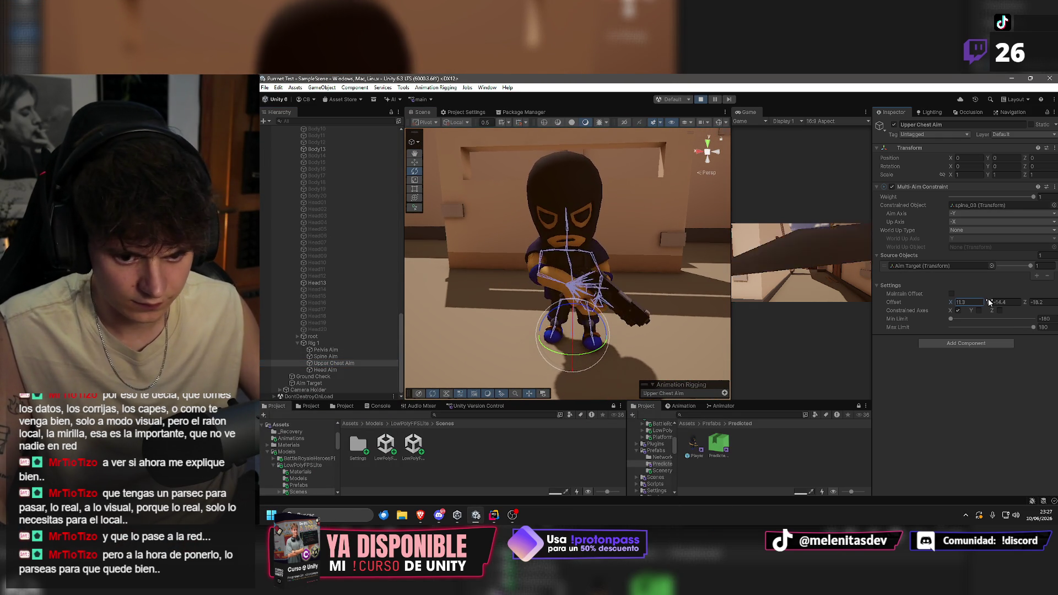
{"action": "key", "text": "BackSpace"}
{"action": "type", "text": "4"}
{"action": "key", "text": "Return"}
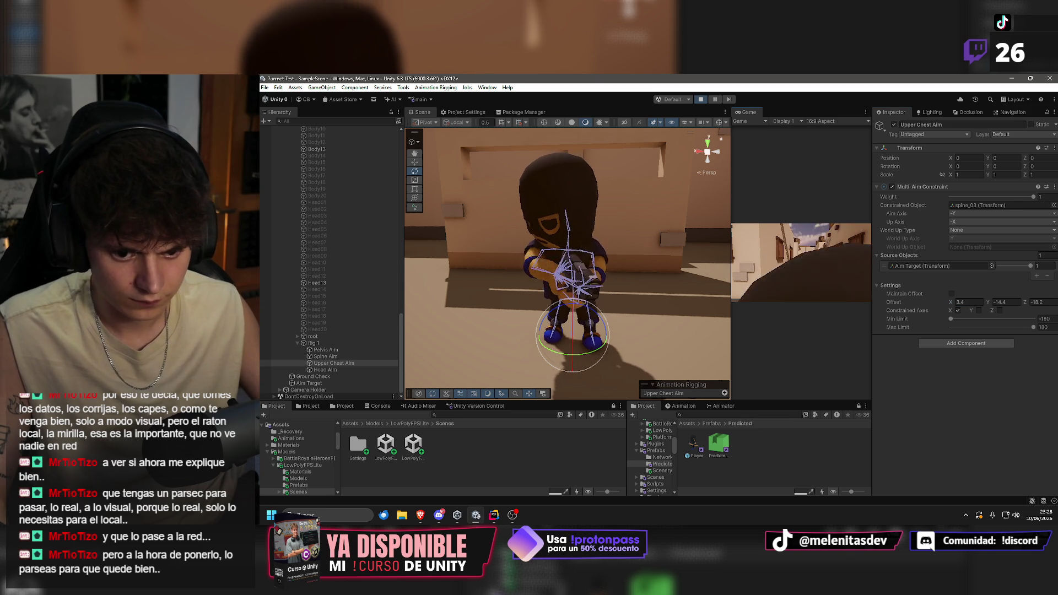
{"action": "key", "text": "ctrl+z"}
{"action": "key", "text": "ctrl+z"}
{"action": "key", "text": "ctrl+z"}
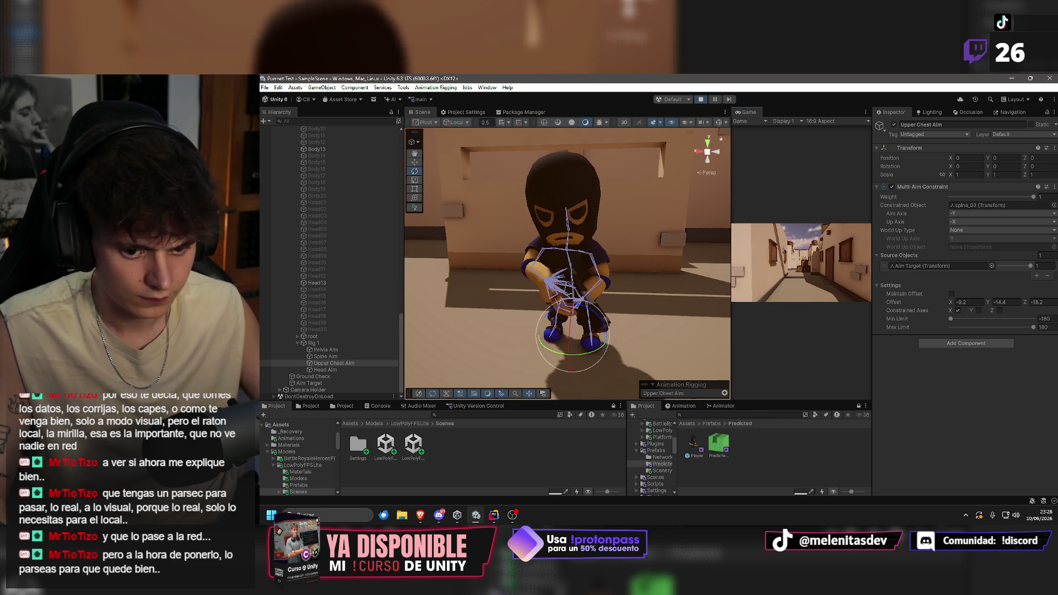
Set Upper Chest Aim Offset Y to 3.78 and Spine Aim Offset Y to -8.5.
{"action": "key", "text": "super"}
{"action": "mouse_move", "coordinate": [988, 301]}
{"action": "left_mouse_down"}
{"action": "mouse_move", "coordinate": [967, 302]}
{"action": "mouse_move", "coordinate": [1038, 303]}
{"action": "mouse_move", "coordinate": [279, 305]}
{"action": "mouse_move", "coordinate": [526, 309]}
{"action": "mouse_move", "coordinate": [413, 294]}
{"action": "left_mouse_up"}
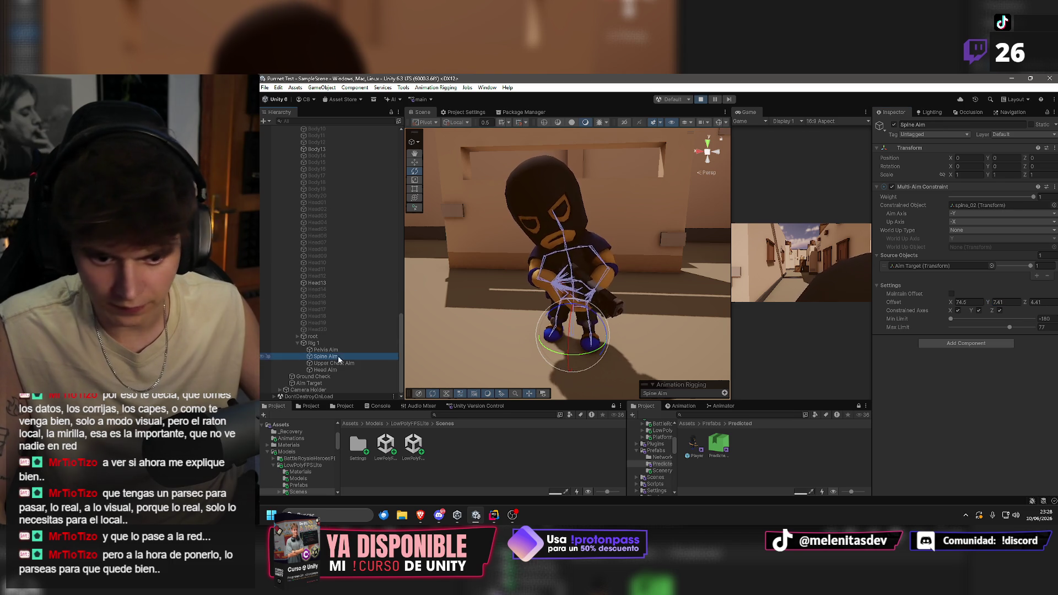
{"action": "left_click", "coordinate": [1008, 302]}
{"action": "type", "text": "-7"}
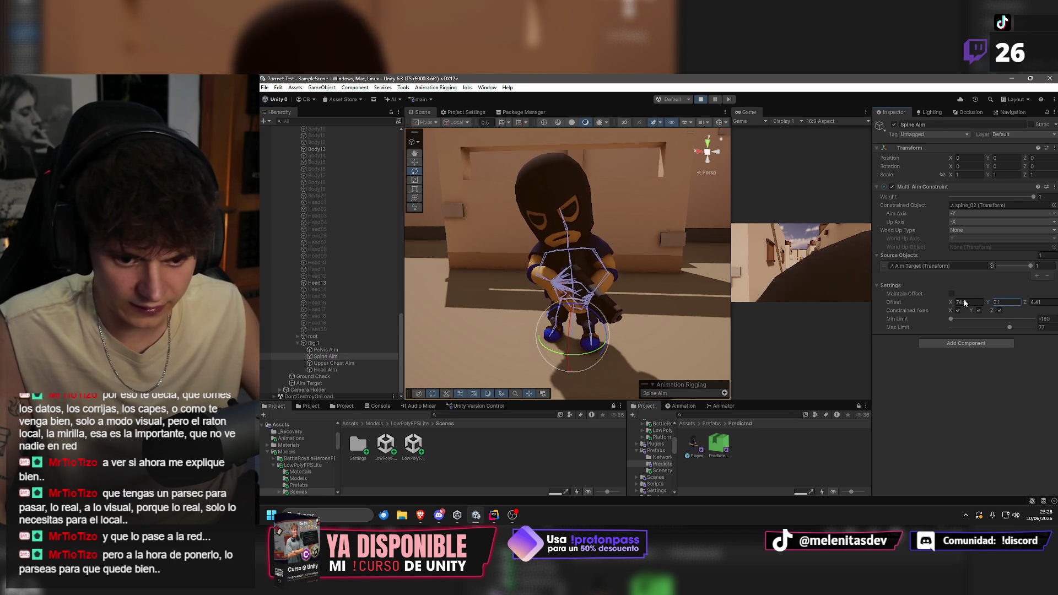
Orbit and frame the character's rig to inspect the new aim pose.
{"action": "mouse_move", "coordinate": [634, 276]}
{"action": "left_mouse_down"}
{"action": "mouse_move", "coordinate": [325, 233]}
{"action": "mouse_move", "coordinate": [1019, 230]}
{"action": "mouse_move", "coordinate": [936, 229]}
{"action": "left_mouse_up"}
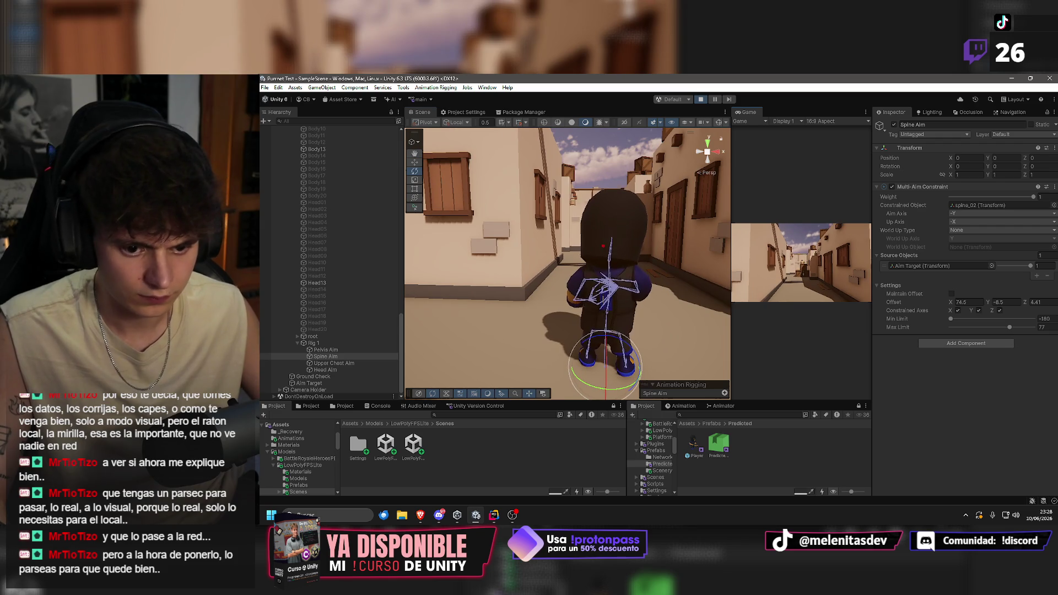
{"action": "key", "text": "super"}
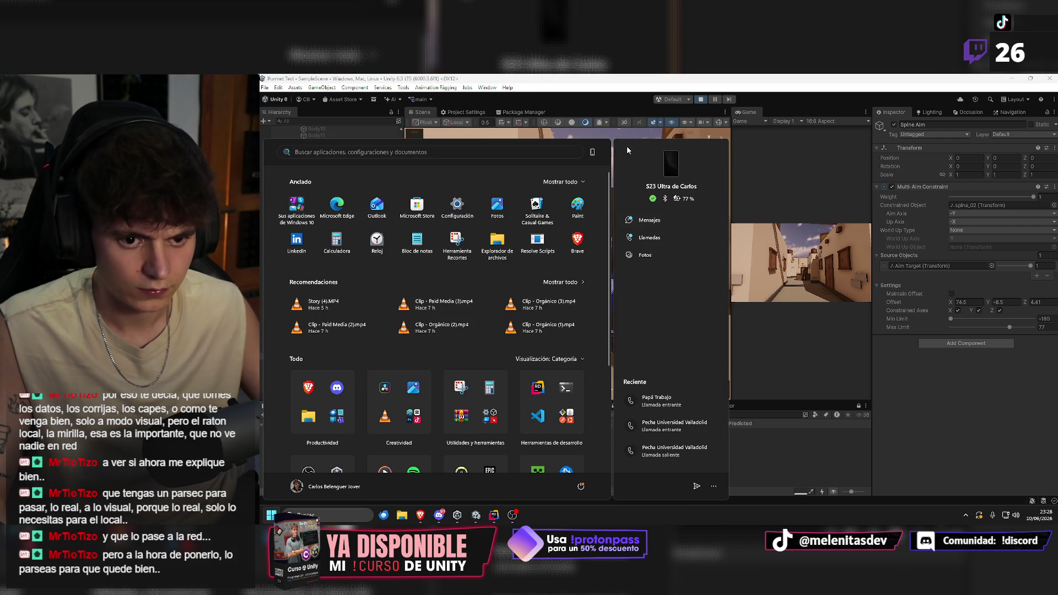
{"action": "key", "text": "super"}
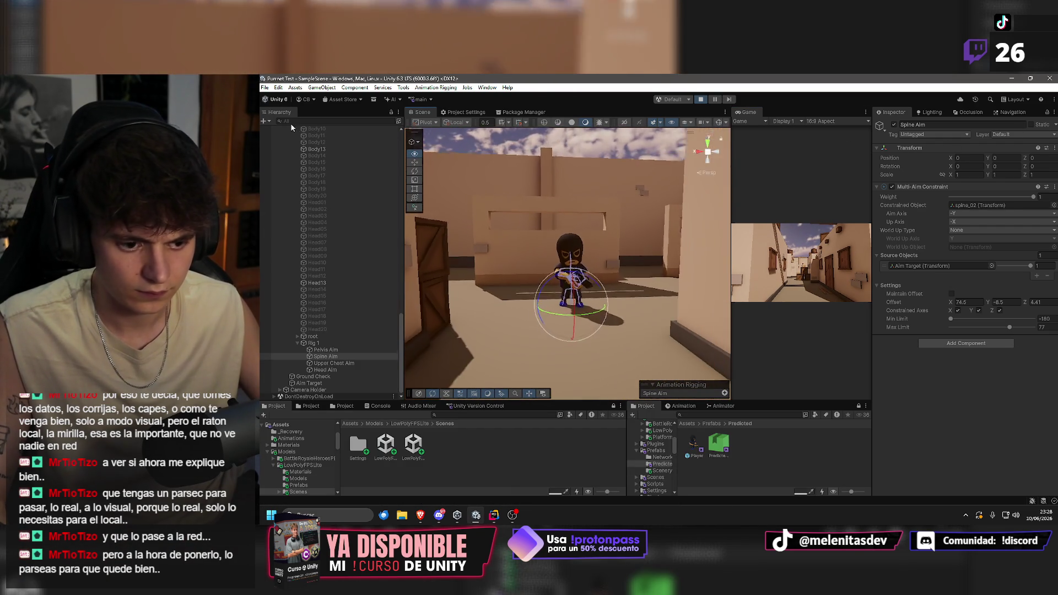
{"action": "key", "text": "f"}
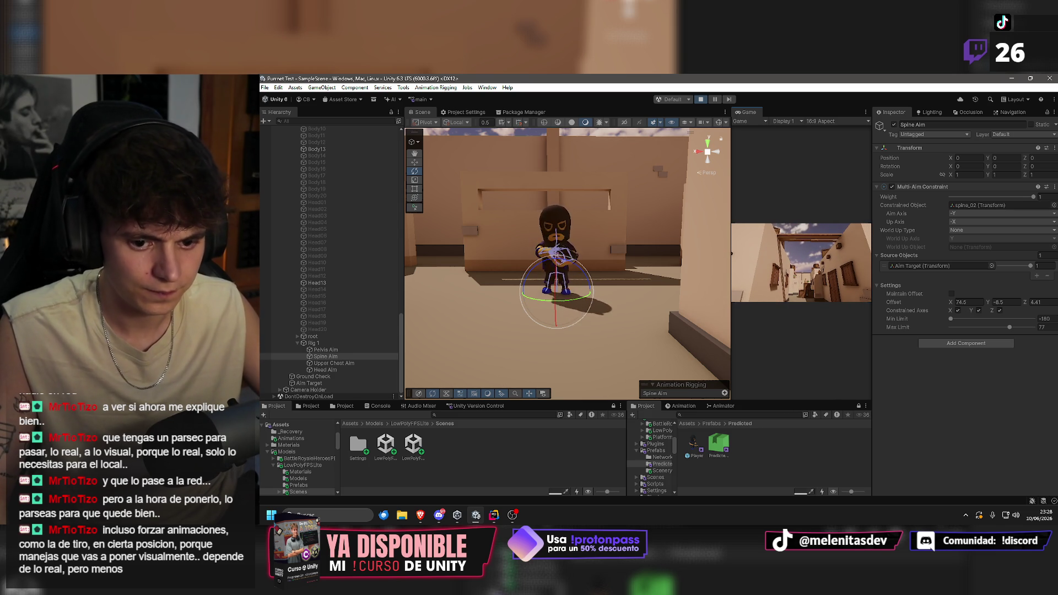
{"action": "key", "text": "super"}
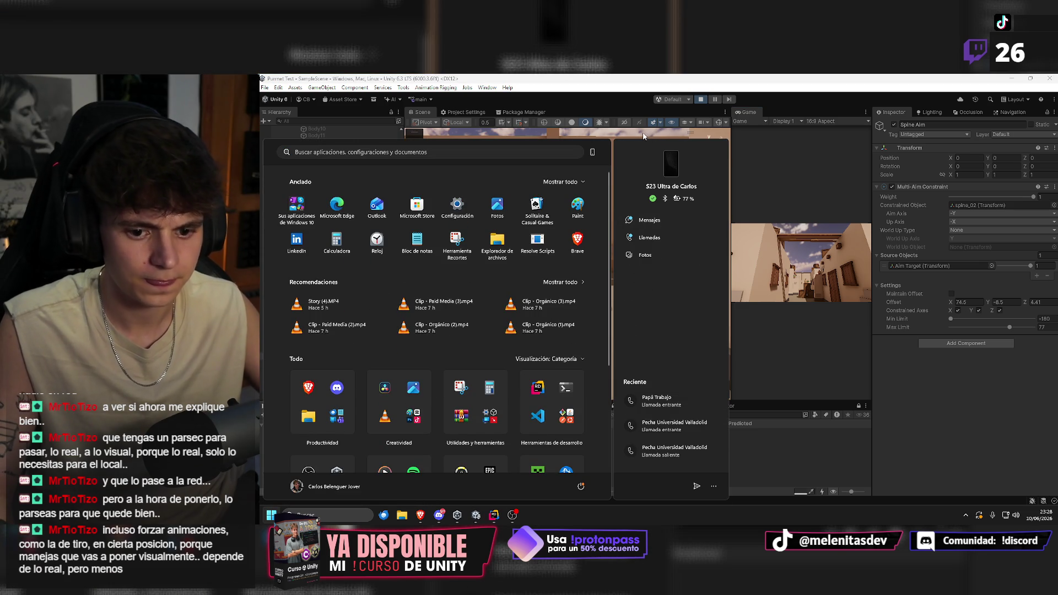
{"action": "key", "text": "super"}
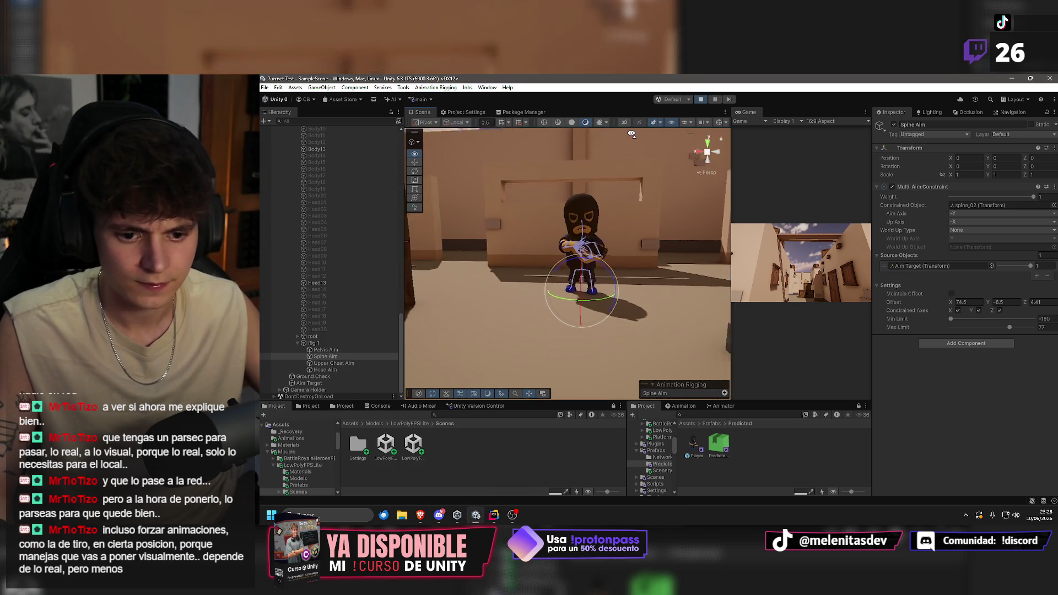
{"action": "key", "text": "f"}
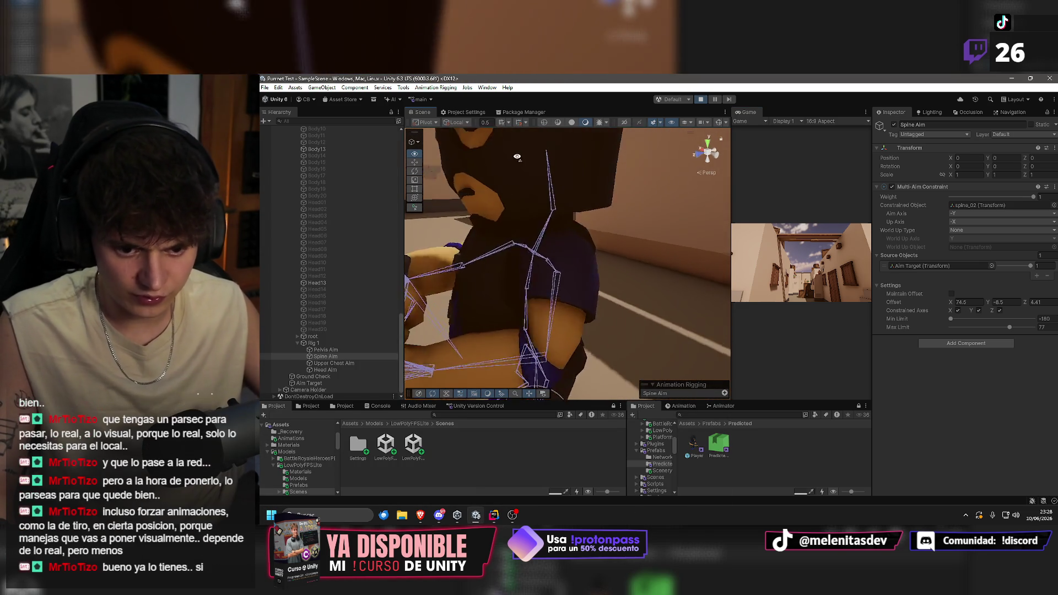
{"action": "key", "text": "a"}
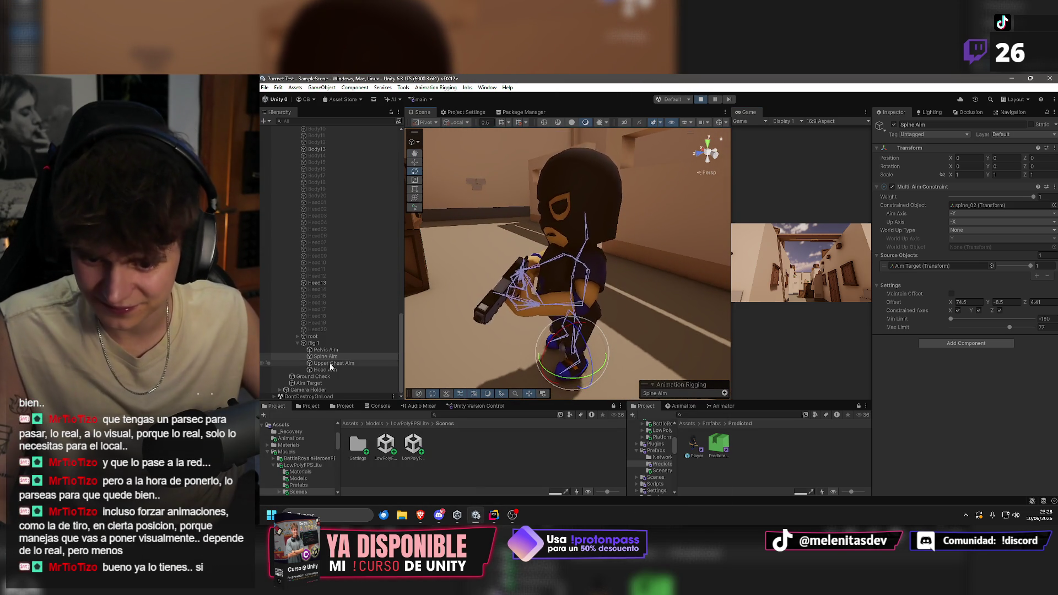
{"action": "left_click", "coordinate": [341, 363]}
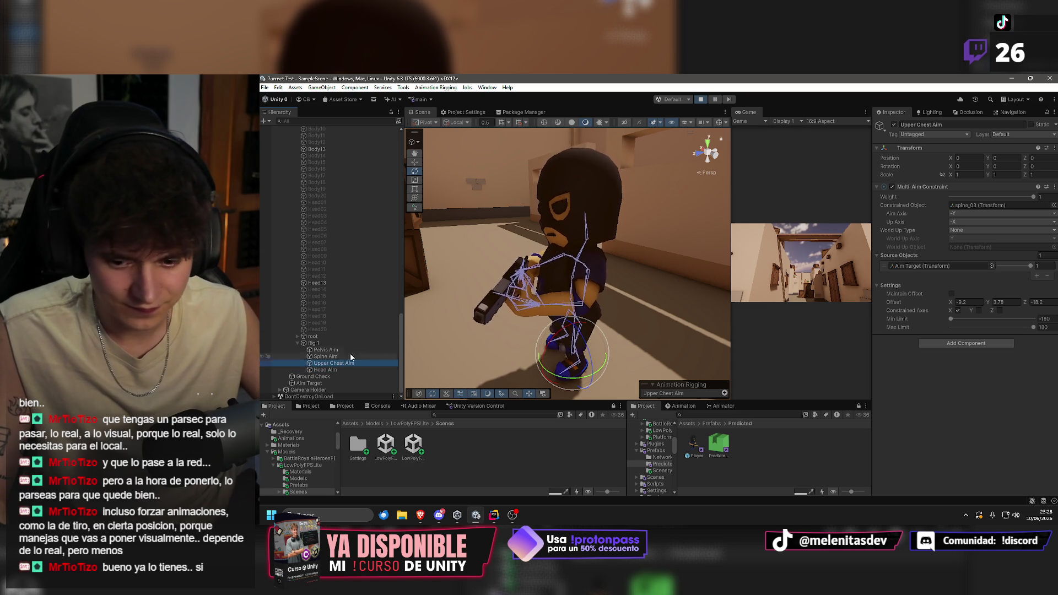
Set the Upper Chest Aim Offset Z to -18.2.
{"action": "left_click_drag", "start_coordinate": [657, 247], "coordinate": [515, 238]}
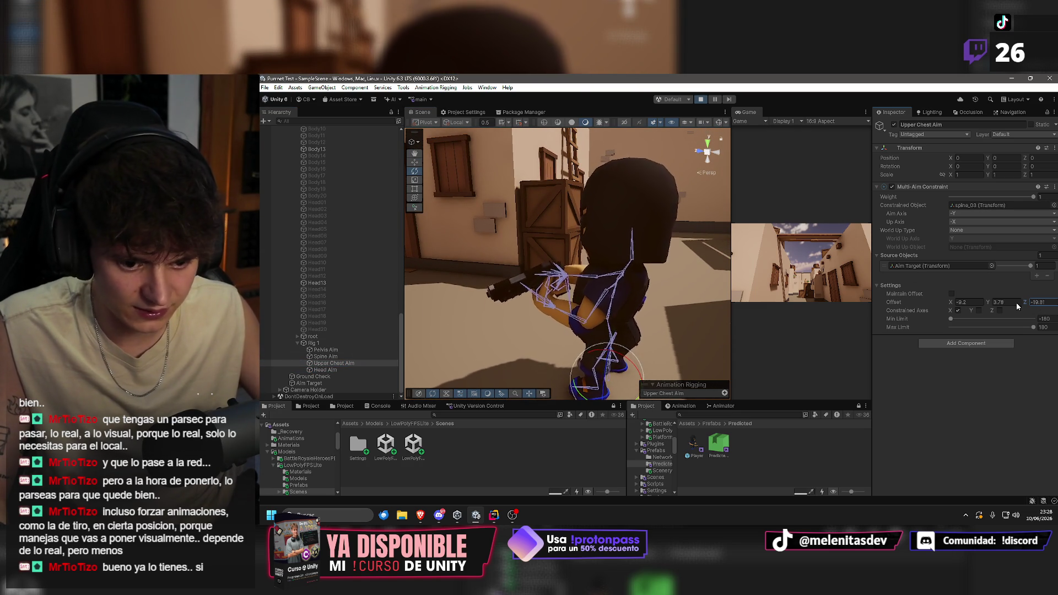
{"action": "type", "text": "-18.2"}
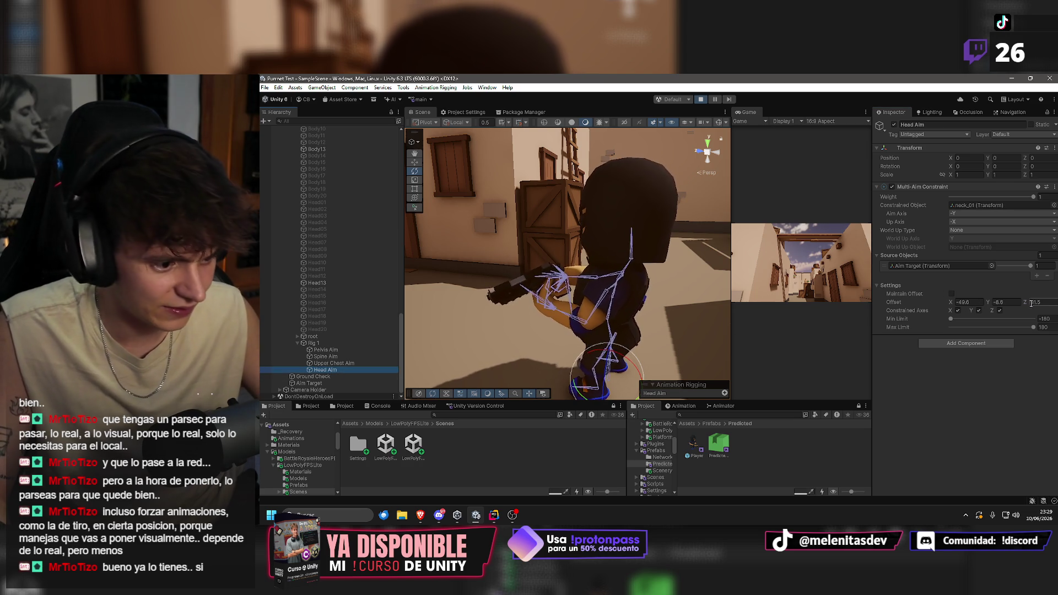
{"action": "type", "text": "8.5"}
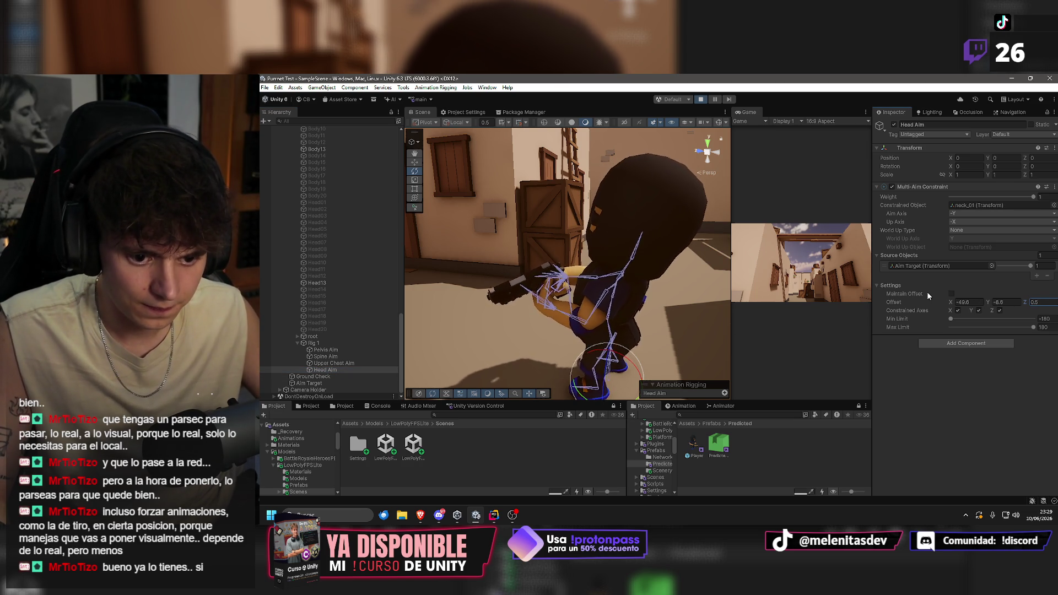
{"action": "left_click", "coordinate": [817, 272]}
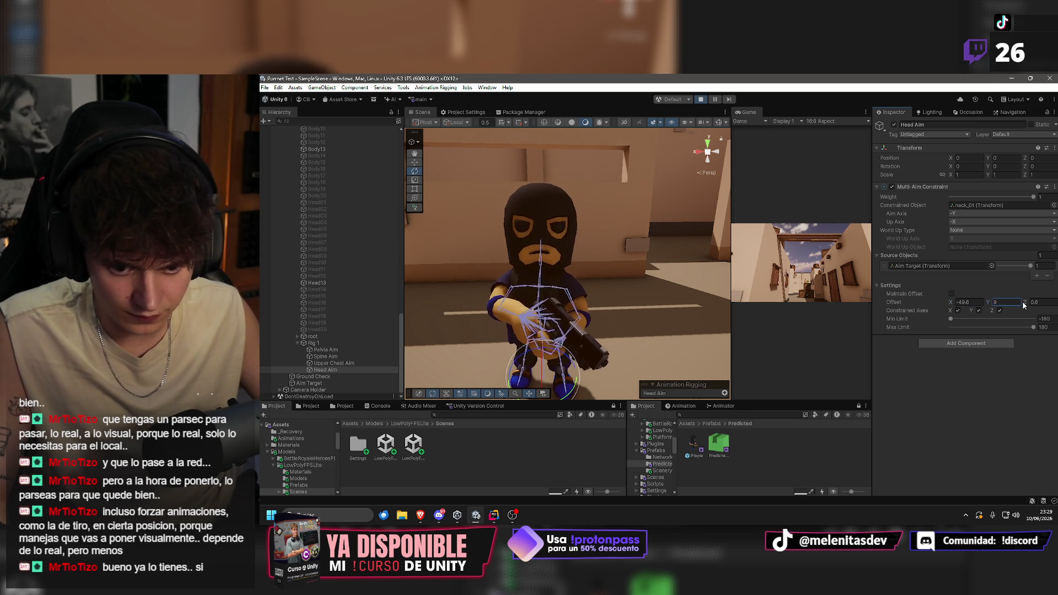
Set the Head Aim Offset Y to 8.7 and orbit to view the result.
{"action": "key", "text": "BackSpace"}
{"action": "type", "text": "7"}
{"action": "key", "text": "Return"}
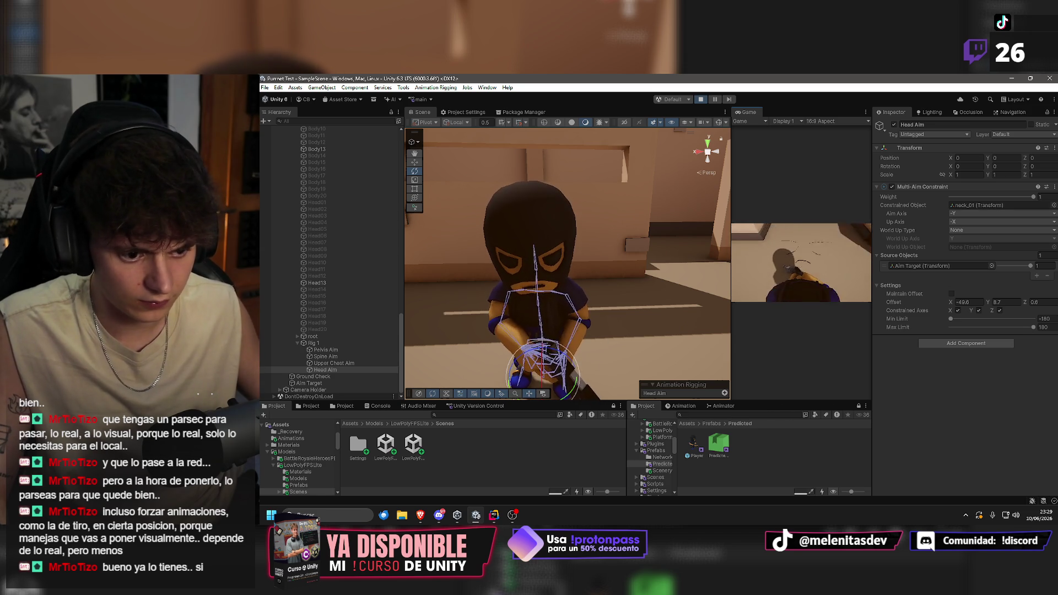
{"action": "key", "text": "super"}
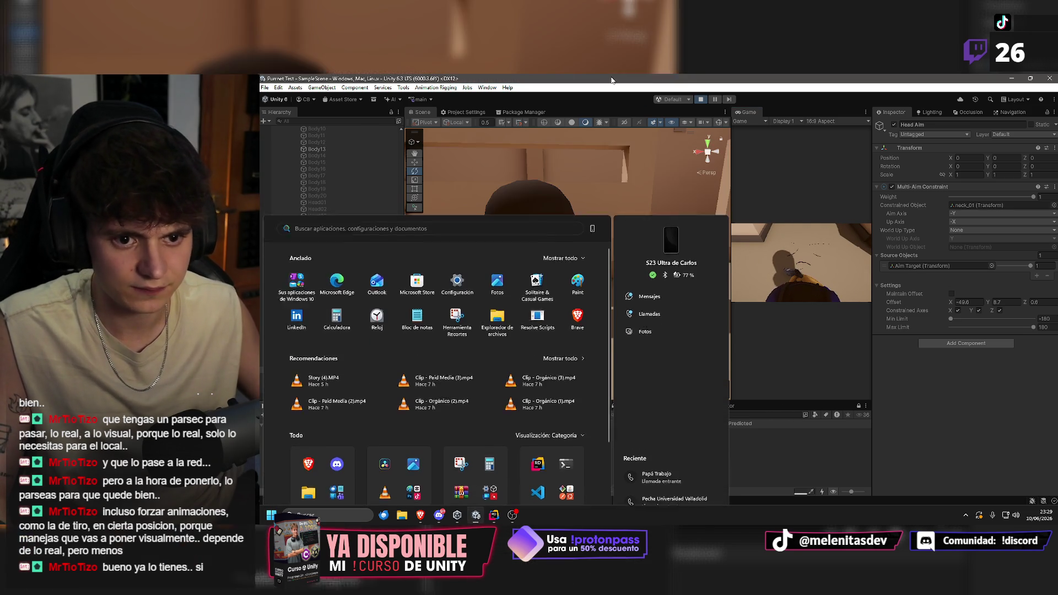
{"action": "key", "text": "Escape"}
{"action": "mouse_move", "coordinate": [556, 209]}
{"action": "left_mouse_down"}
{"action": "mouse_move", "coordinate": [530, 189]}
{"action": "mouse_move", "coordinate": [407, 191]}
{"action": "mouse_move", "coordinate": [689, 213]}
{"action": "mouse_move", "coordinate": [595, 221]}
{"action": "left_mouse_up"}
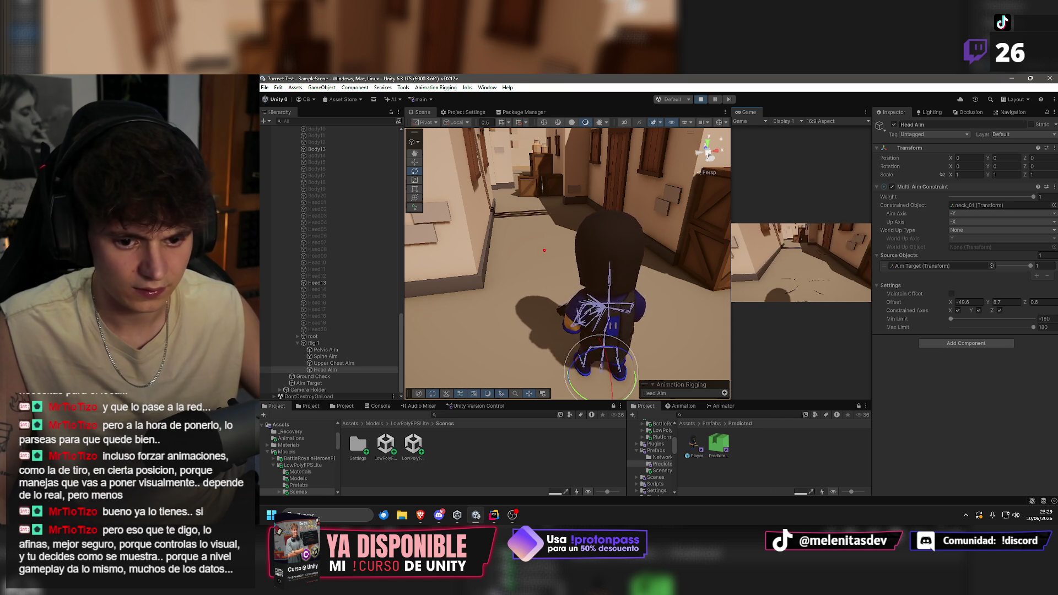
{"action": "key", "text": "super"}
{"action": "left_click", "coordinate": [530, 78]}
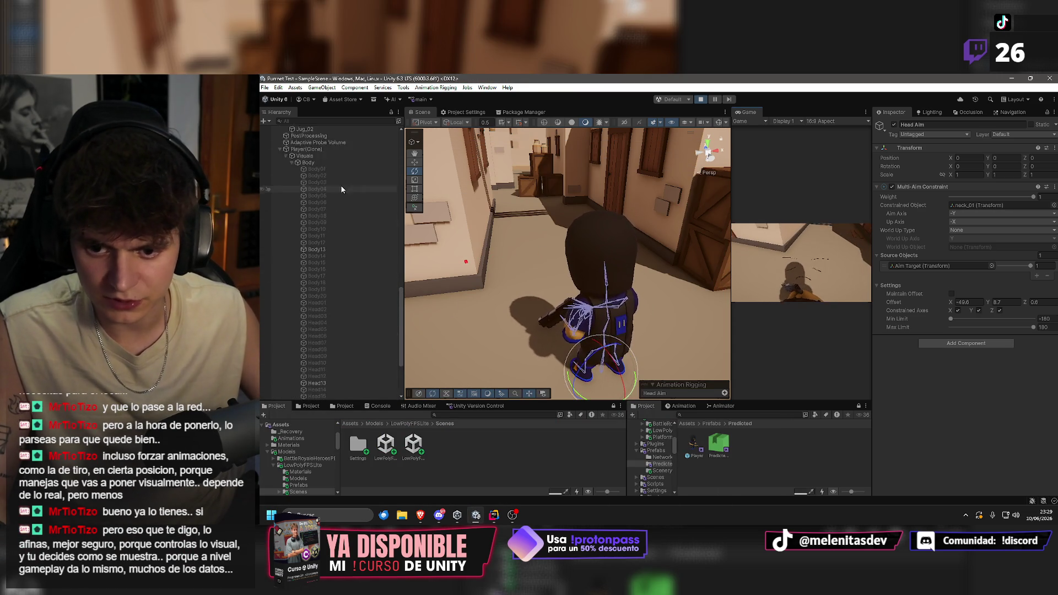
Select Player(Clone) and set its Player Visuals Aim Target Height Range to -10 to 10.
{"action": "scroll", "coordinate": [330, 199], "scroll_direction": "up", "scroll_amount": 3}
{"action": "left_click", "coordinate": [315, 199]}
{"action": "scroll", "coordinate": [986, 335], "scroll_direction": "down", "scroll_amount": 15}
{"action": "scroll", "coordinate": [976, 337], "scroll_direction": "down", "scroll_amount": 5}
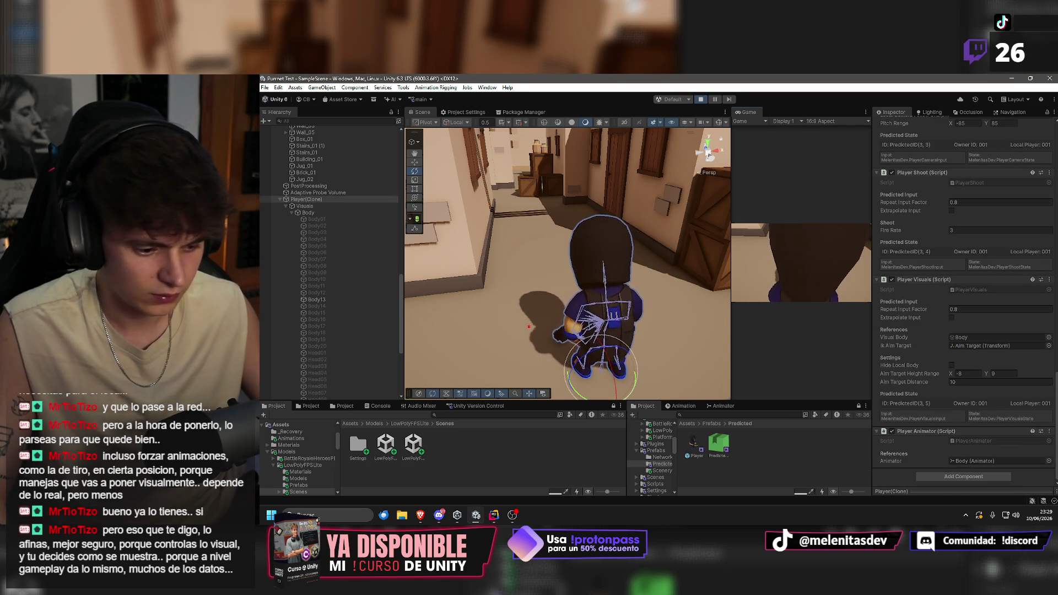
{"action": "key", "text": "super"}
{"action": "left_click", "coordinate": [972, 373]}
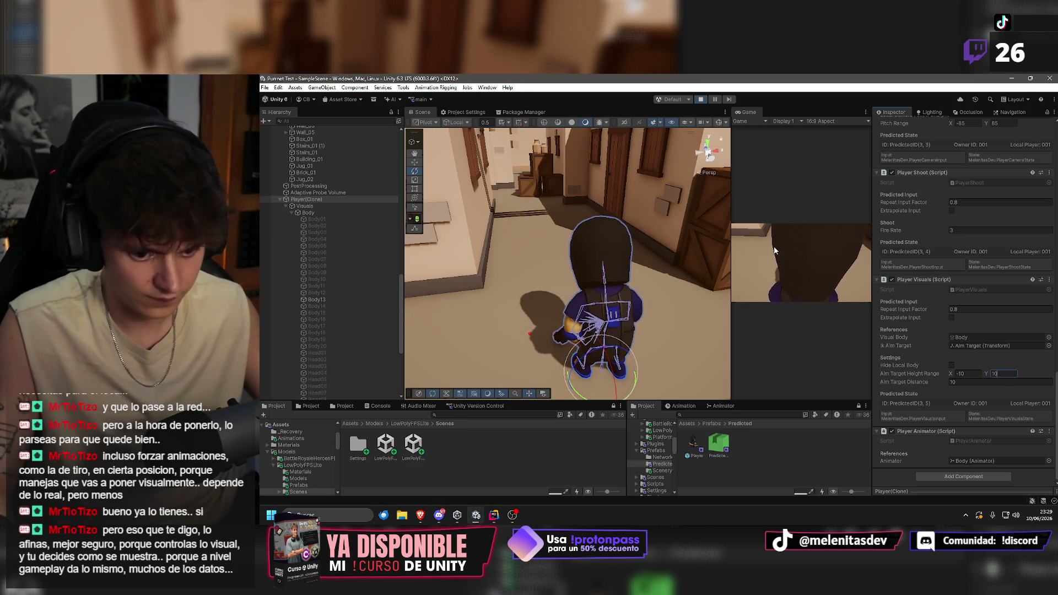
{"action": "type", "text": "10"}
{"action": "key", "text": "Return"}
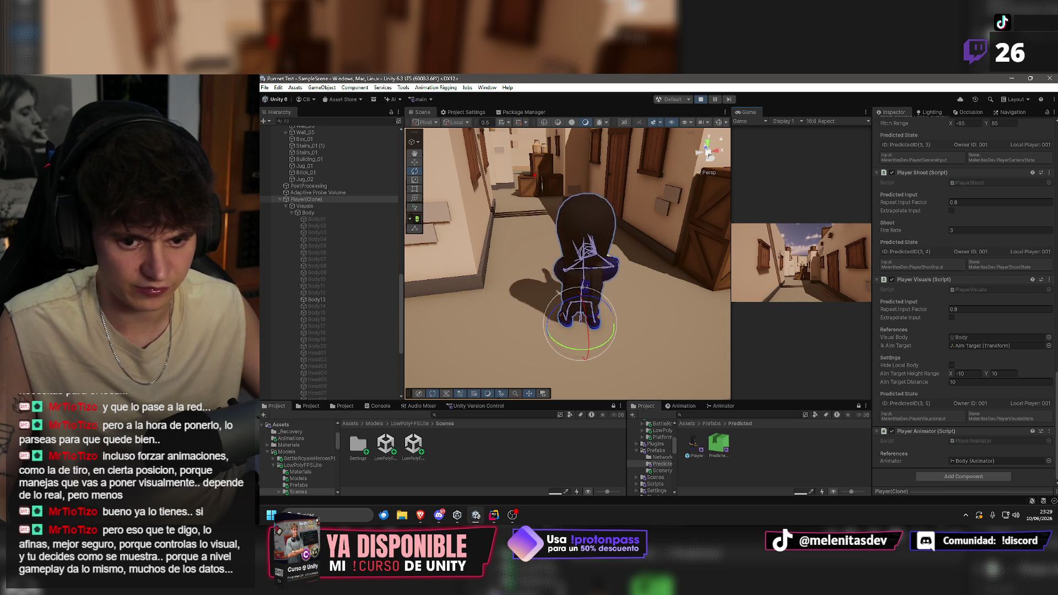
{"action": "key", "text": "super"}
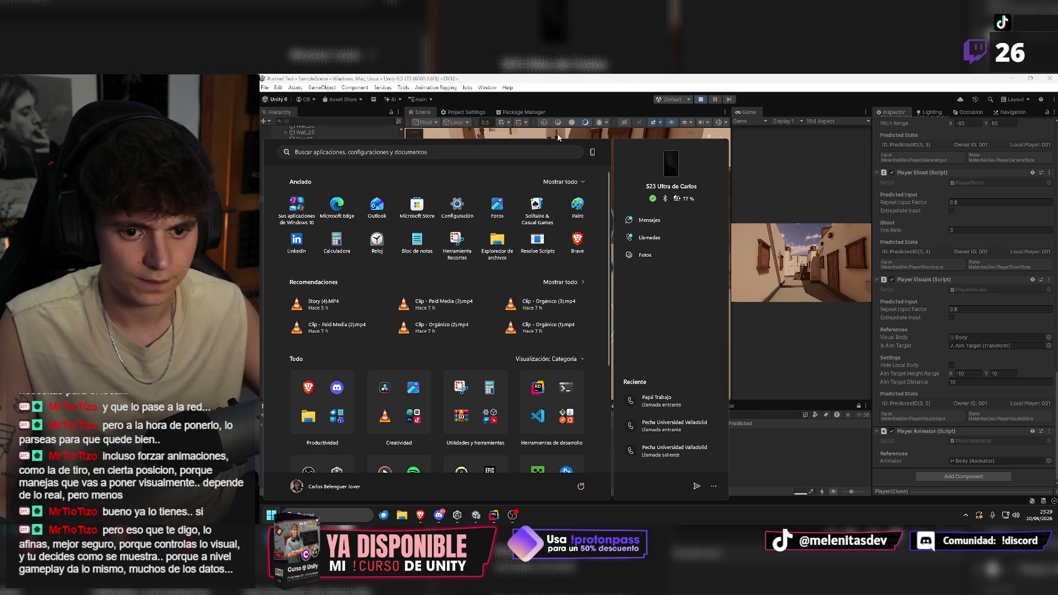
{"action": "left_click", "coordinate": [538, 134]}
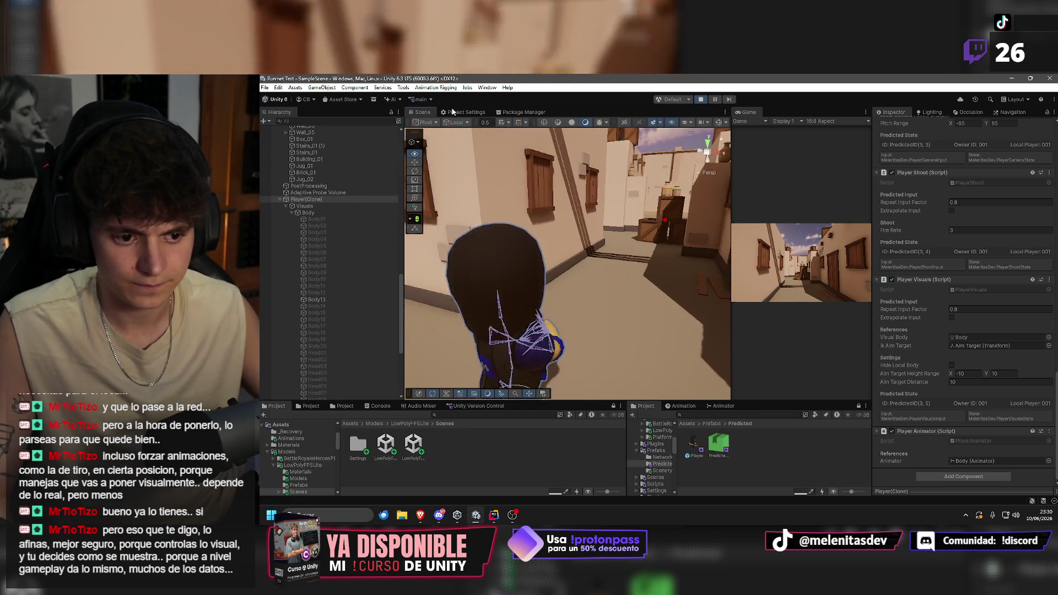
Frame the player, then view the Head Aim and Spine Aim constraints under Rig 1.
{"action": "key", "text": "f"}
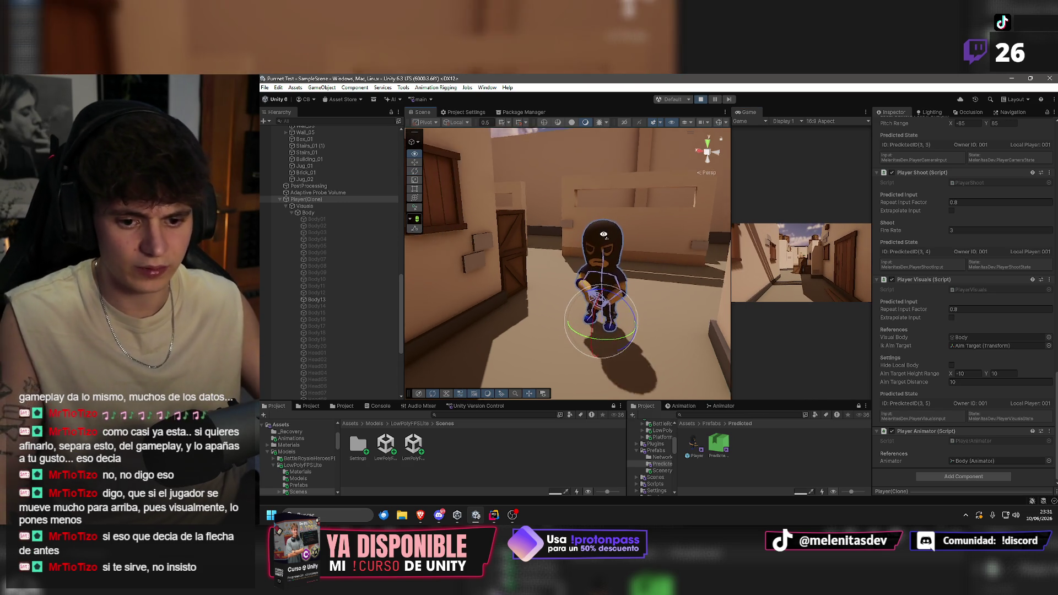
{"action": "scroll", "coordinate": [336, 316], "scroll_direction": "down", "scroll_amount": 5}
{"action": "left_click", "coordinate": [325, 370]}
{"action": "left_click", "coordinate": [325, 357]}
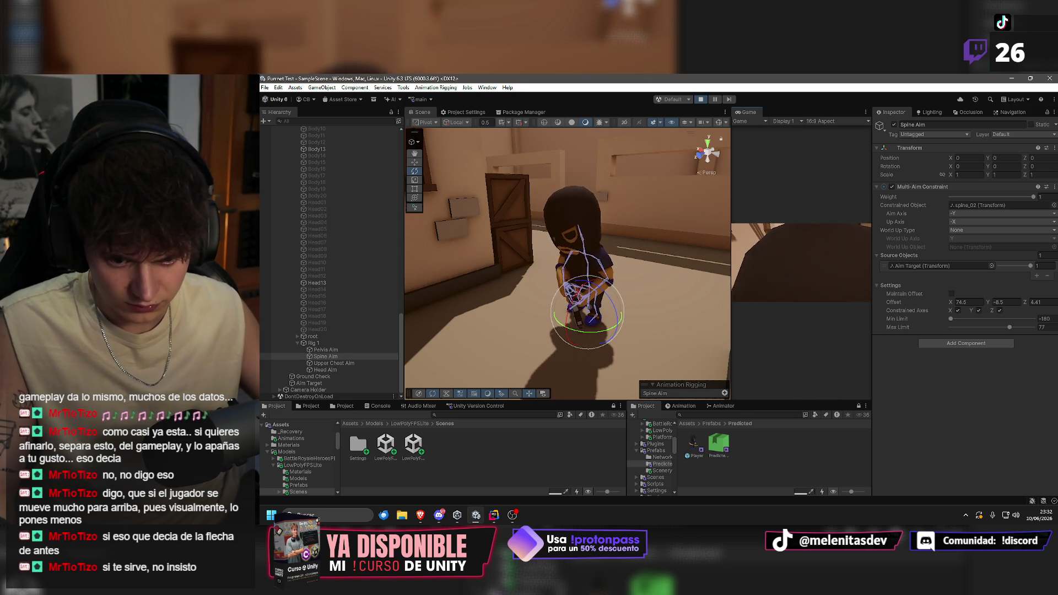
Select the Spine Aim constraint and drag its Max Limit down from 66.
{"action": "key", "text": "super"}
{"action": "key", "text": "super"}
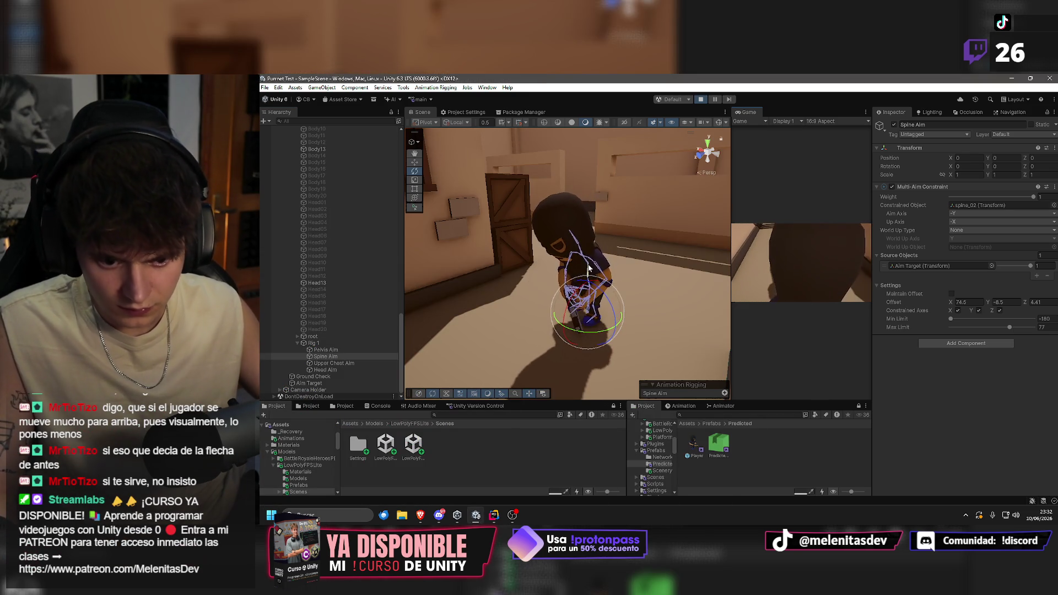
{"action": "left_click", "coordinate": [588, 268]}
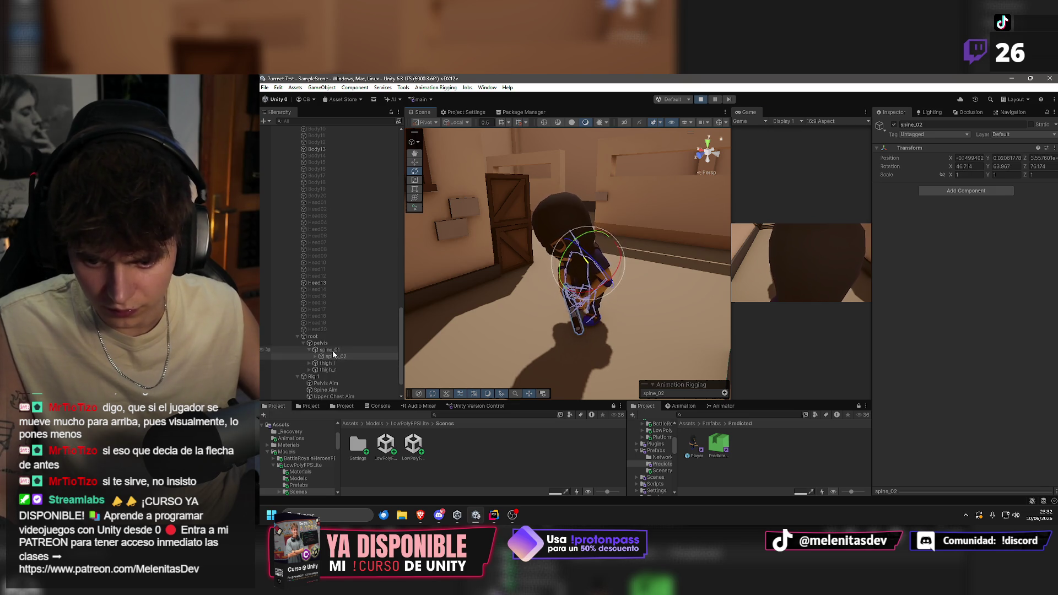
{"action": "scroll", "coordinate": [336, 363], "scroll_direction": "down", "scroll_amount": 2}
{"action": "left_click", "coordinate": [330, 364]}
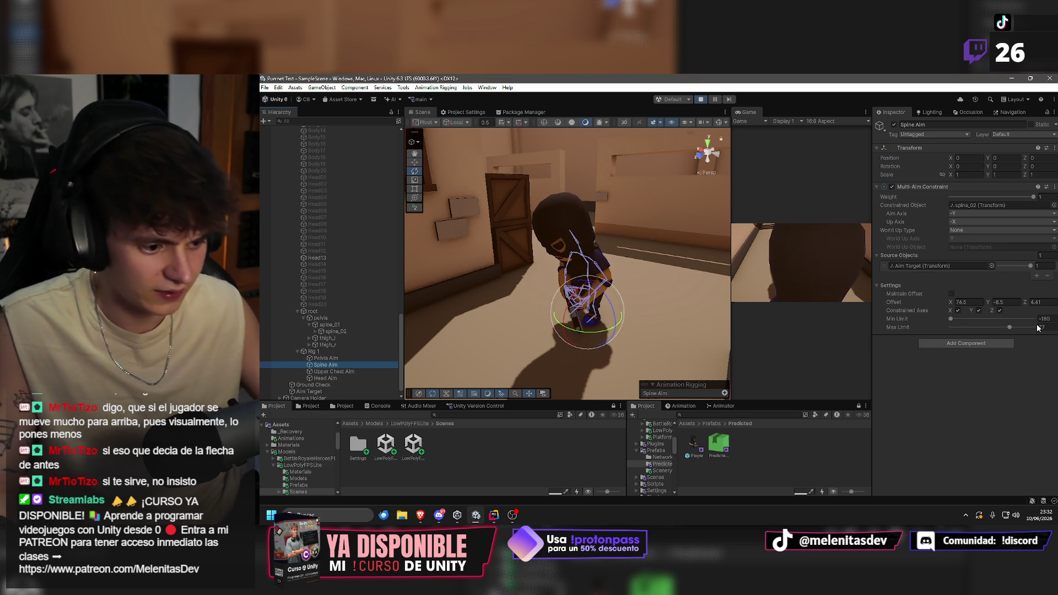
{"action": "left_click_drag", "start_coordinate": [1006, 329], "coordinate": [1000, 329]}
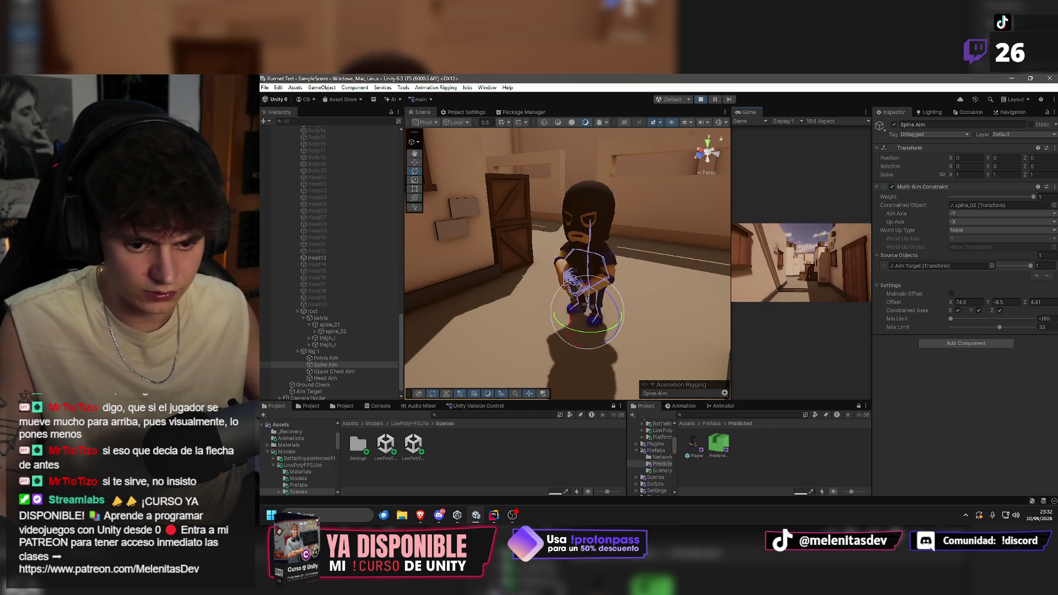
Raise Spine Aim's Min Limit and commit a Max Limit of 35.
{"action": "key", "text": "super"}
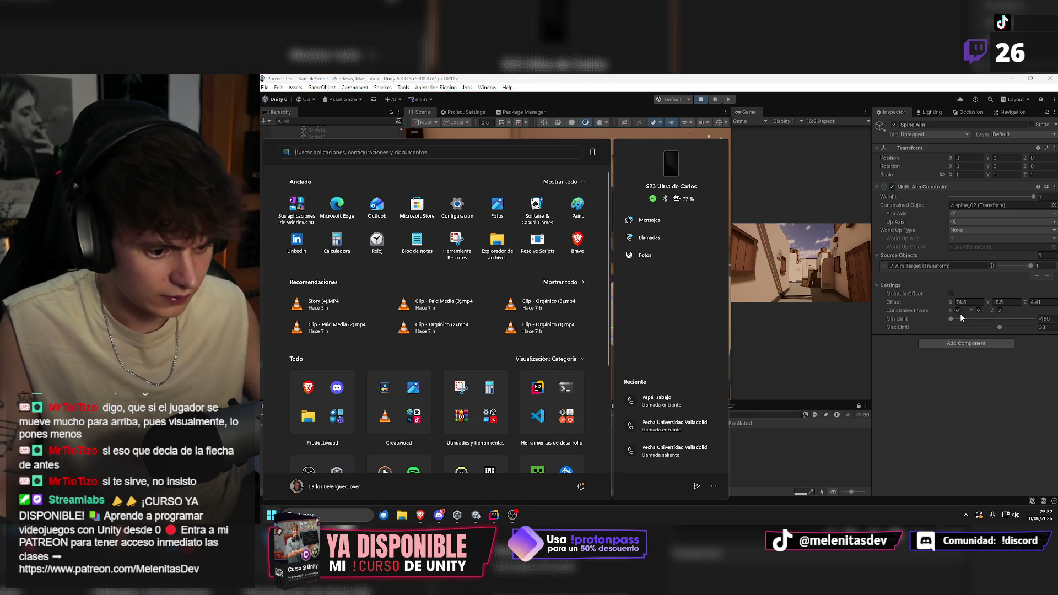
{"action": "left_click_drag", "start_coordinate": [951, 318], "coordinate": [962, 318]}
{"action": "left_click", "coordinate": [851, 278]}
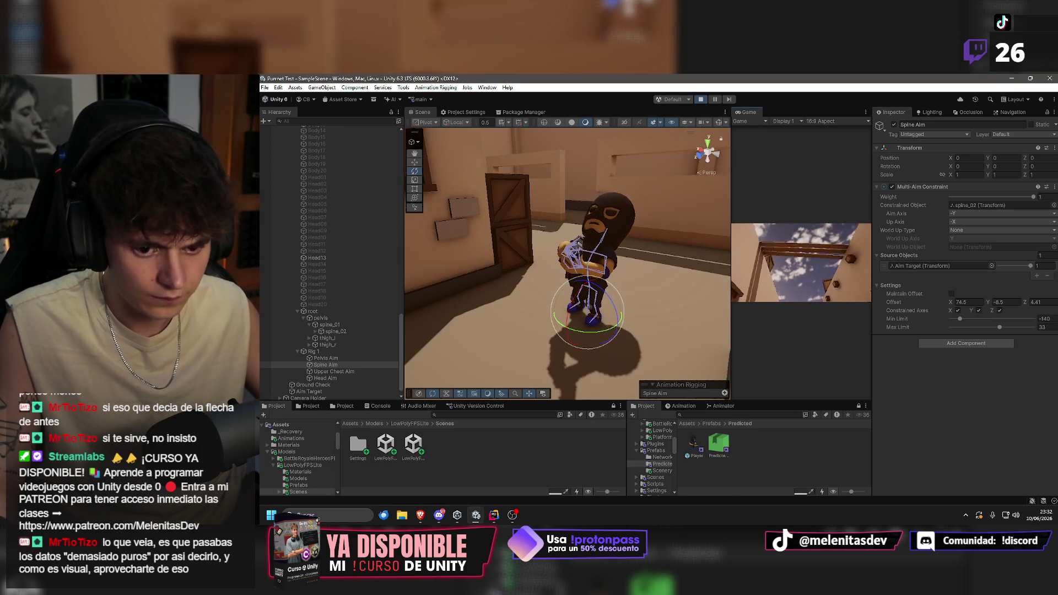
{"action": "key", "text": "super"}
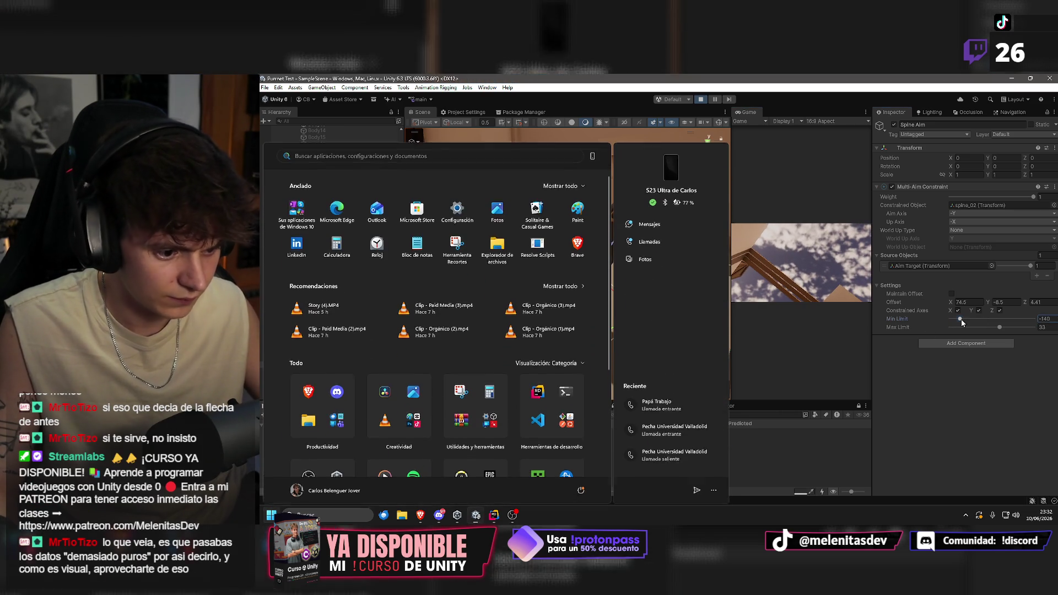
{"action": "left_click_drag", "start_coordinate": [960, 318], "coordinate": [970, 320]}
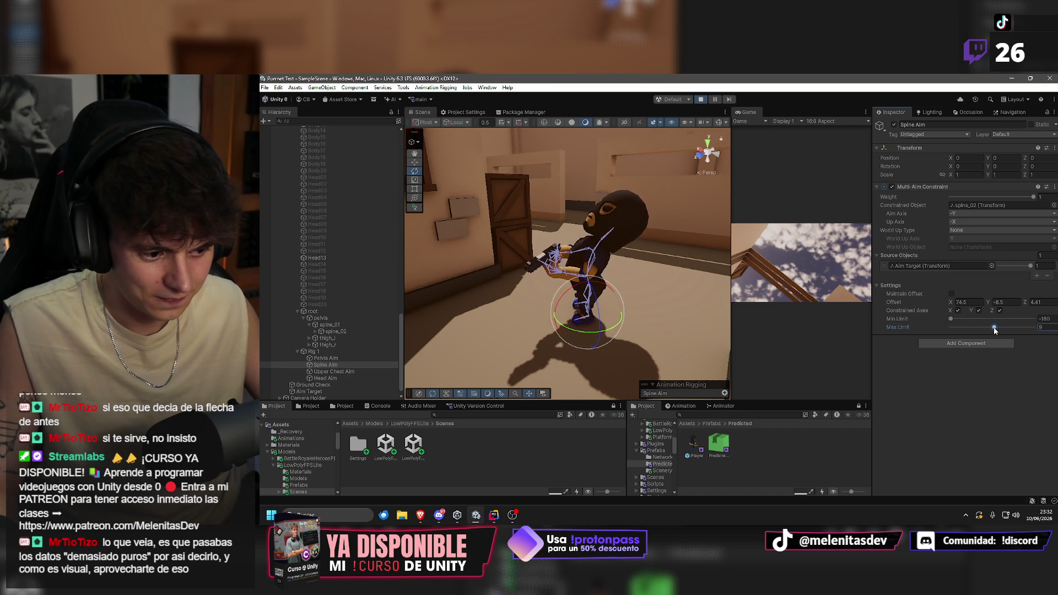
{"action": "left_click", "coordinate": [867, 287]}
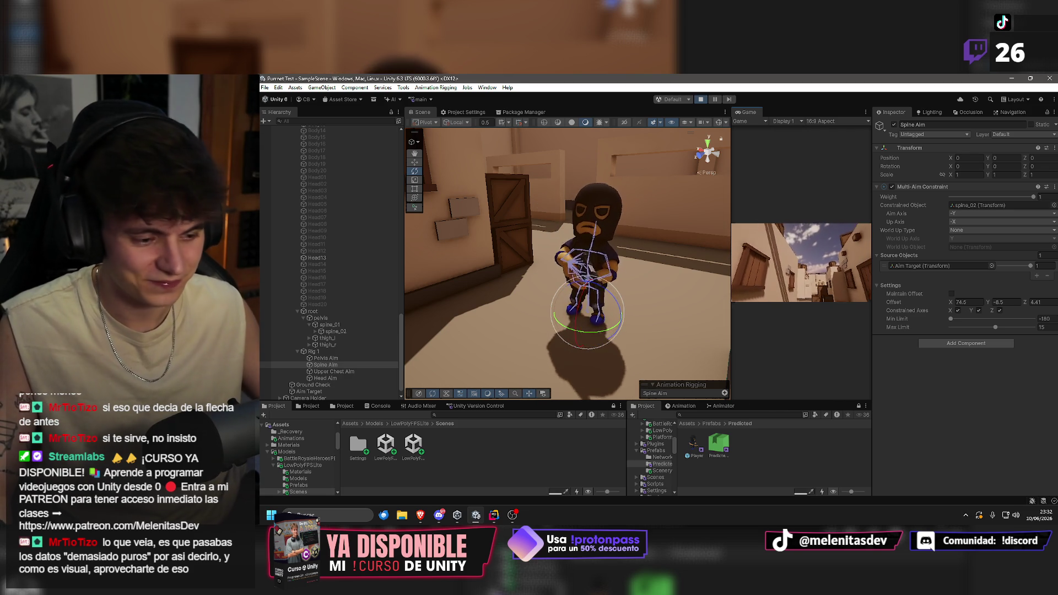
{"action": "key", "text": "super"}
{"action": "left_click", "coordinate": [1045, 326]}
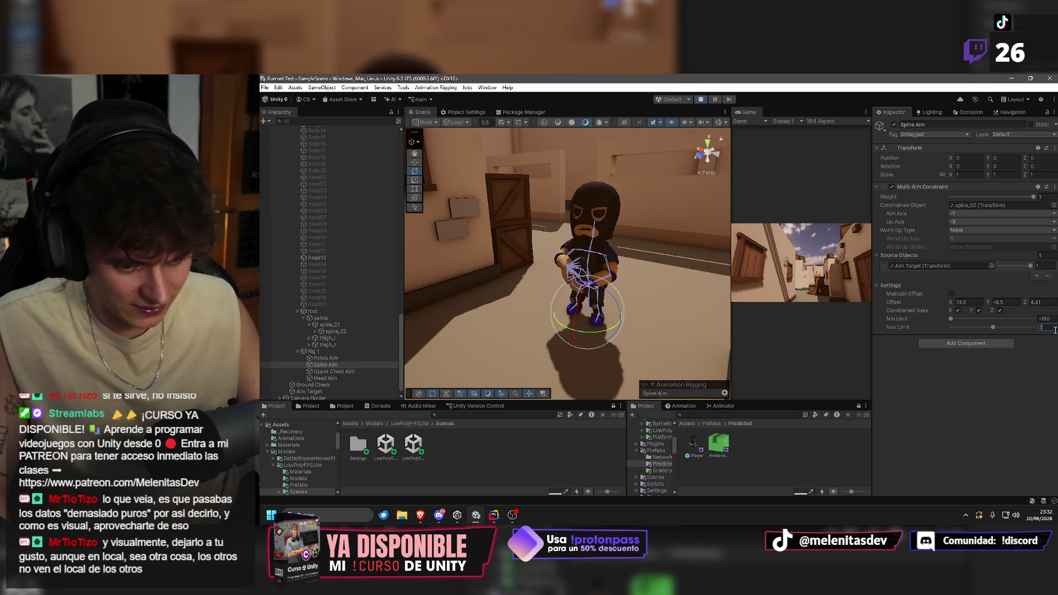
{"action": "type", "text": "35"}
{"action": "right_click", "coordinate": [620, 251]}
{"action": "key", "text": "Escape"}
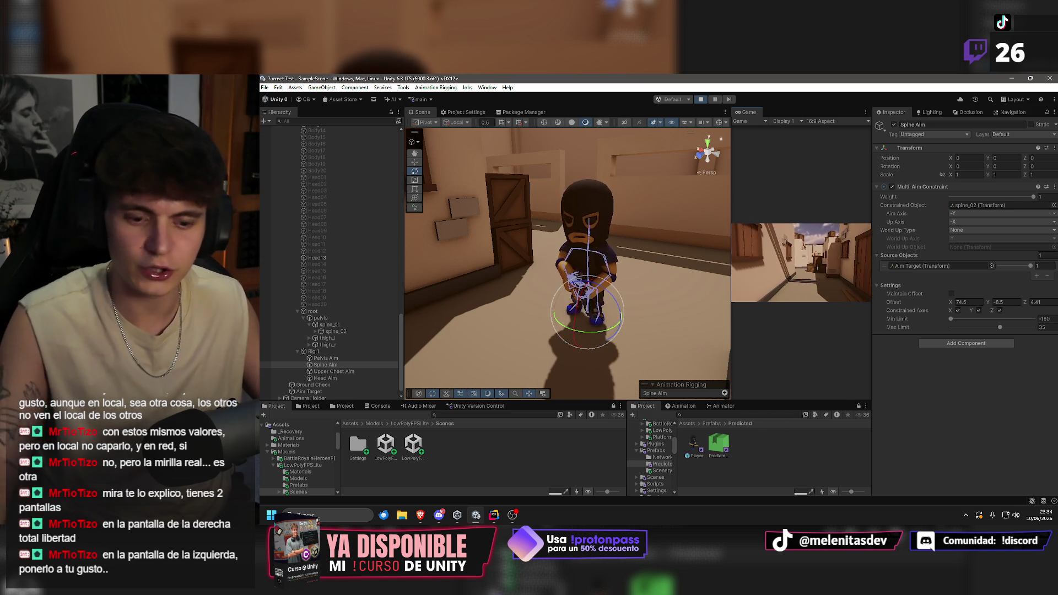
{"action": "key", "text": "super"}
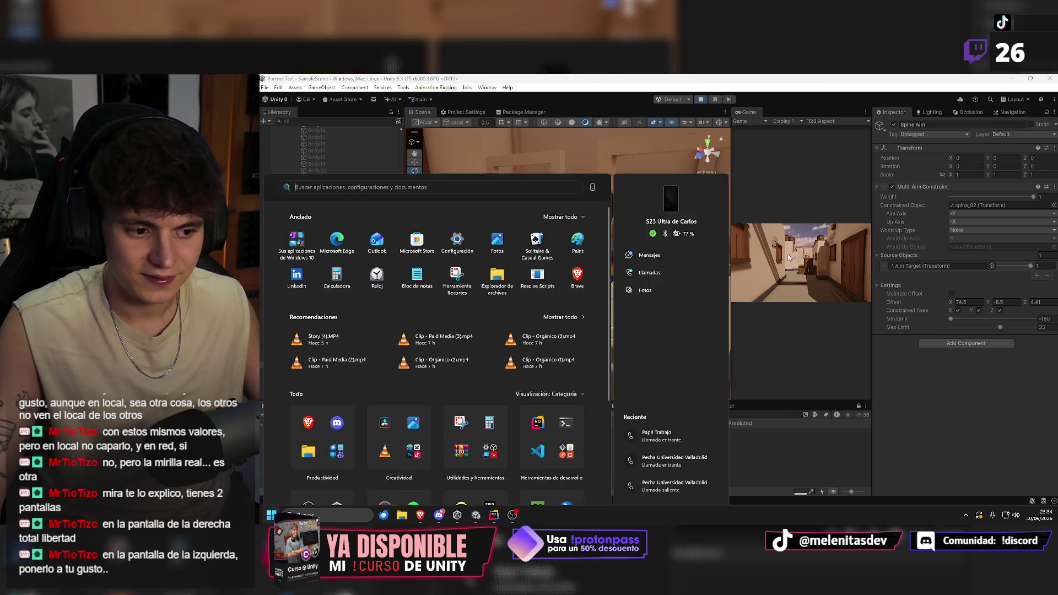
Select Pelvis Aim and snip its Multi-Aim Constraint settings to the clipboard.
{"action": "key", "text": "super"}
{"action": "left_click", "coordinate": [326, 358]}
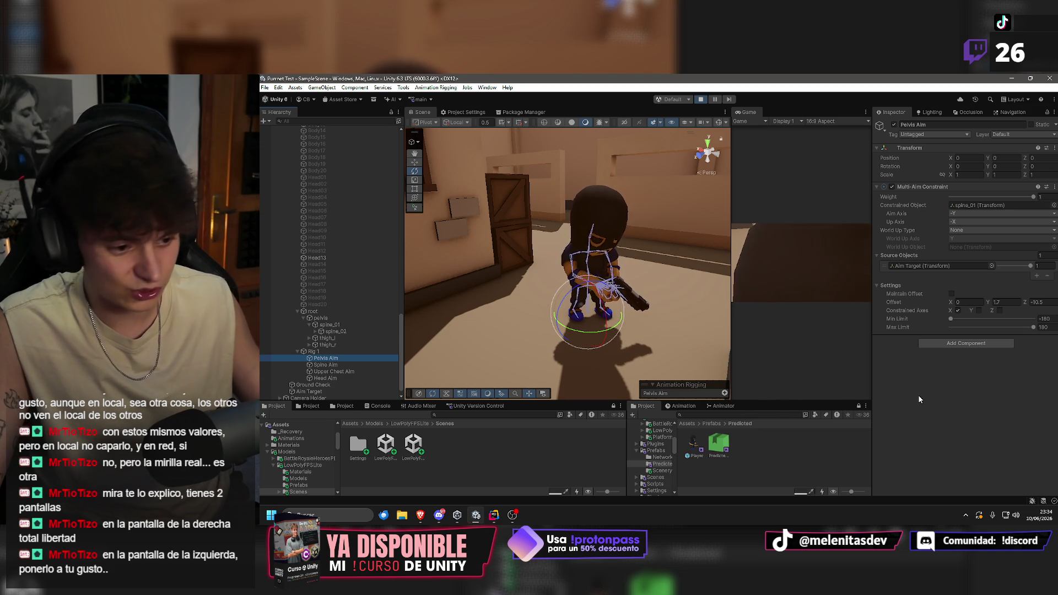
{"action": "key", "text": "super+shift+s"}
{"action": "mouse_move", "coordinate": [872, 180]}
{"action": "left_mouse_down"}
{"action": "mouse_move", "coordinate": [1053, 352]}
{"action": "mouse_move", "coordinate": [1045, 338]}
{"action": "left_mouse_up"}
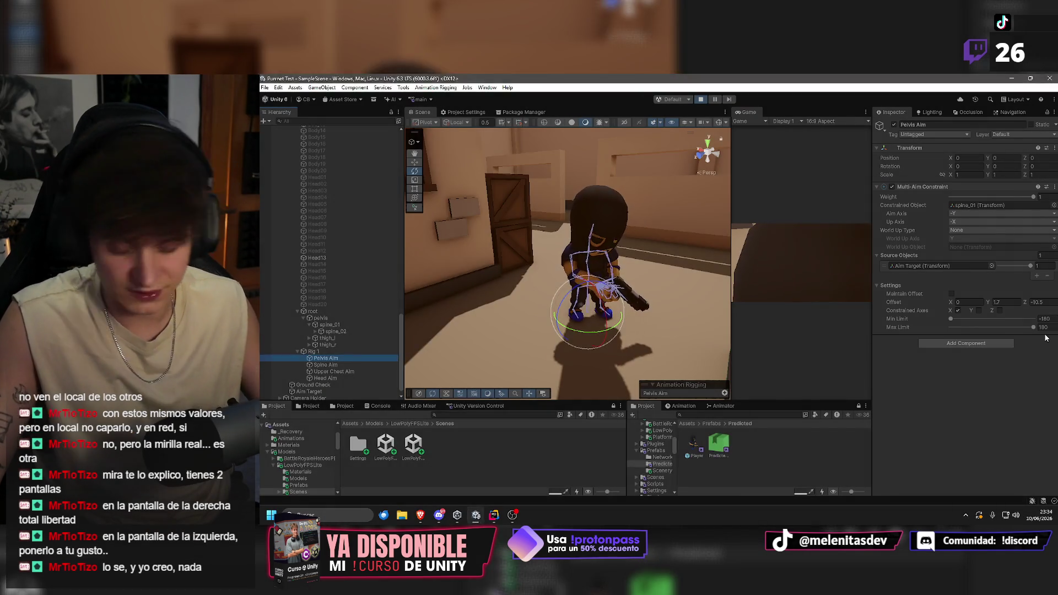
Launch Paint from the Windows search.
{"action": "key", "text": "super"}
{"action": "type", "text": "paint"}
{"action": "key", "text": "Return"}
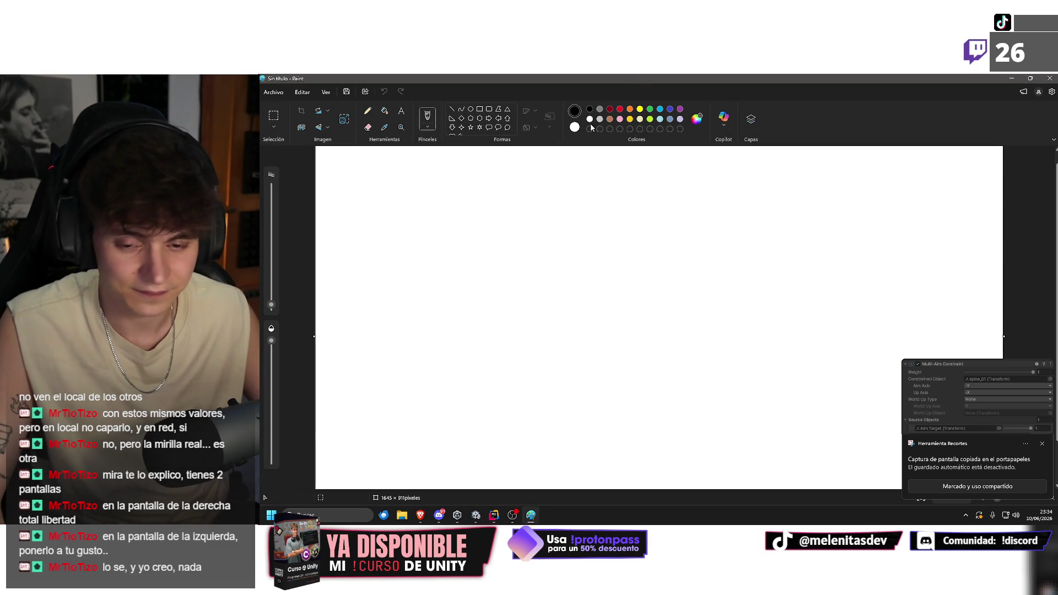
Paste the constraint screenshot onto the canvas and start a 'Pelvis' text label.
{"action": "key", "text": "ctrl+v"}
{"action": "left_click", "coordinate": [597, 228]}
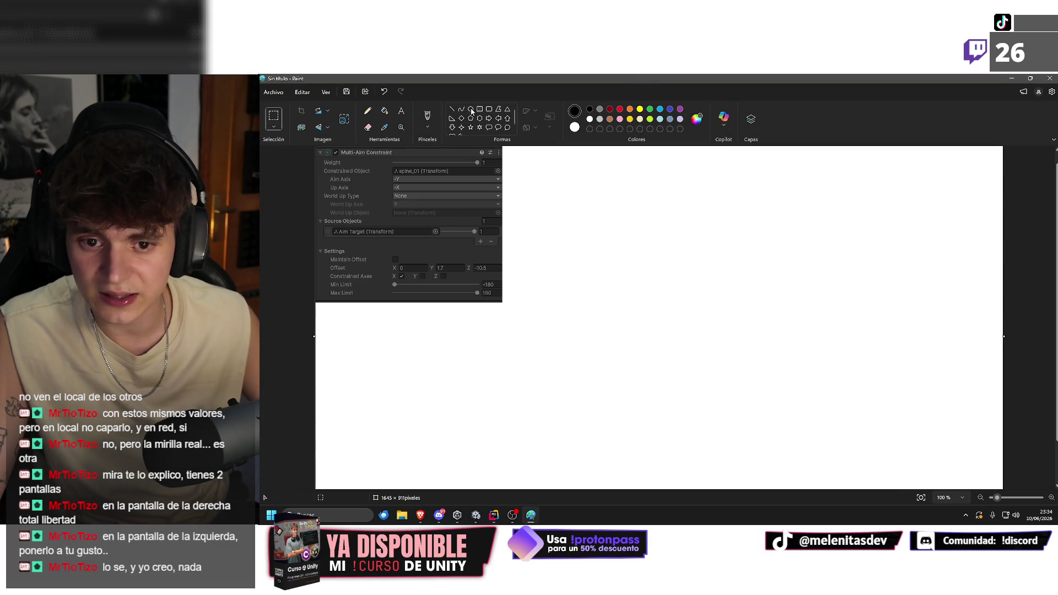
{"action": "left_click", "coordinate": [401, 113]}
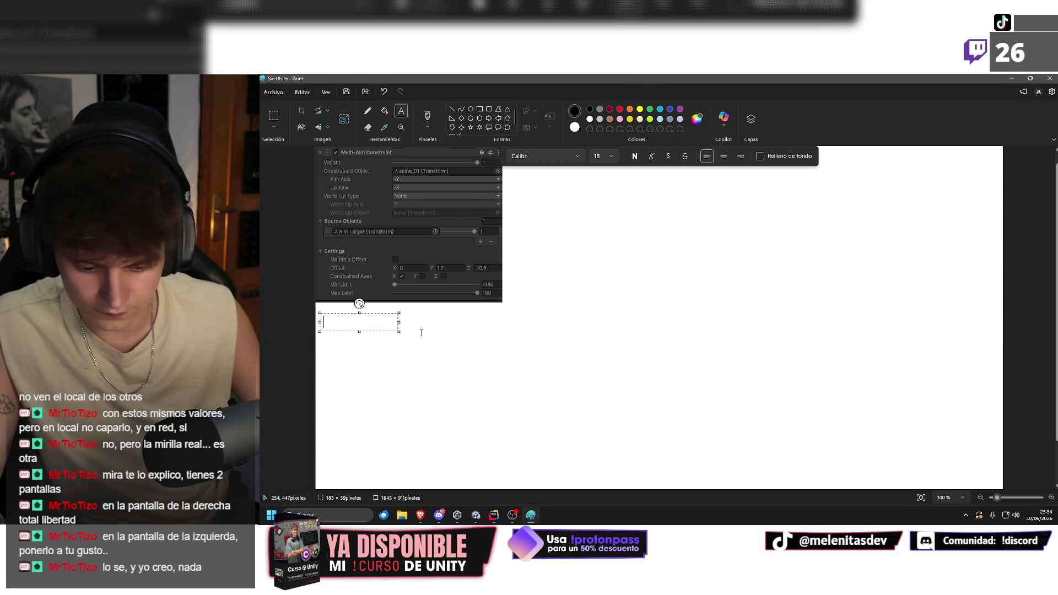
{"action": "type", "text": "Pelvis"}
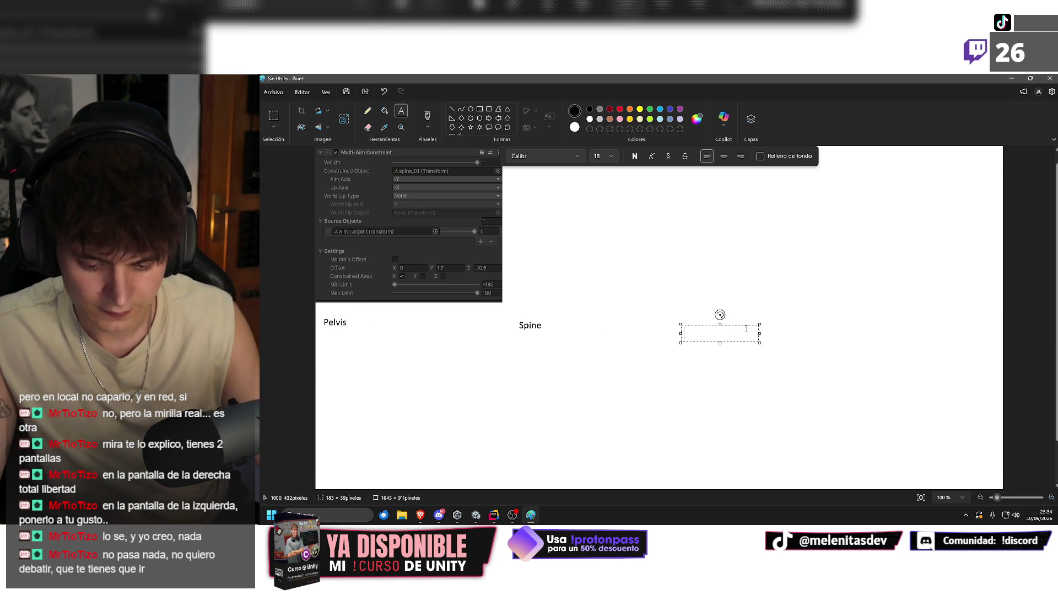
Line up the Chest and Head labels and add a Player Visuals label near the bottom.
{"action": "left_click_drag", "start_coordinate": [744, 326], "coordinate": [742, 320]}
{"action": "type", "text": "Head"}
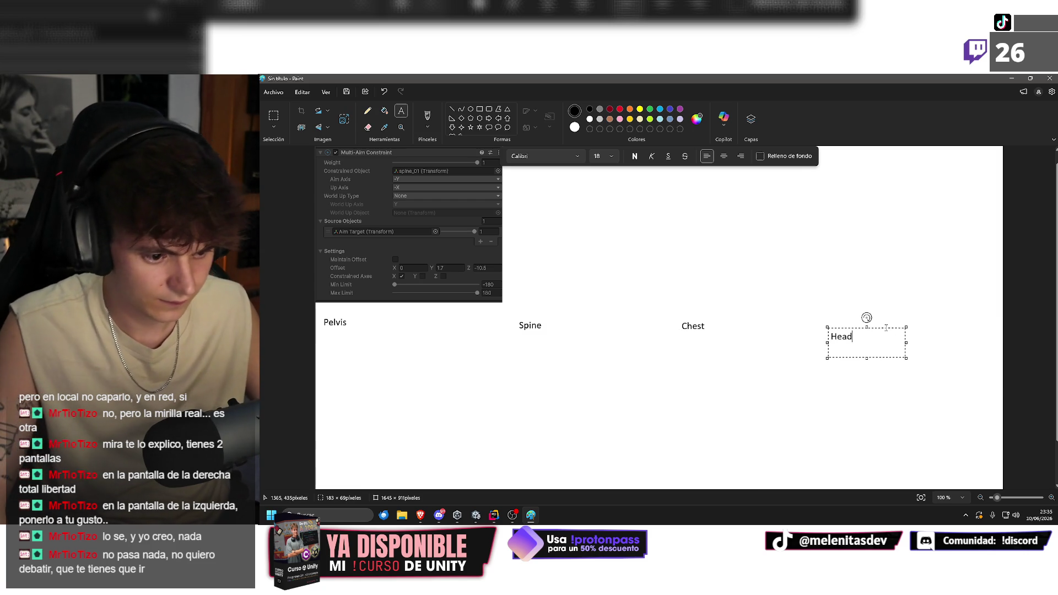
{"action": "left_click_drag", "start_coordinate": [884, 329], "coordinate": [890, 317]}
{"action": "scroll", "coordinate": [555, 414], "scroll_direction": "down", "scroll_amount": 2}
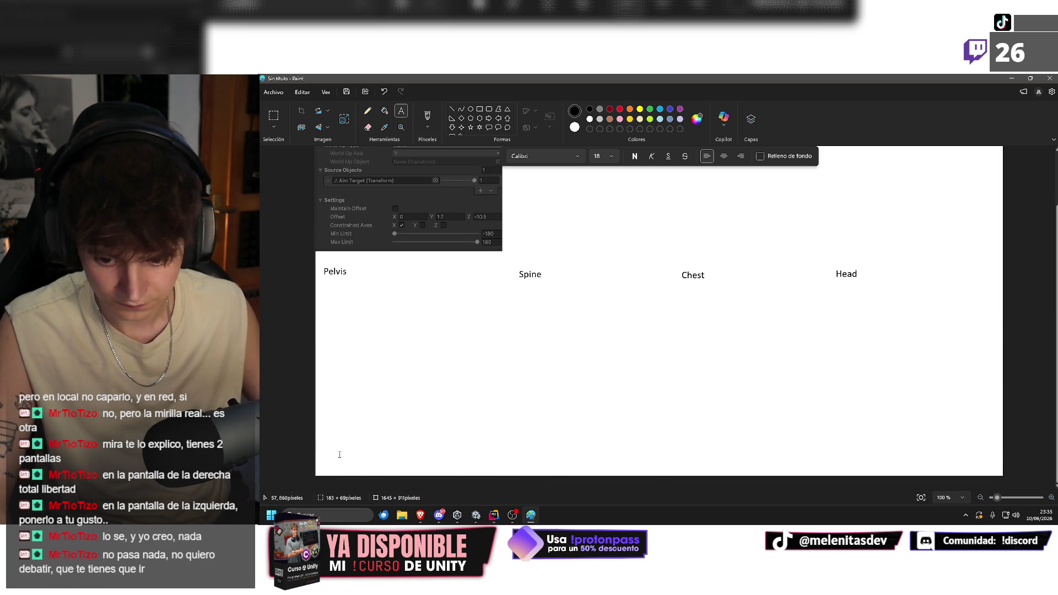
{"action": "left_click", "coordinate": [440, 448]}
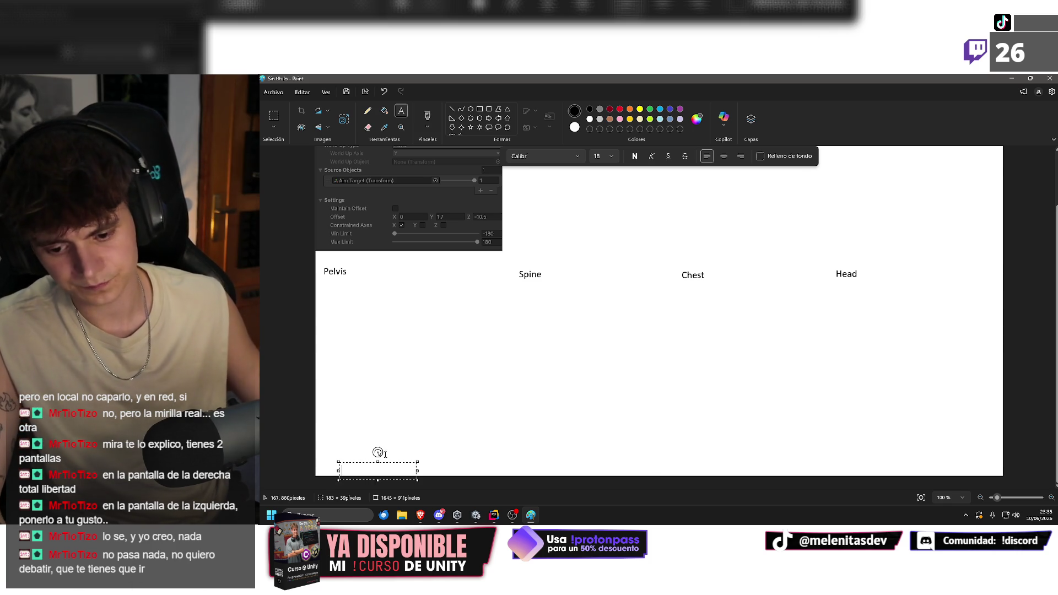
{"action": "left_click_drag", "start_coordinate": [393, 465], "coordinate": [392, 449]}
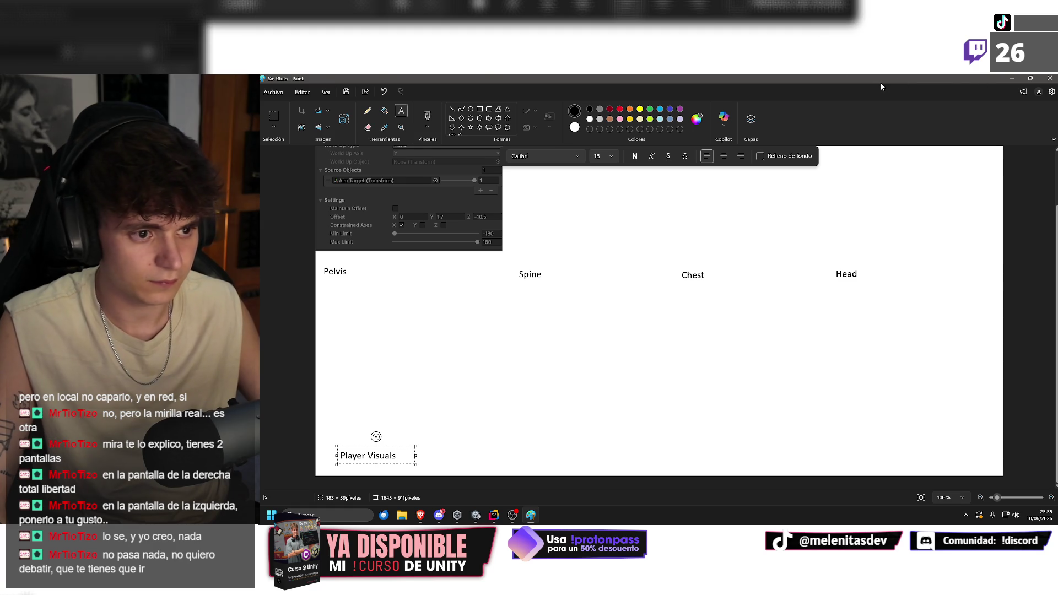
{"action": "key", "text": "alt+Tab"}
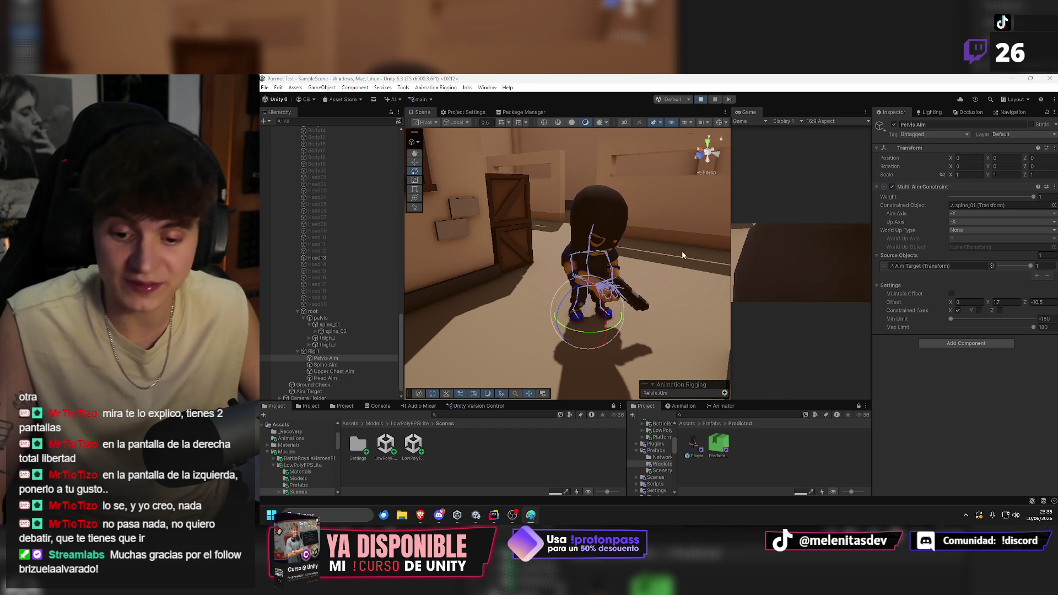
Snip the Spine Aim and Upper Chest Aim Multi-Aim Constraint settings.
{"action": "left_click", "coordinate": [325, 365]}
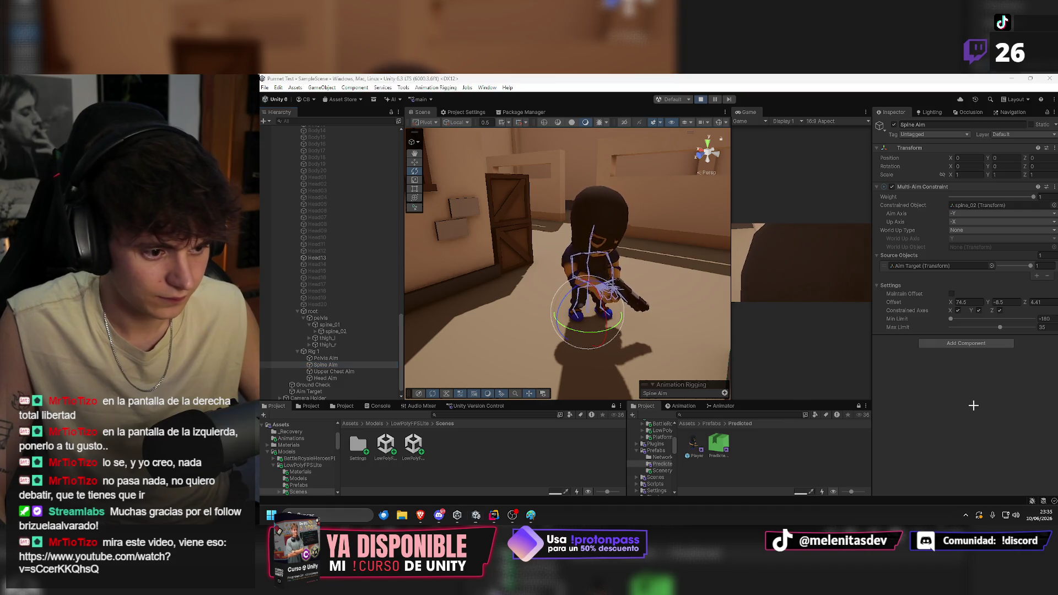
{"action": "key", "text": "super+shift+s"}
{"action": "left_click_drag", "start_coordinate": [873, 184], "coordinate": [1040, 342]}
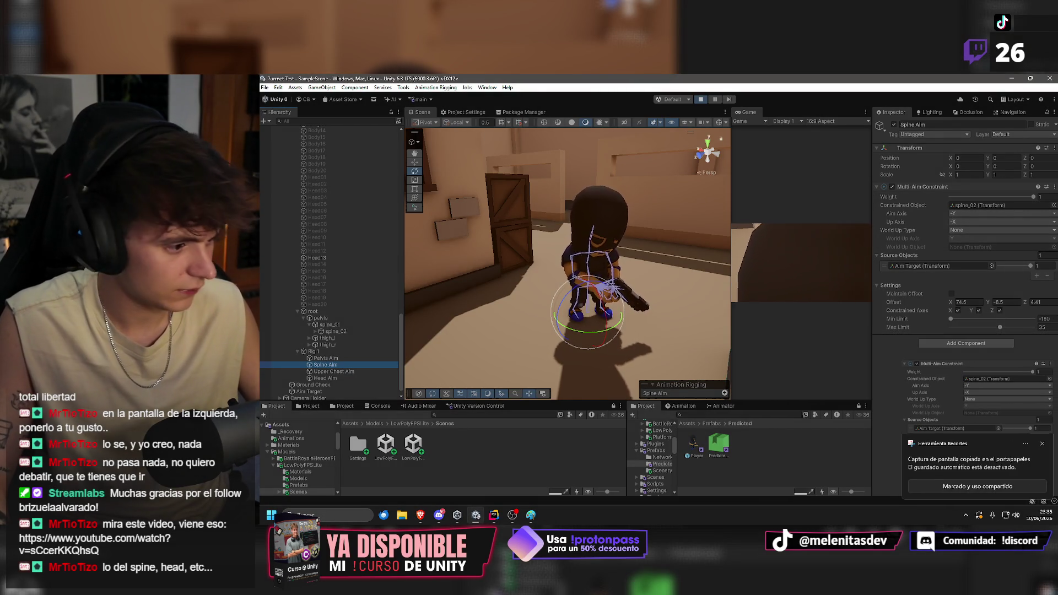
{"action": "key", "text": "alt+Tab"}
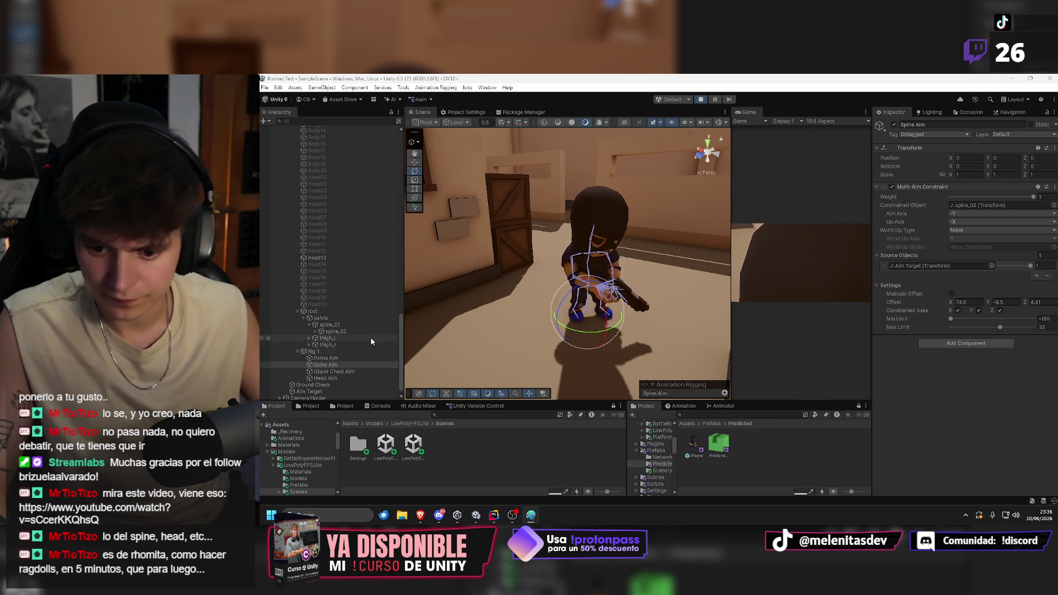
{"action": "left_click", "coordinate": [340, 372]}
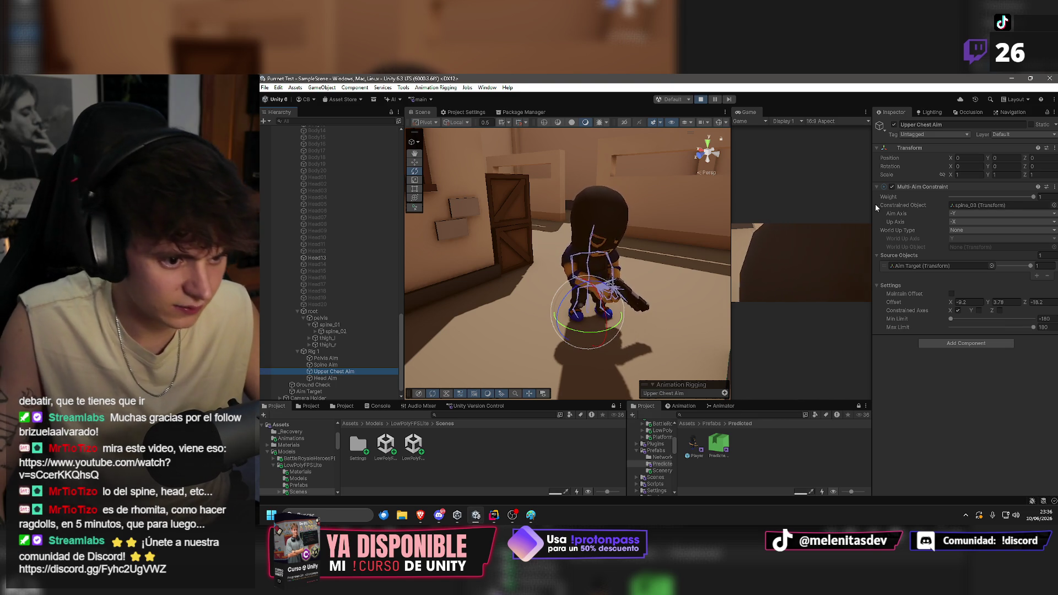
{"action": "left_click_drag", "start_coordinate": [872, 178], "coordinate": [1049, 338]}
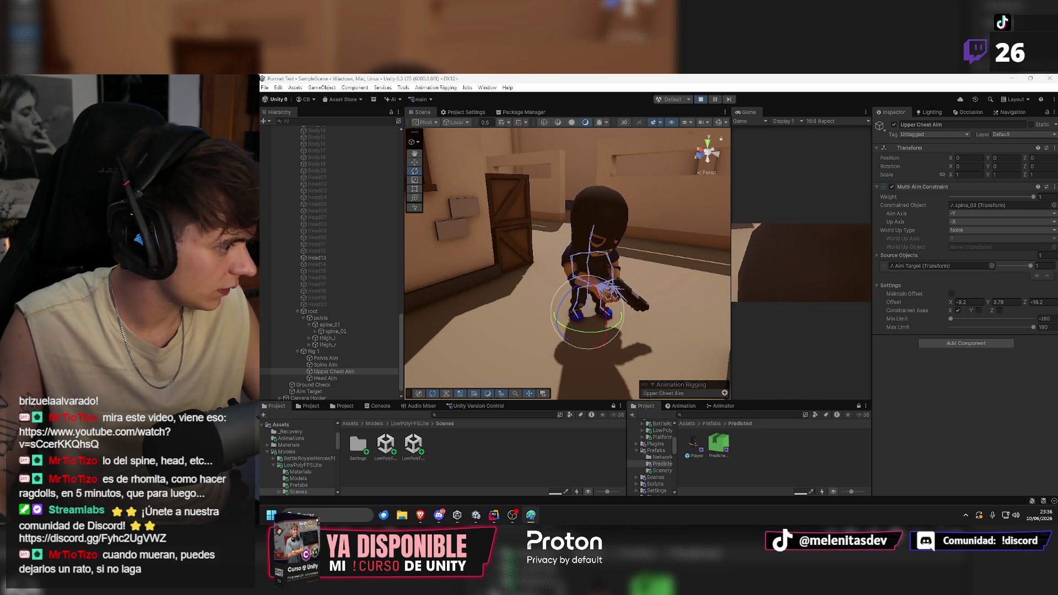
Snip the Head Aim constraint settings with offsets -69.8, 8.7 and 0.8.
{"action": "key", "text": "Down"}
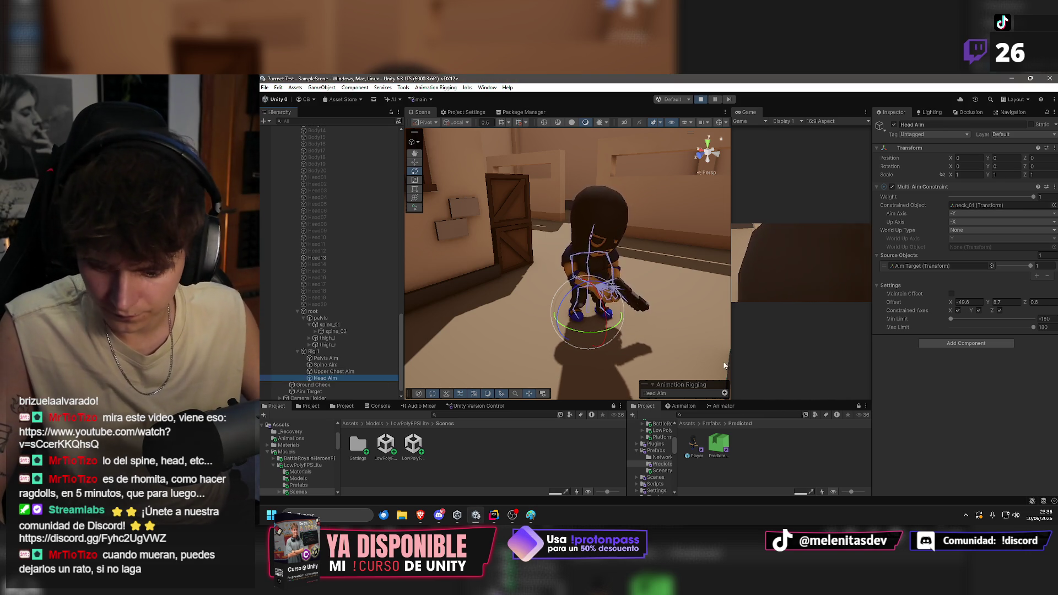
{"action": "key", "text": "super+shift+s"}
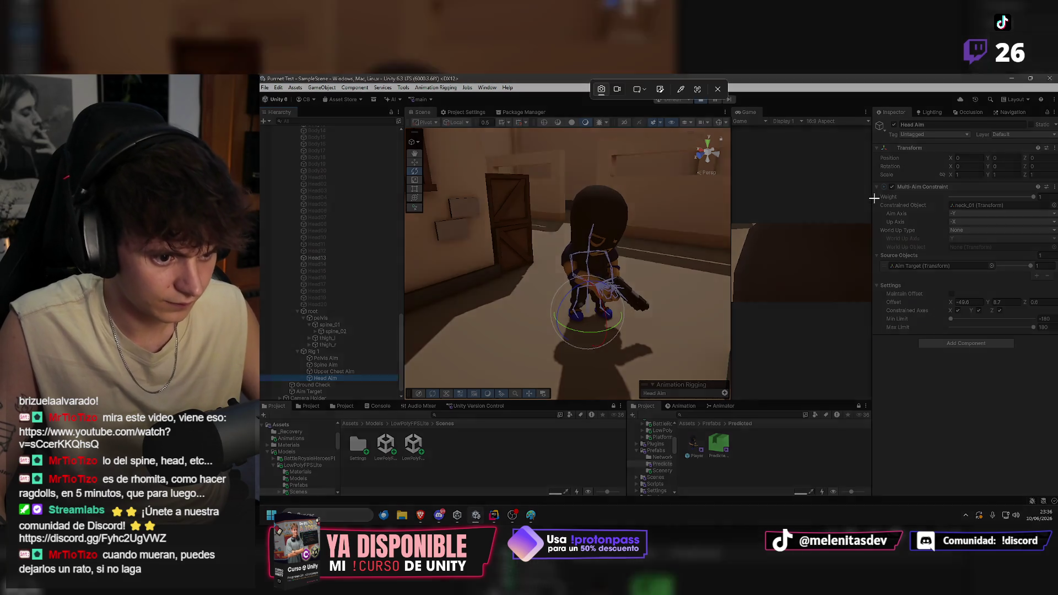
{"action": "left_click_drag", "start_coordinate": [873, 181], "coordinate": [1016, 309]}
{"action": "left_click_drag", "start_coordinate": [1055, 332], "coordinate": [1055, 331]}
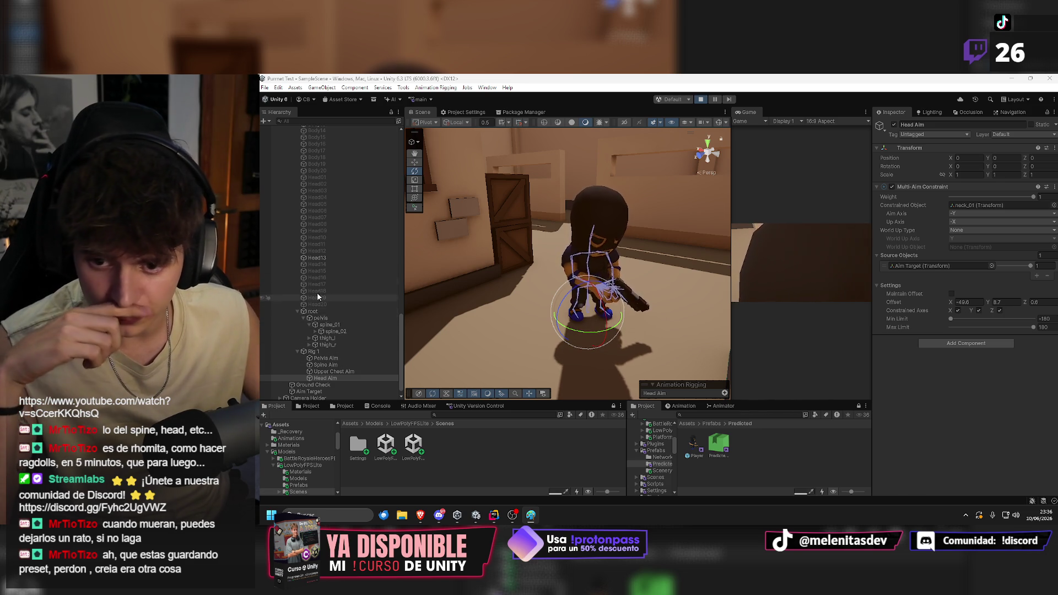
Select Player(Clone) and snip its Player Visuals component: height range -10 to 10, distance 10.
{"action": "scroll", "coordinate": [319, 248], "scroll_direction": "up", "scroll_amount": 5}
{"action": "left_click", "coordinate": [304, 174]}
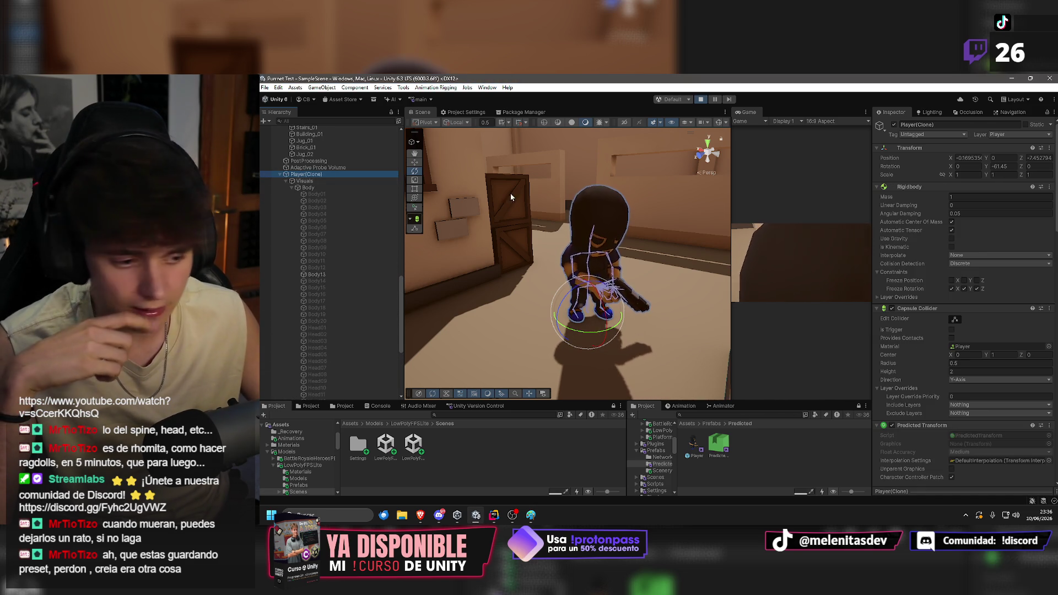
{"action": "scroll", "coordinate": [962, 380], "scroll_direction": "down", "scroll_amount": 10}
{"action": "scroll", "coordinate": [964, 375], "scroll_direction": "down", "scroll_amount": 10}
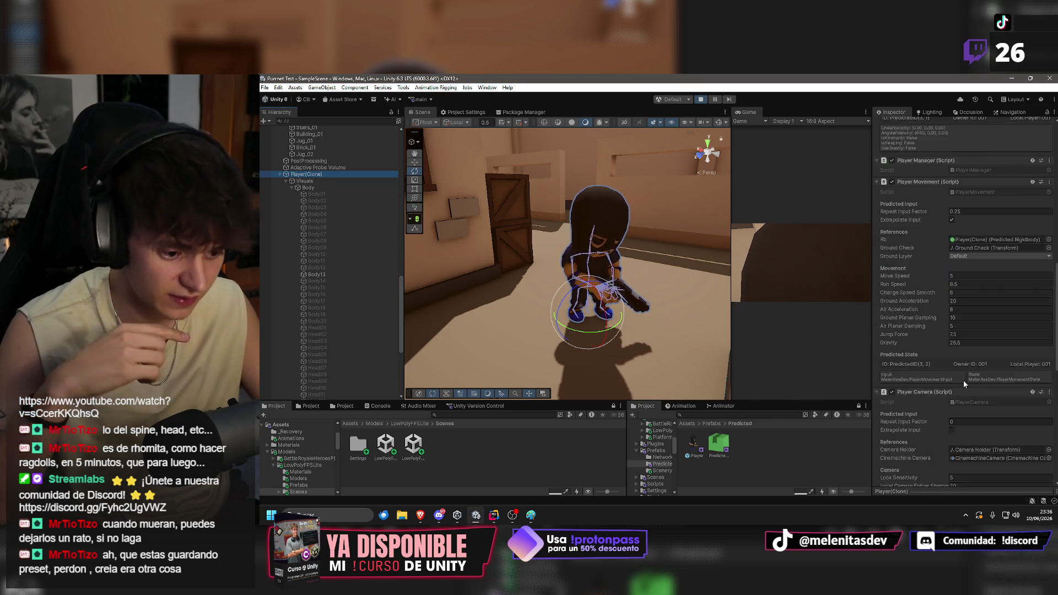
{"action": "scroll", "coordinate": [972, 363], "scroll_direction": "down", "scroll_amount": 4}
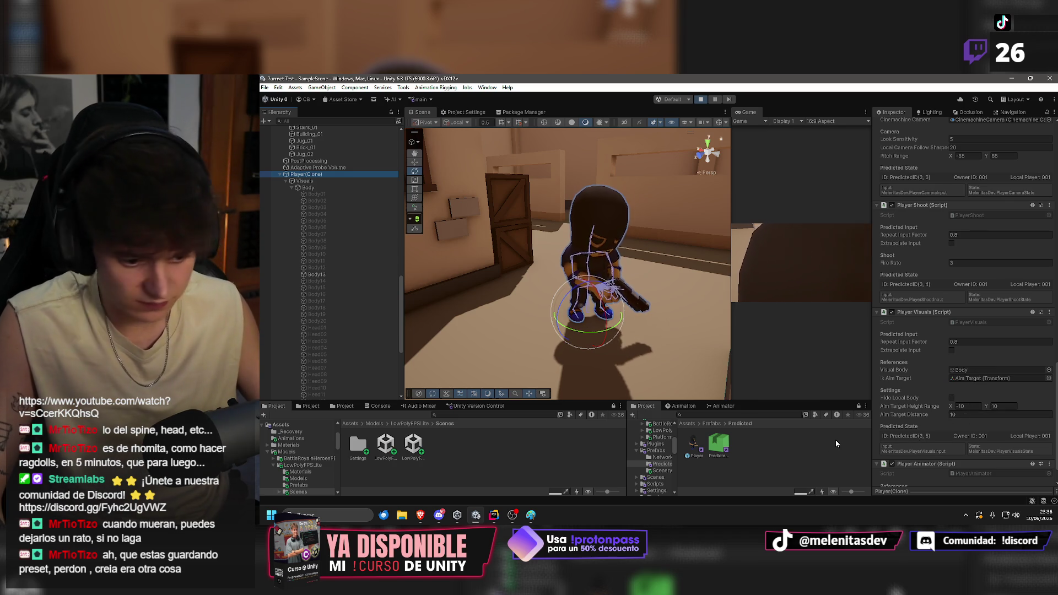
{"action": "key", "text": "super+shift+s"}
{"action": "mouse_move", "coordinate": [871, 307]}
{"action": "left_mouse_down"}
{"action": "mouse_move", "coordinate": [1056, 456]}
{"action": "mouse_move", "coordinate": [1055, 433]}
{"action": "left_mouse_up"}
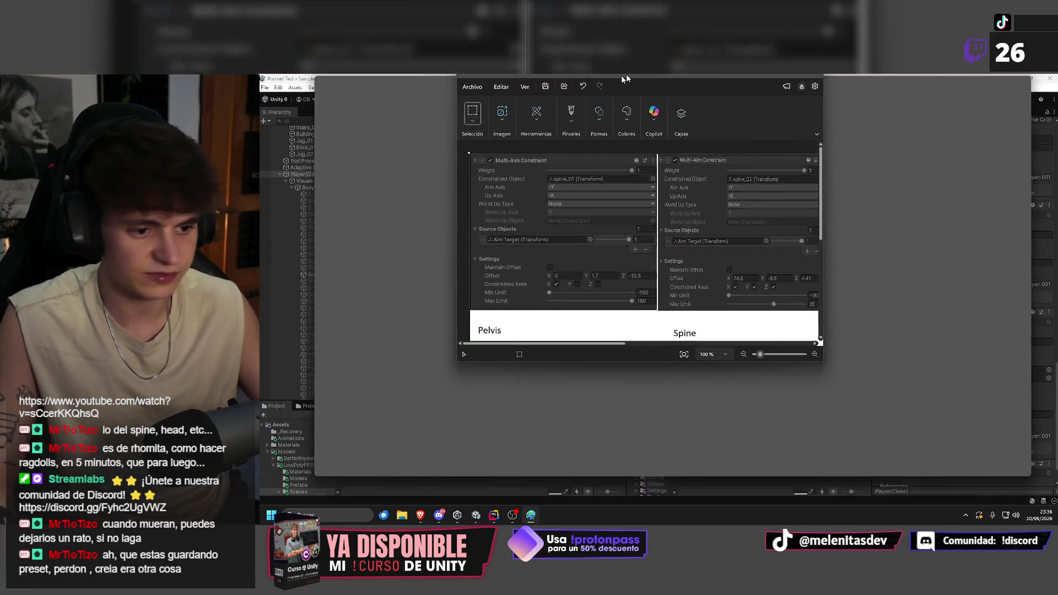
Show the Paint reference sheet full-screen to check the captured offsets, then return to Unity.
{"action": "left_click_drag", "start_coordinate": [620, 75], "coordinate": [628, 138]}
{"action": "scroll", "coordinate": [647, 309], "scroll_direction": "down", "scroll_amount": 5}
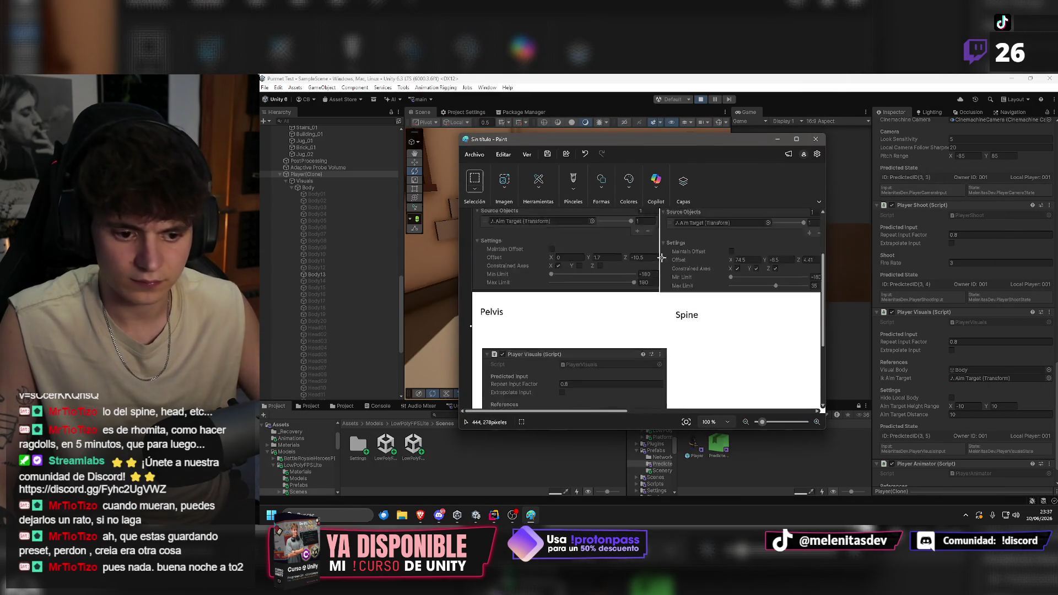
{"action": "left_click", "coordinate": [797, 140]}
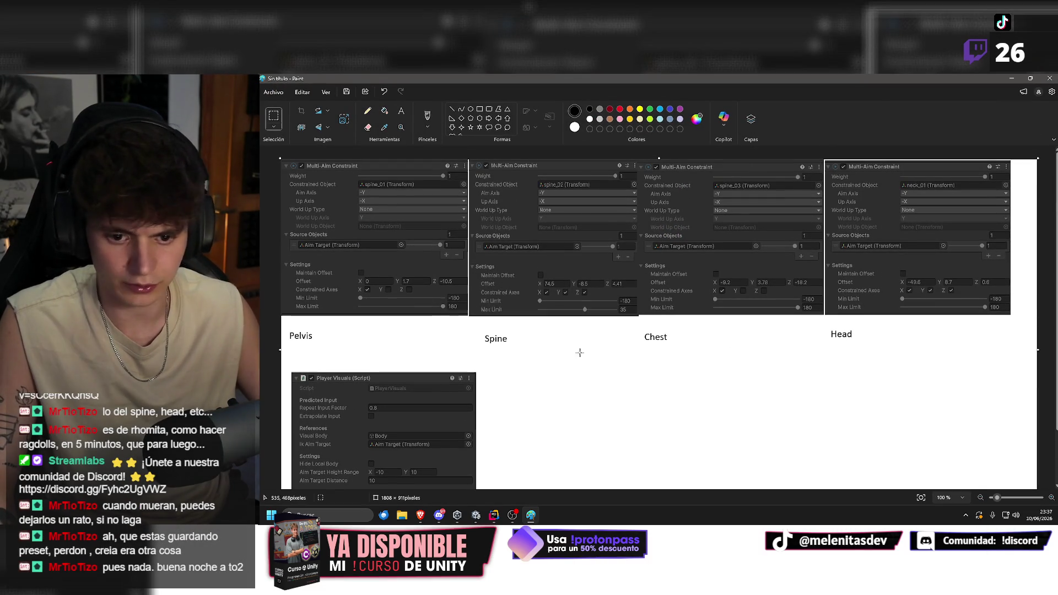
{"action": "key", "text": "alt+Tab"}
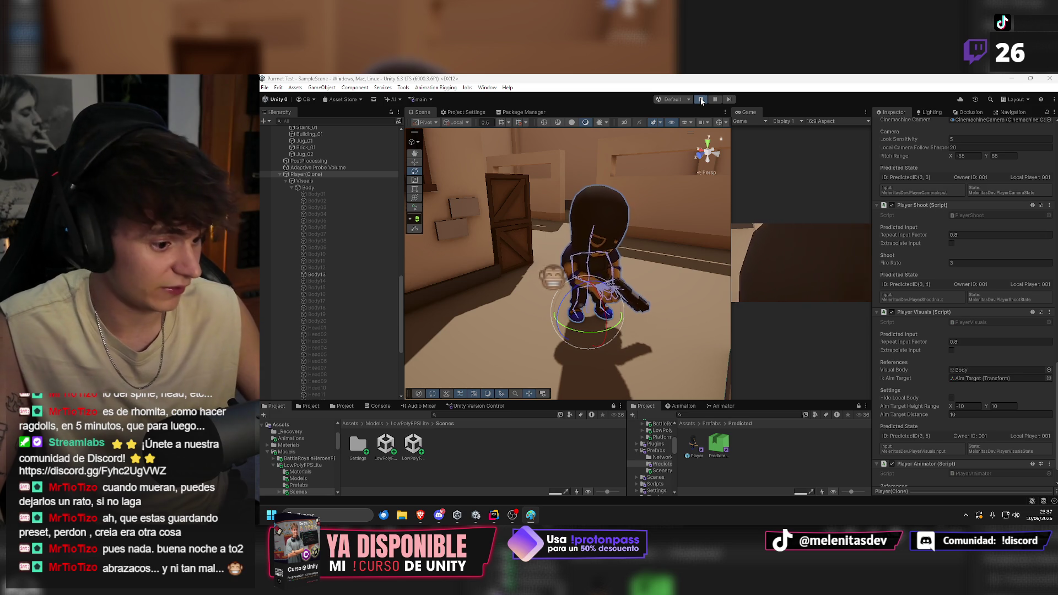
Exit play mode, open the Player prefab in Prefab Mode and select Pelvis Aim.
{"action": "scroll", "coordinate": [350, 270], "scroll_direction": "down", "scroll_amount": 8}
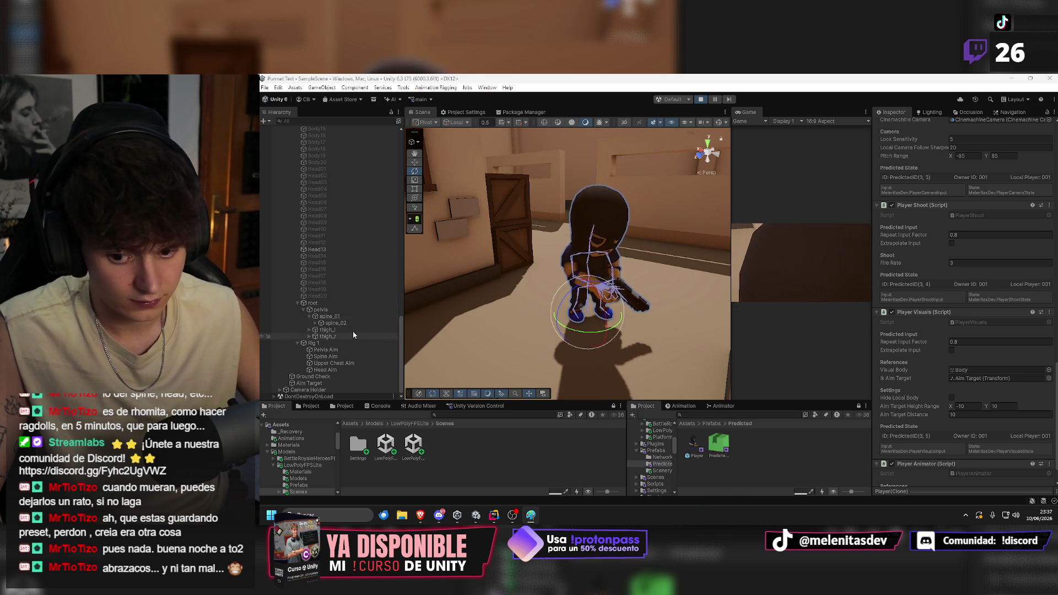
{"action": "left_click", "coordinate": [701, 100]}
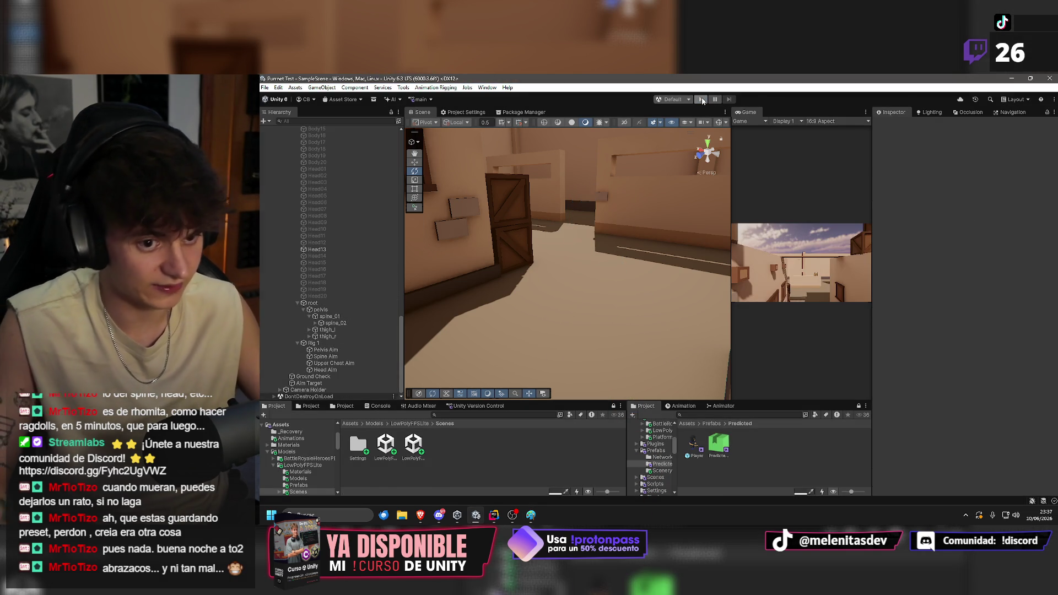
{"action": "left_click", "coordinate": [693, 444]}
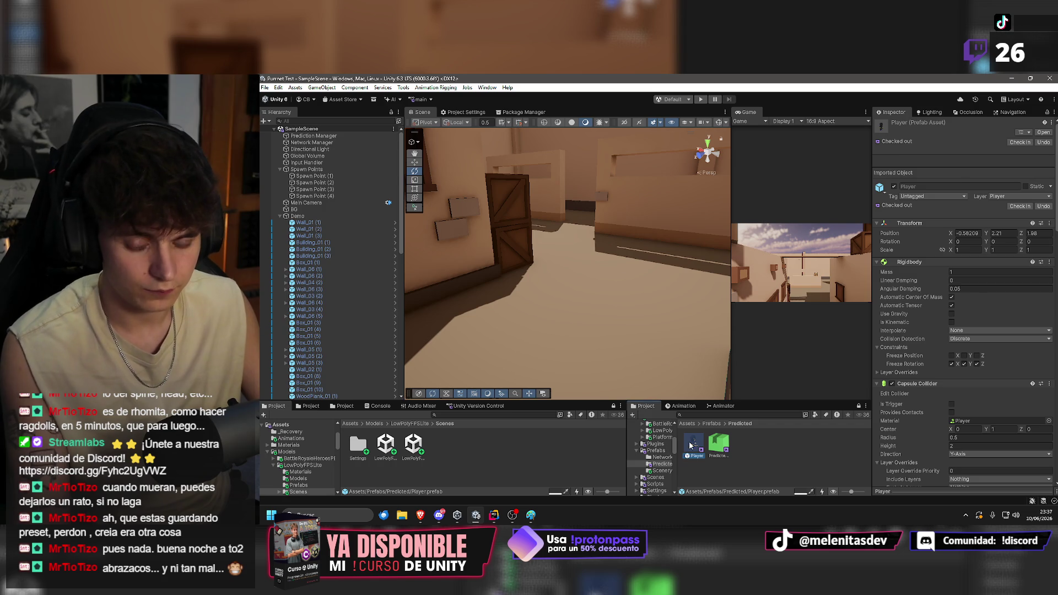
{"action": "double_click", "coordinate": [693, 443]}
{"action": "left_click", "coordinate": [345, 351]}
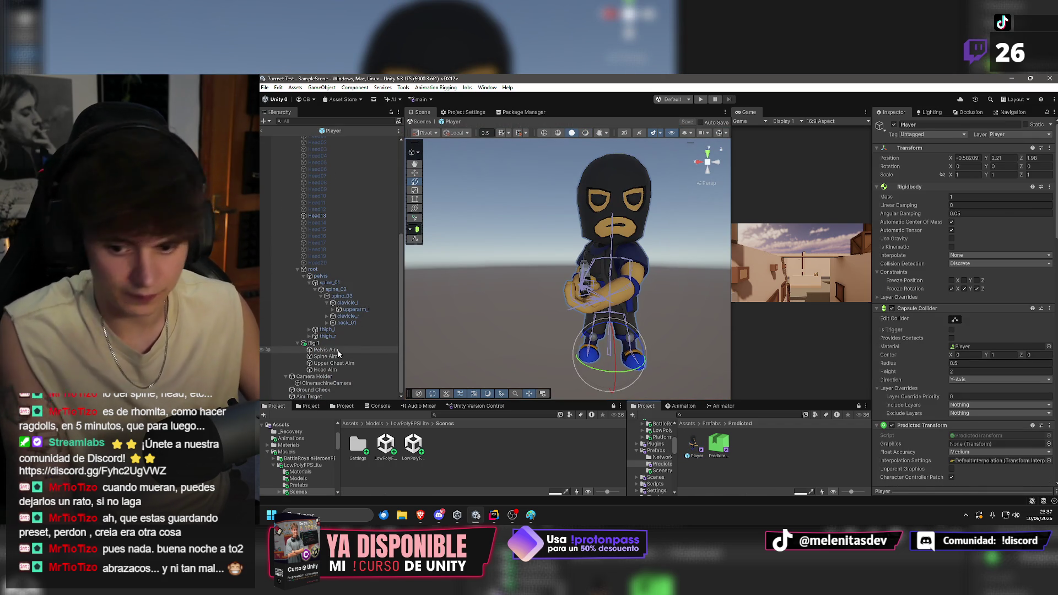
Set Pelvis Aim's Z offset to -1 and Spine Aim's X offset to 74.
{"action": "left_click", "coordinate": [1041, 302]}
{"action": "type", "text": "-10.5"}
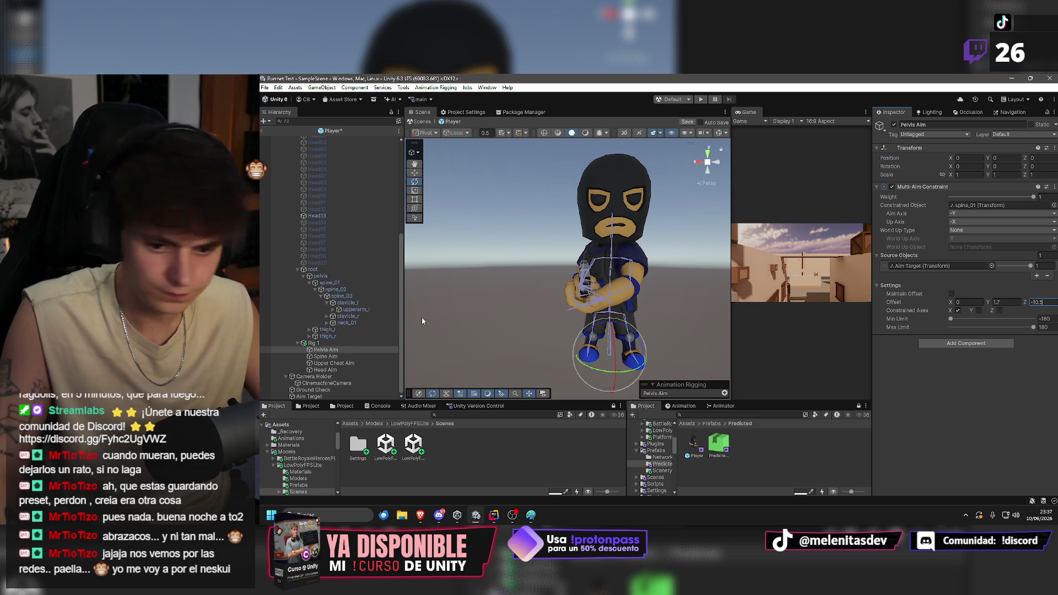
{"action": "left_click", "coordinate": [325, 357]}
{"action": "left_click", "coordinate": [977, 302]}
{"action": "type", "text": "74.5"}
{"action": "type", "text": "-8.5"}
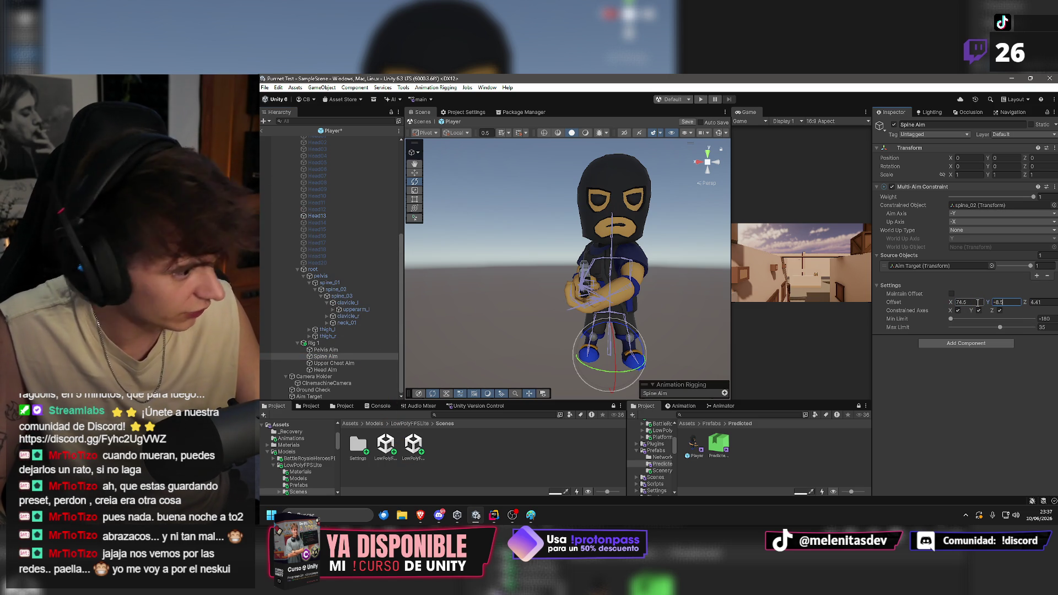
{"action": "key", "text": "Tab"}
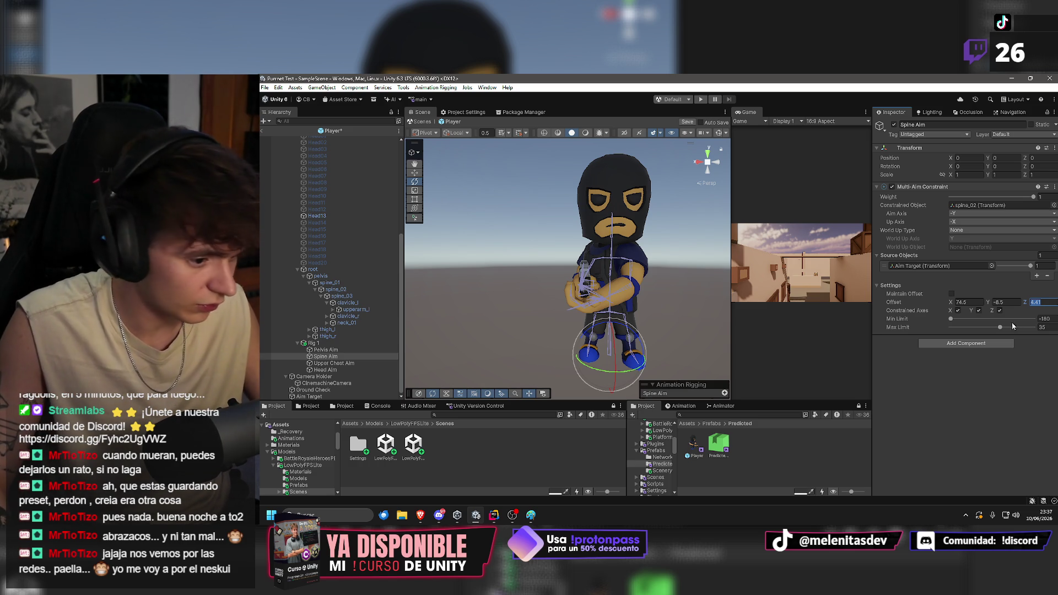
Enter the Upper Chest Aim and Head Aim offsets, including Head Y of 8.7.
{"action": "left_click", "coordinate": [333, 363]}
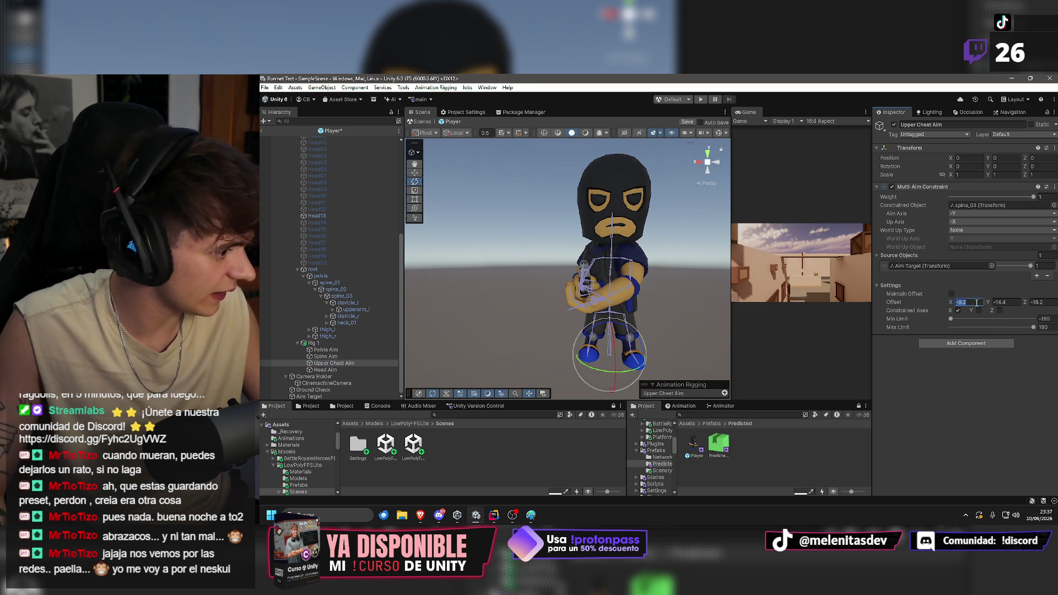
{"action": "left_click", "coordinate": [998, 302]}
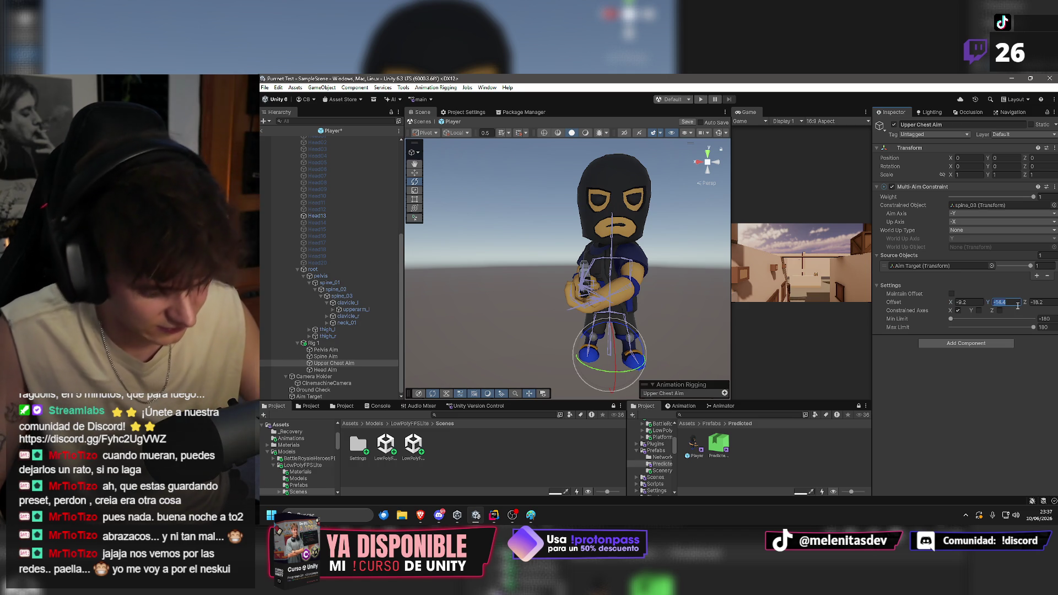
{"action": "type", "text": "3.78"}
{"action": "key", "text": "Tab"}
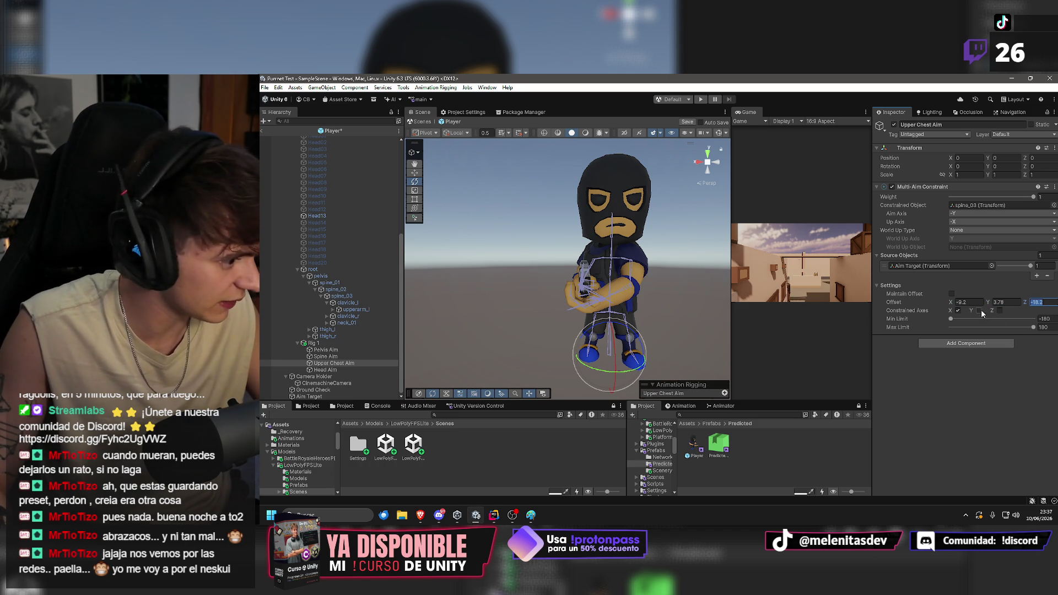
{"action": "left_click", "coordinate": [333, 371]}
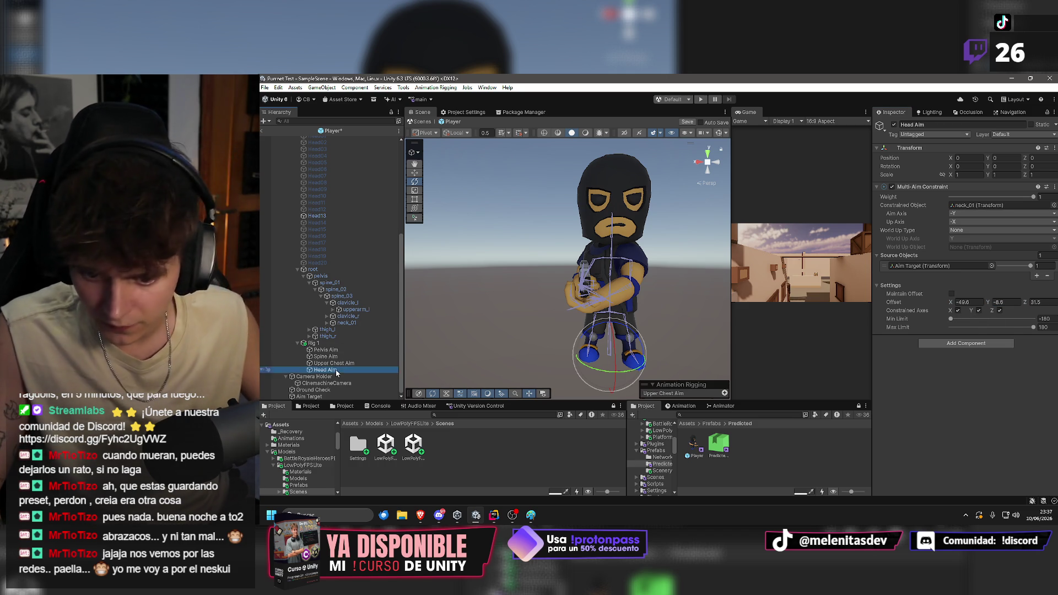
{"action": "left_click", "coordinate": [976, 302]}
{"action": "left_click", "coordinate": [1012, 302]}
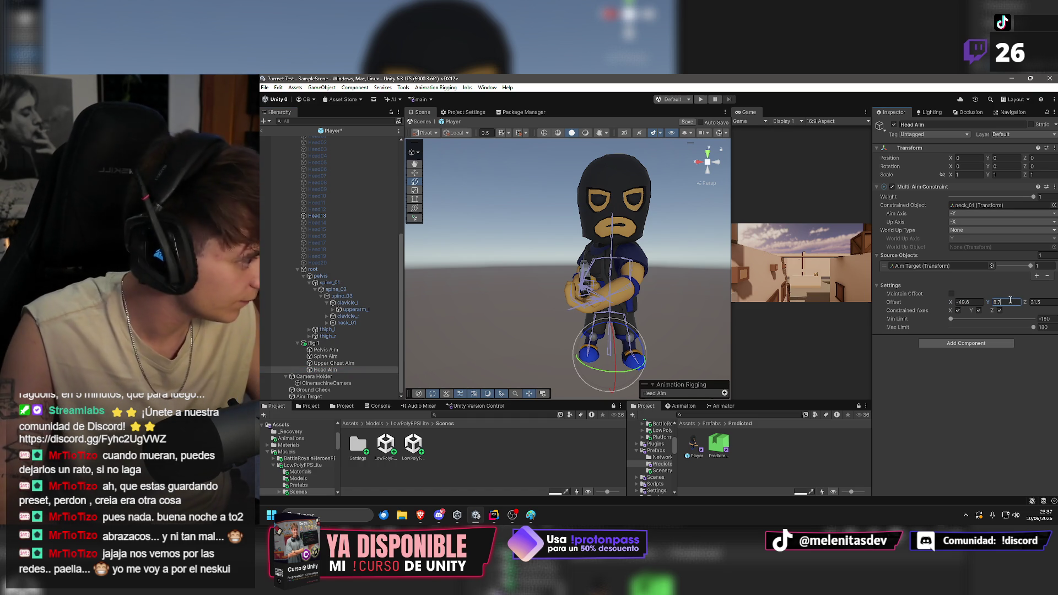
{"action": "left_click", "coordinate": [1043, 302]}
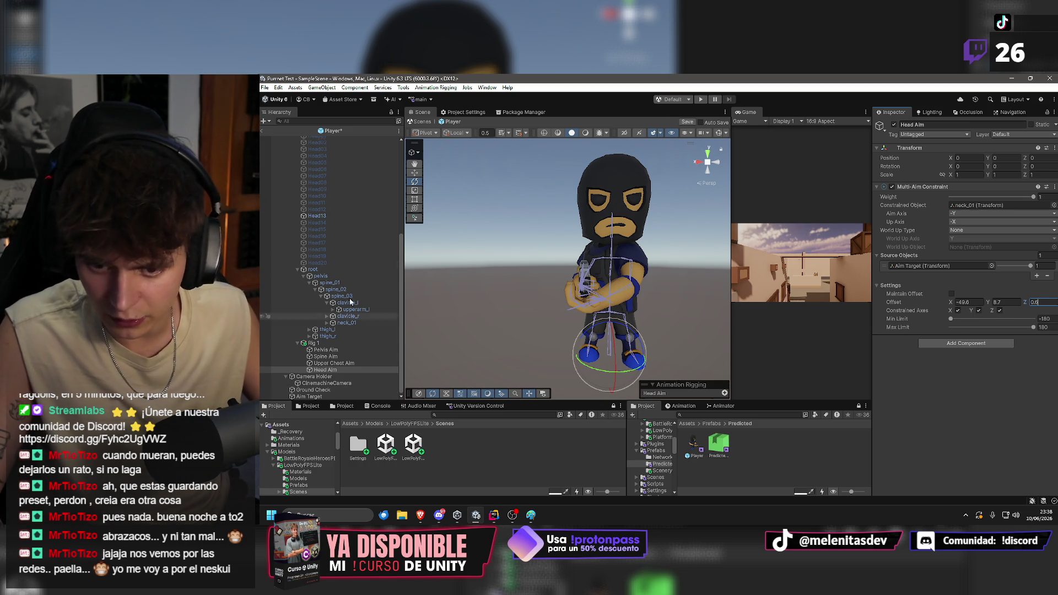
On the Player root, set the aim target height range to -10 to 10.
{"action": "scroll", "coordinate": [311, 150], "scroll_direction": "up", "scroll_amount": 10}
{"action": "left_click", "coordinate": [309, 142]}
{"action": "scroll", "coordinate": [975, 398], "scroll_direction": "down", "scroll_amount": 15}
{"action": "left_click", "coordinate": [973, 390]}
{"action": "type", "text": "10"}
{"action": "key", "text": "Tab"}
Set aim distance 10, leave Prefab Mode, and start play with the Multiplayer scenario.
{"action": "type", "text": "10"}
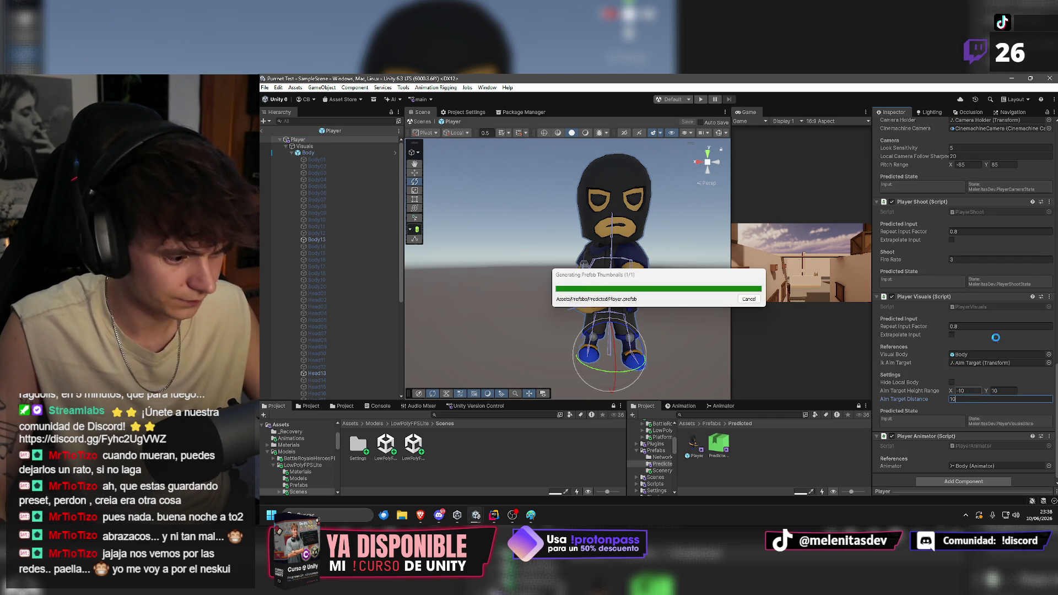
{"action": "left_click", "coordinate": [262, 131]}
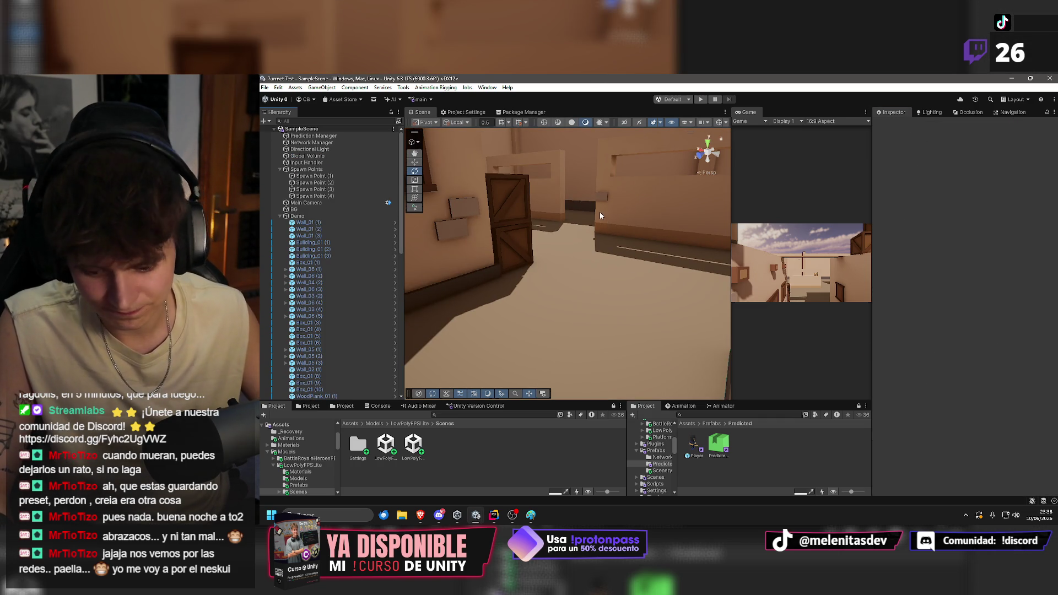
{"action": "left_click", "coordinate": [678, 99]}
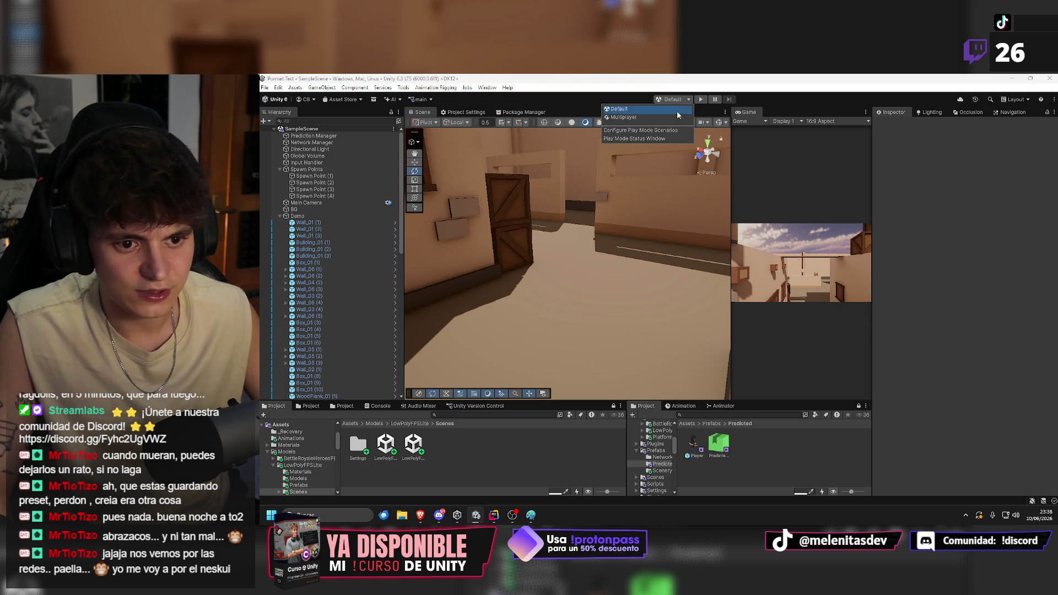
{"action": "left_click", "coordinate": [636, 117]}
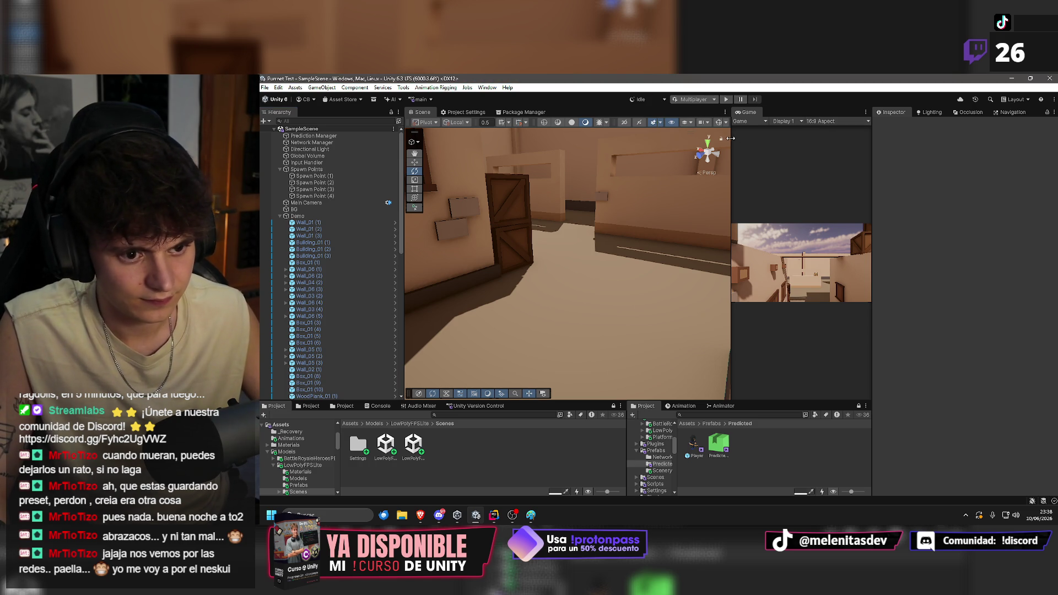
{"action": "left_click_drag", "start_coordinate": [730, 138], "coordinate": [561, 138]}
{"action": "left_click", "coordinate": [774, 121]}
{"action": "left_click", "coordinate": [725, 99]}
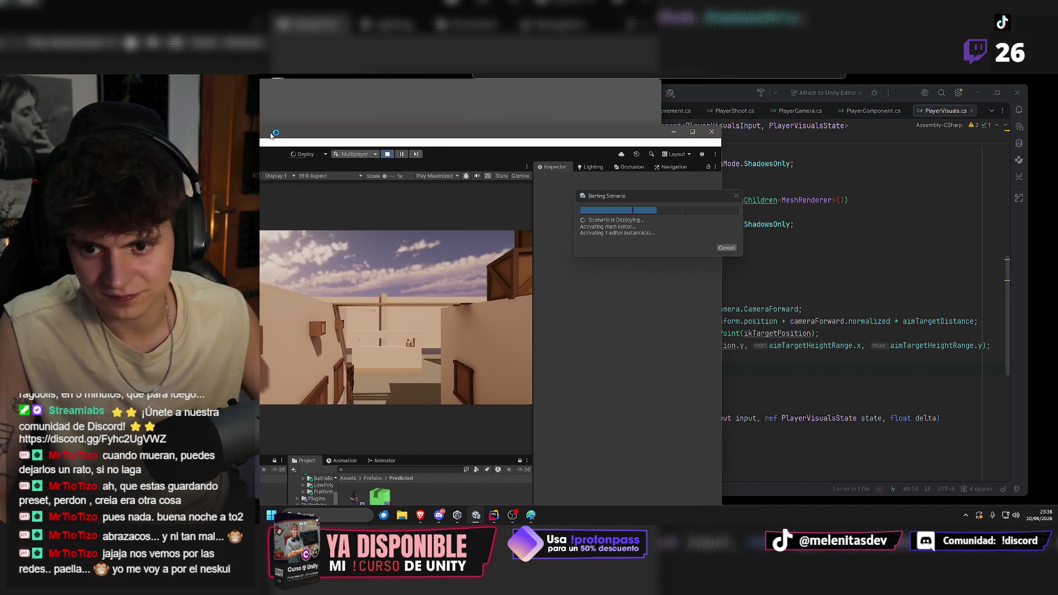
Snap the Unity editor to the left half beside the code editor.
{"action": "left_click_drag", "start_coordinate": [270, 136], "coordinate": [261, 77]}
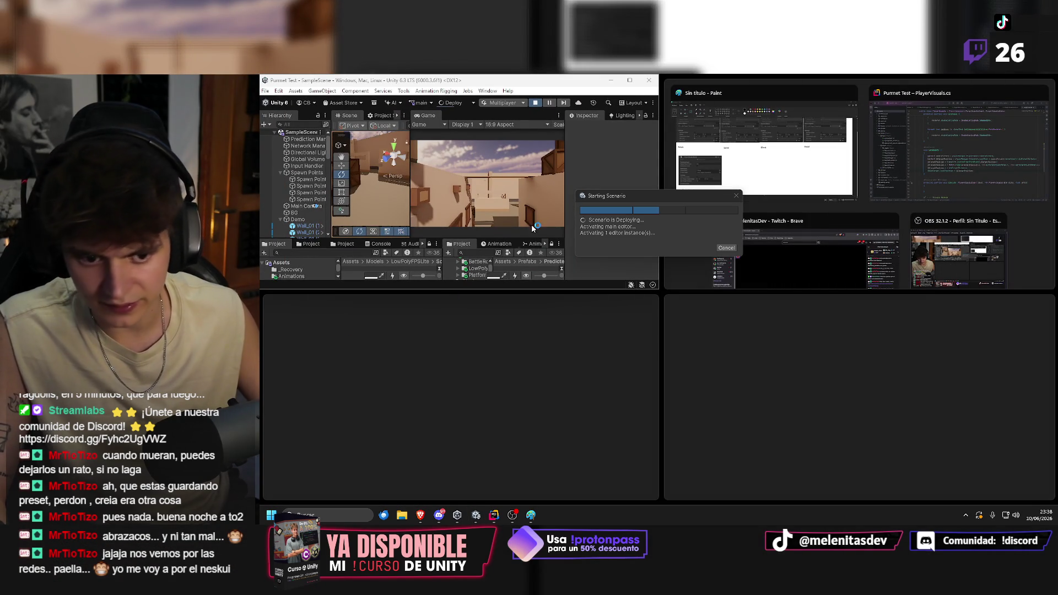
{"action": "left_click", "coordinate": [432, 338]}
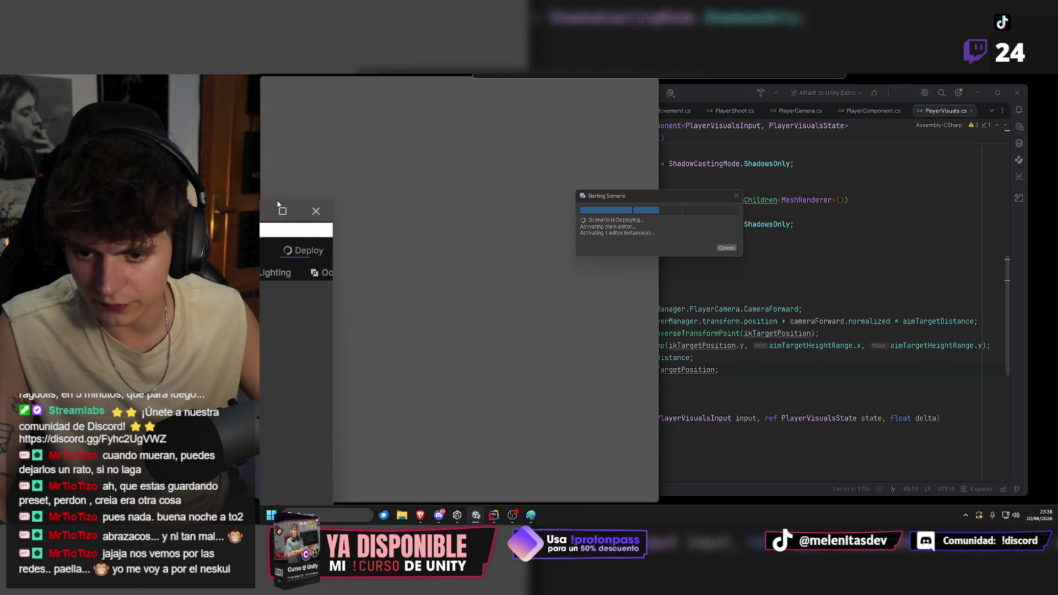
{"action": "key", "text": "super+Left"}
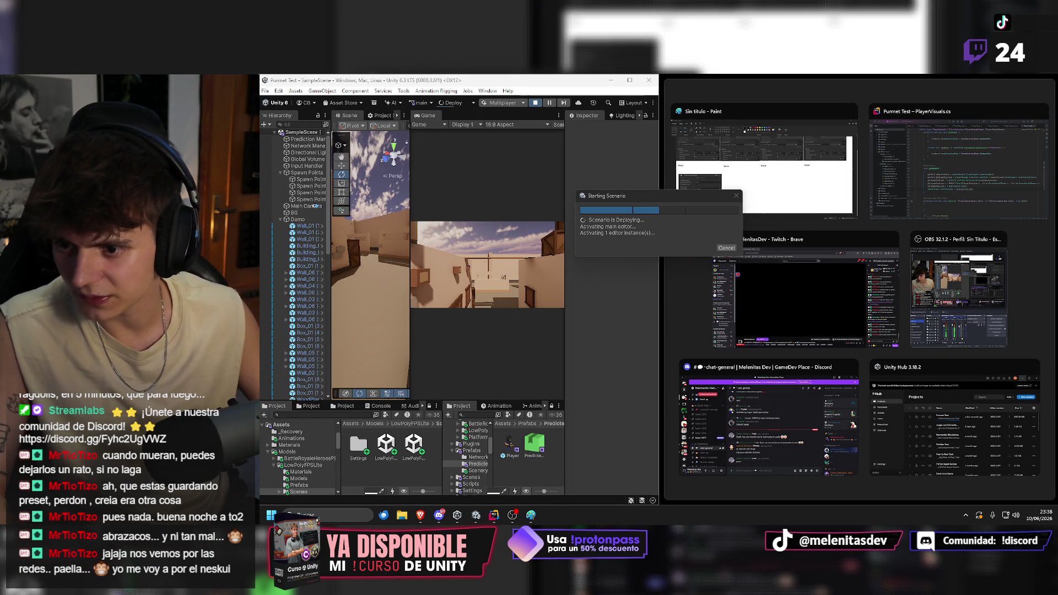
{"action": "key", "text": "Escape"}
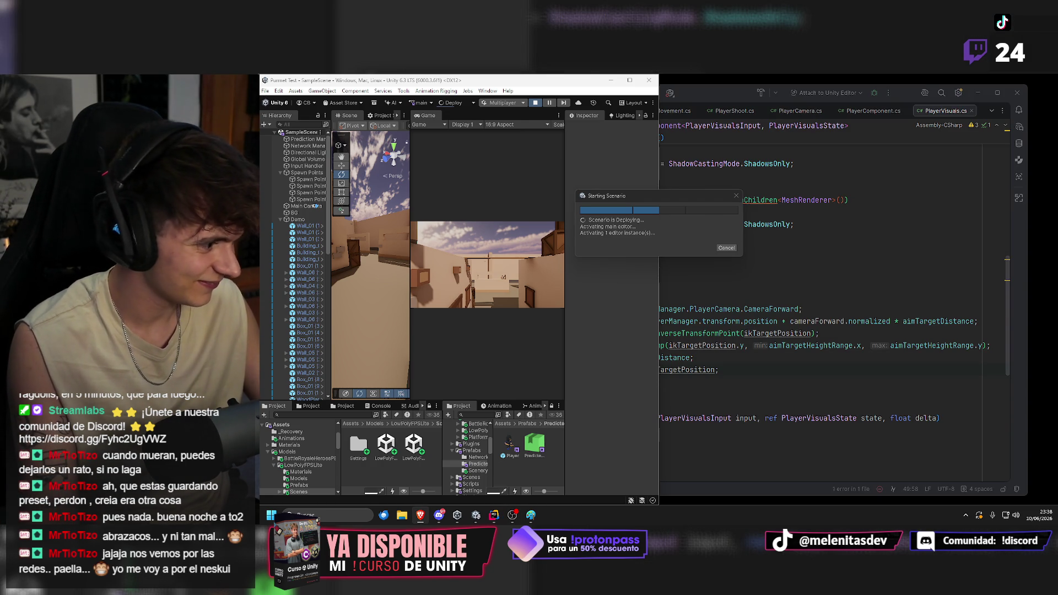
{"action": "key", "text": "alt+Tab"}
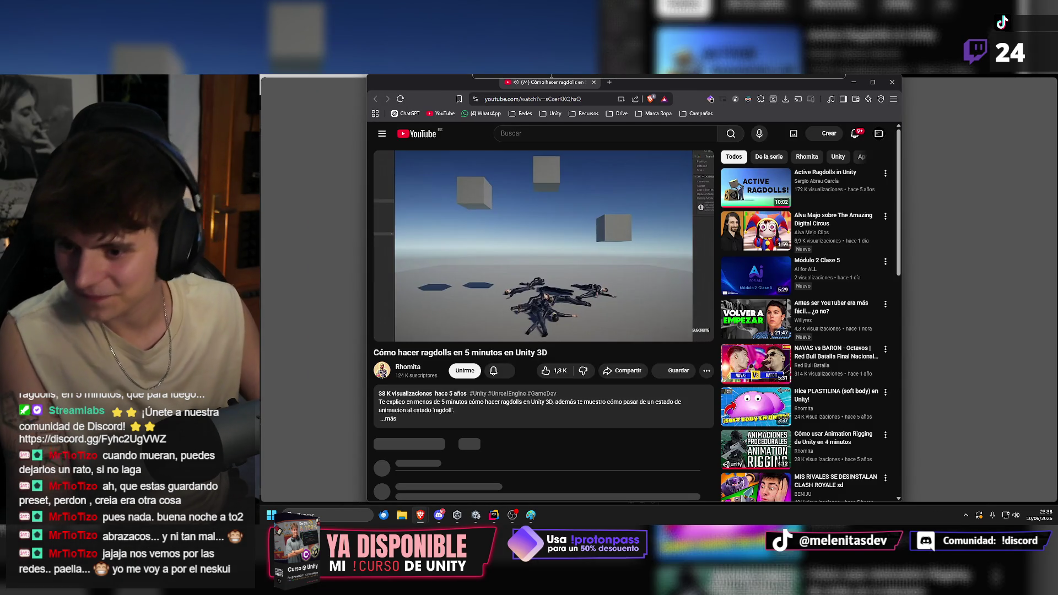
Maximize the Brave window with Win+Up as the ragdoll tutorial starts playing.
{"action": "key", "text": "super+Up"}
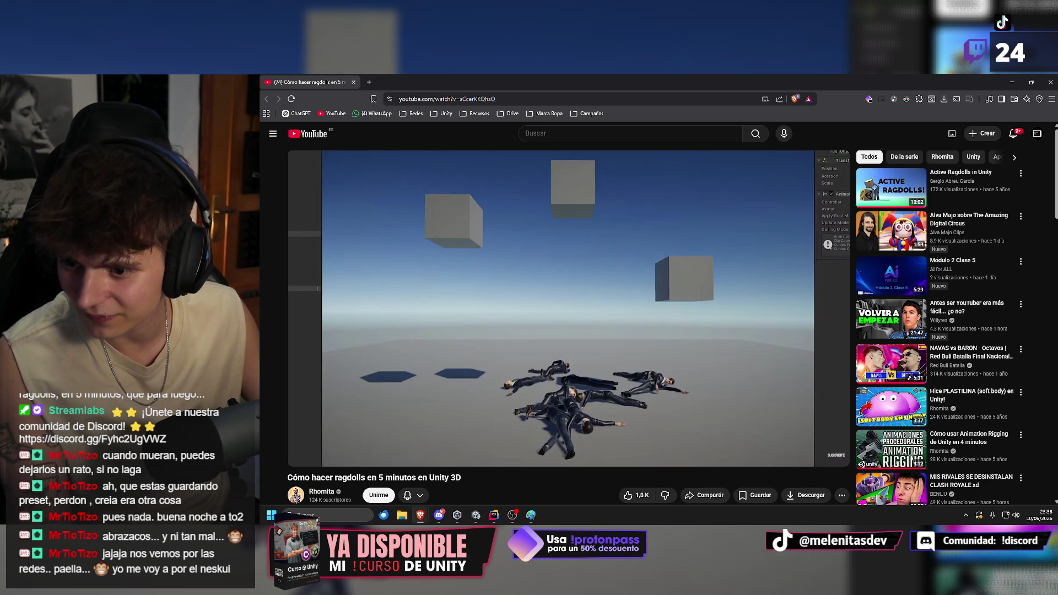
{"action": "mouse_move", "coordinate": [661, 247]}
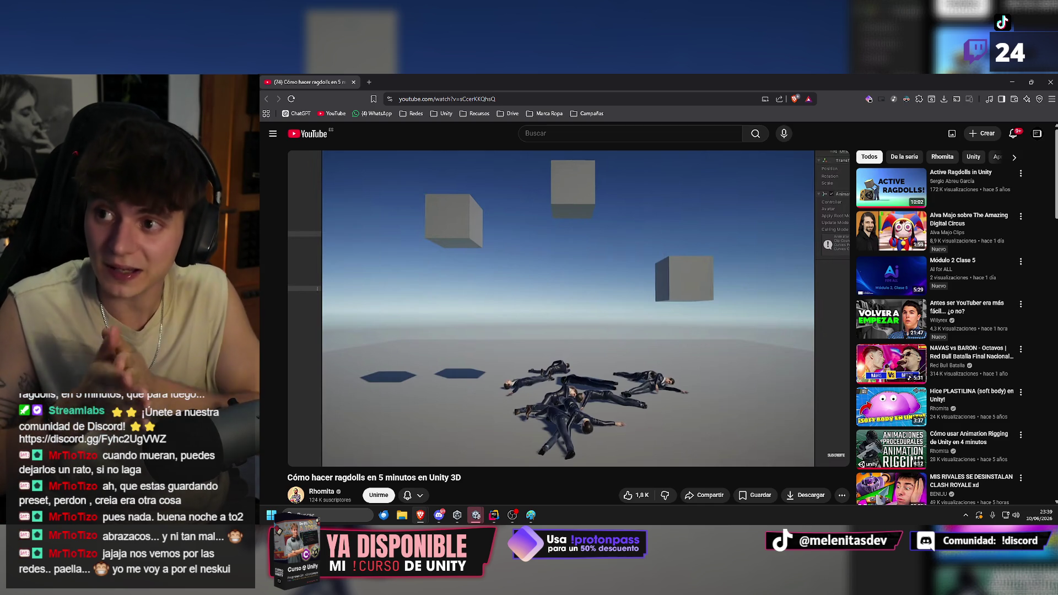
{"action": "mouse_move", "coordinate": [392, 220]}
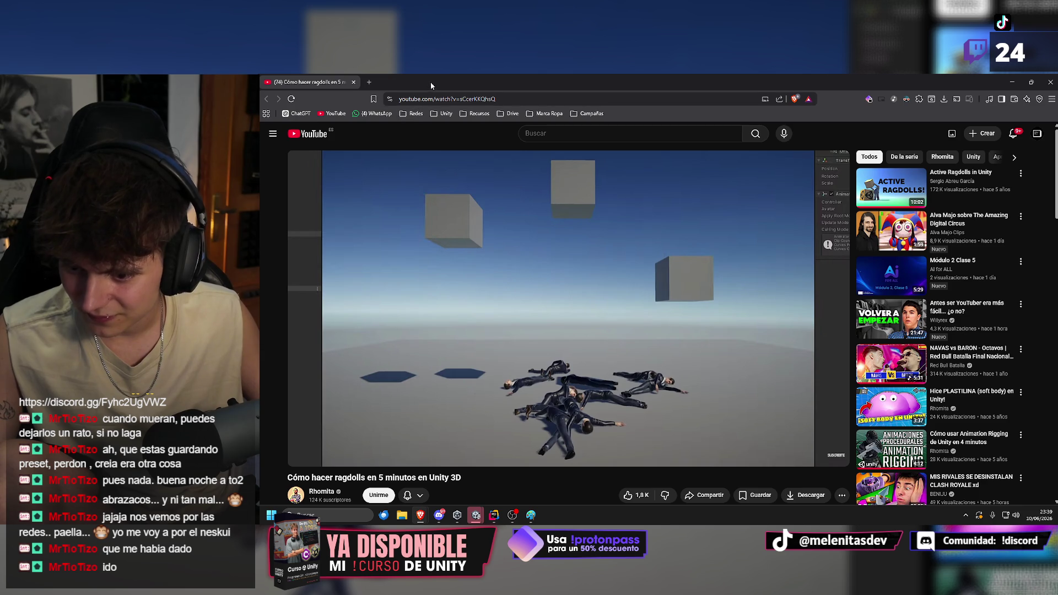
Back in Unity, move the host player briefly in the Game view, then stop play mode.
{"action": "key", "text": "alt+Tab"}
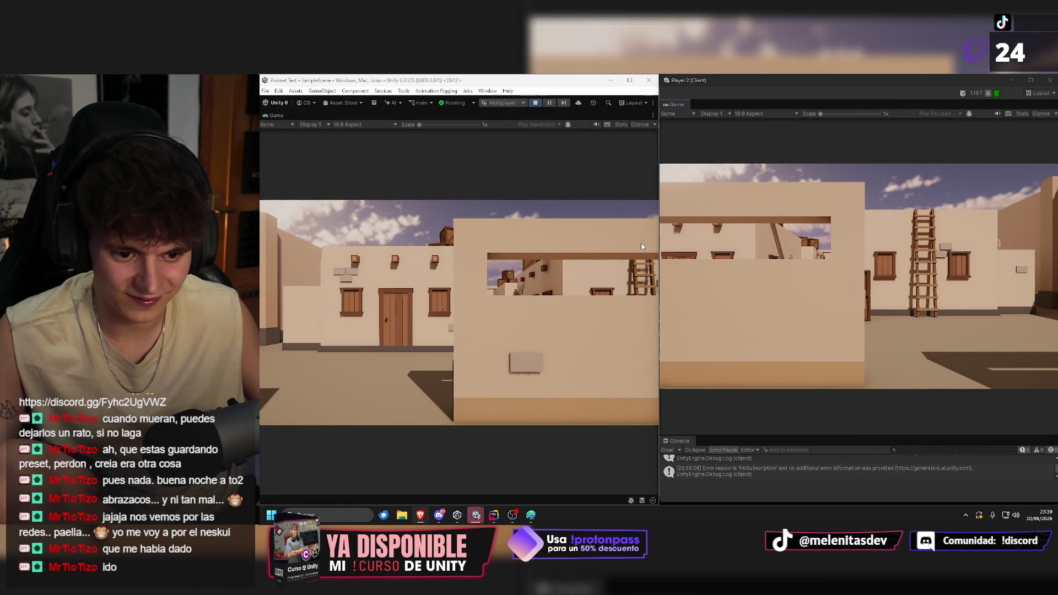
{"action": "left_click", "coordinate": [528, 93]}
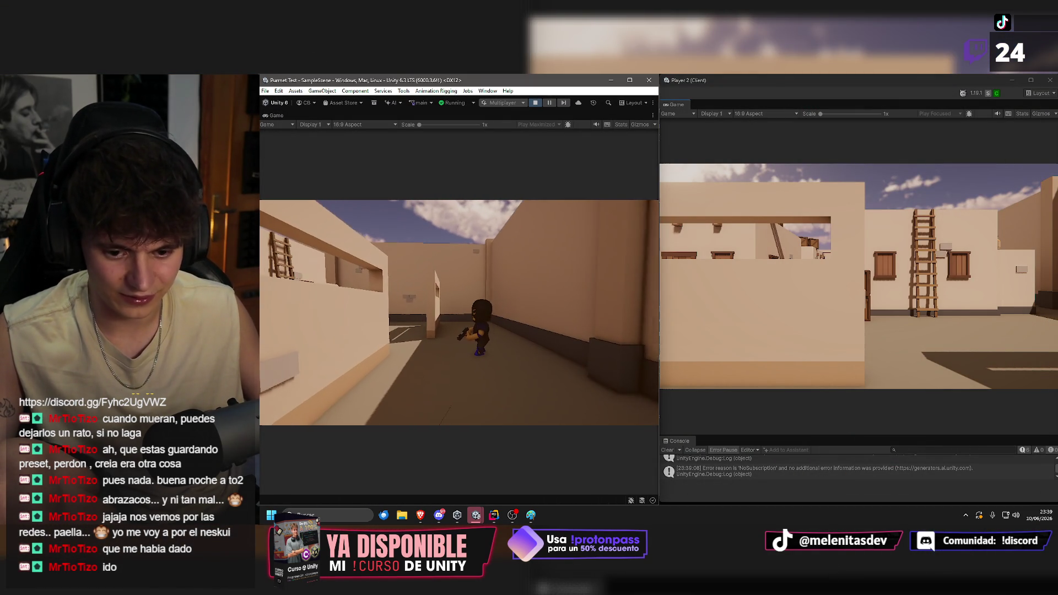
{"action": "key", "text": "Escape"}
{"action": "left_click", "coordinate": [459, 316]}
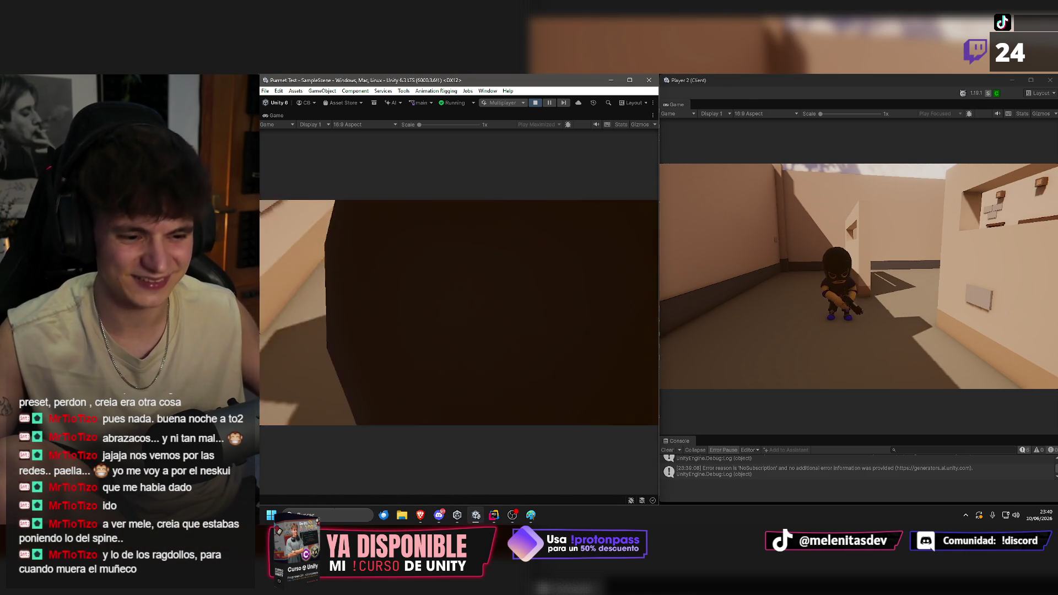
{"action": "left_click", "coordinate": [535, 105]}
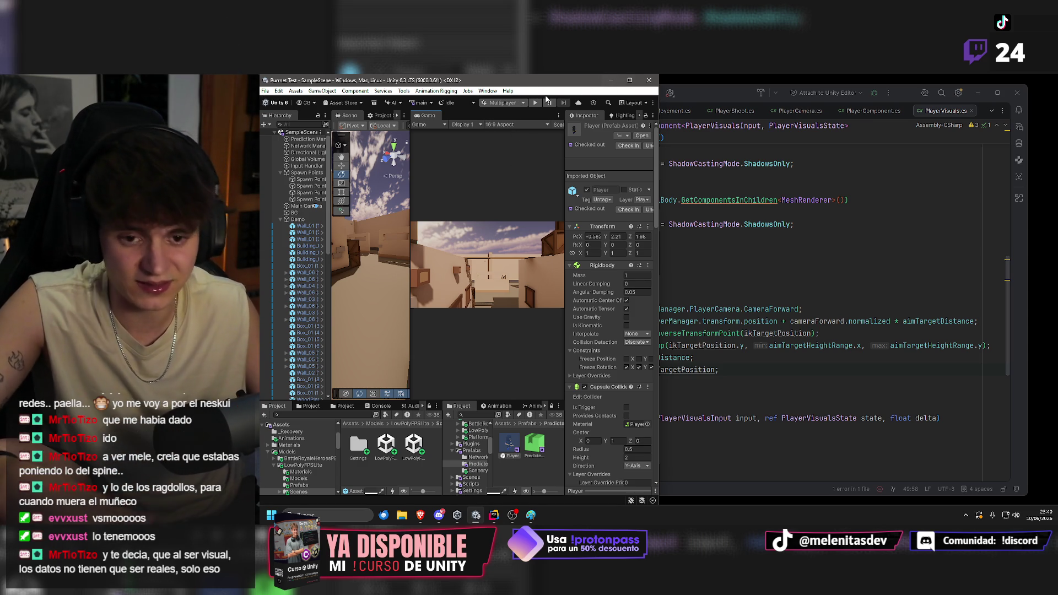
Scroll to the Player Visuals component and tick Hide Local Body.
{"action": "scroll", "coordinate": [598, 388], "scroll_direction": "down", "scroll_amount": 15}
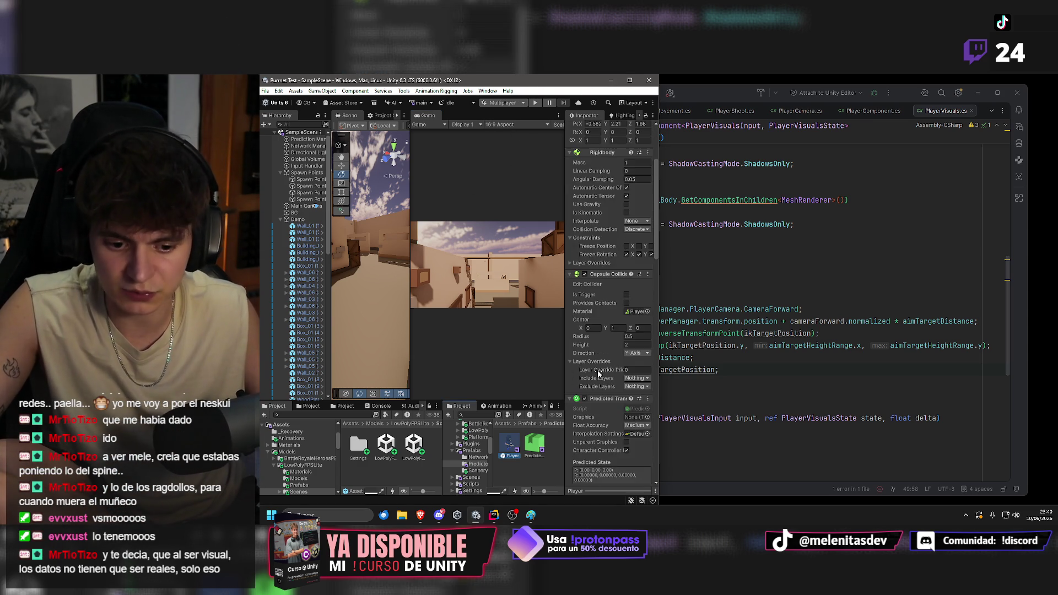
{"action": "scroll", "coordinate": [605, 387], "scroll_direction": "down", "scroll_amount": 15}
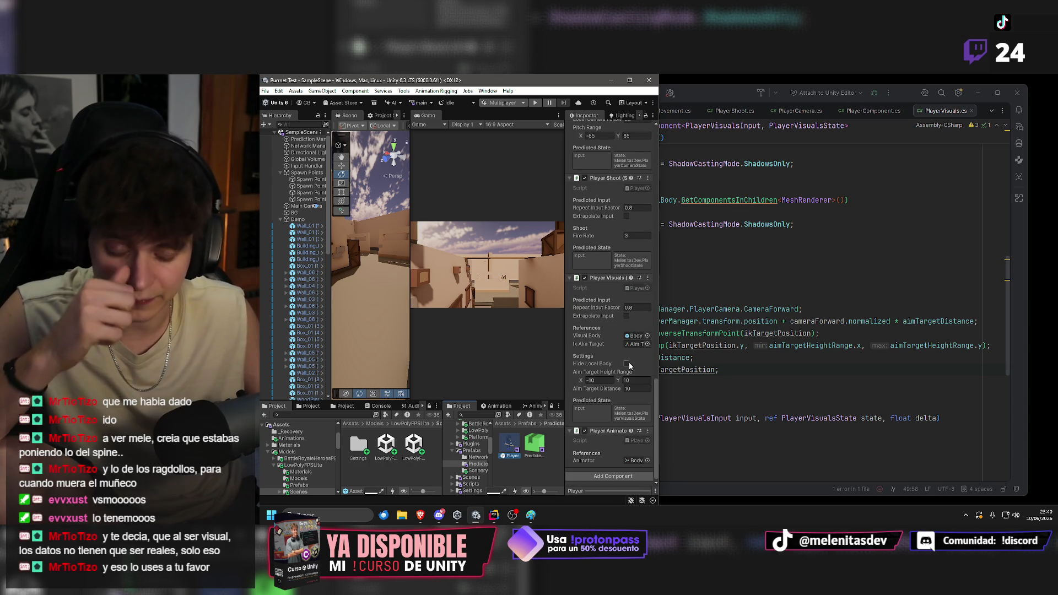
{"action": "left_click_drag", "start_coordinate": [565, 349], "coordinate": [525, 354]}
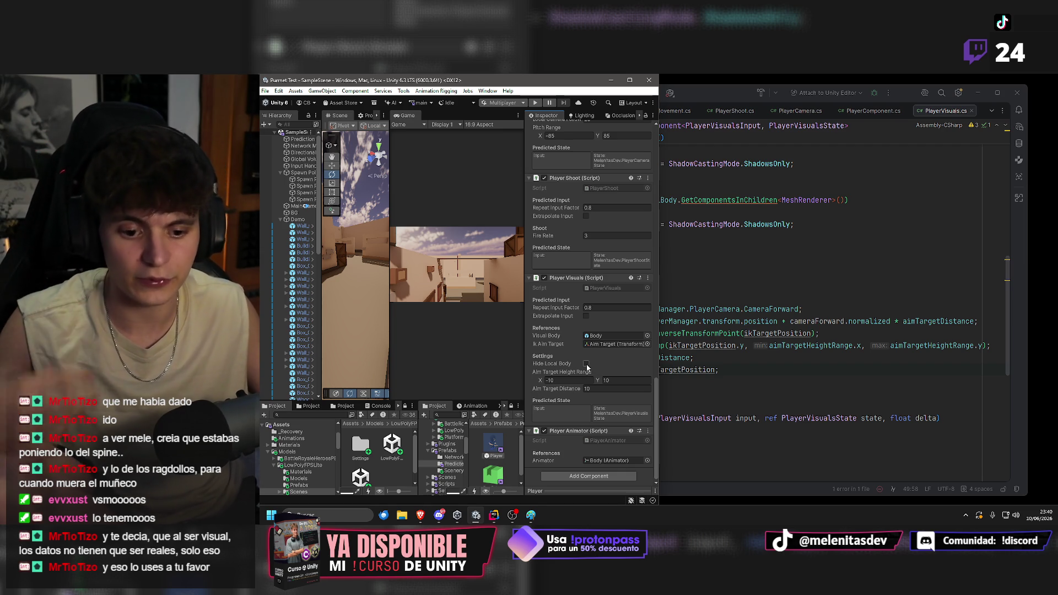
{"action": "left_click", "coordinate": [583, 363]}
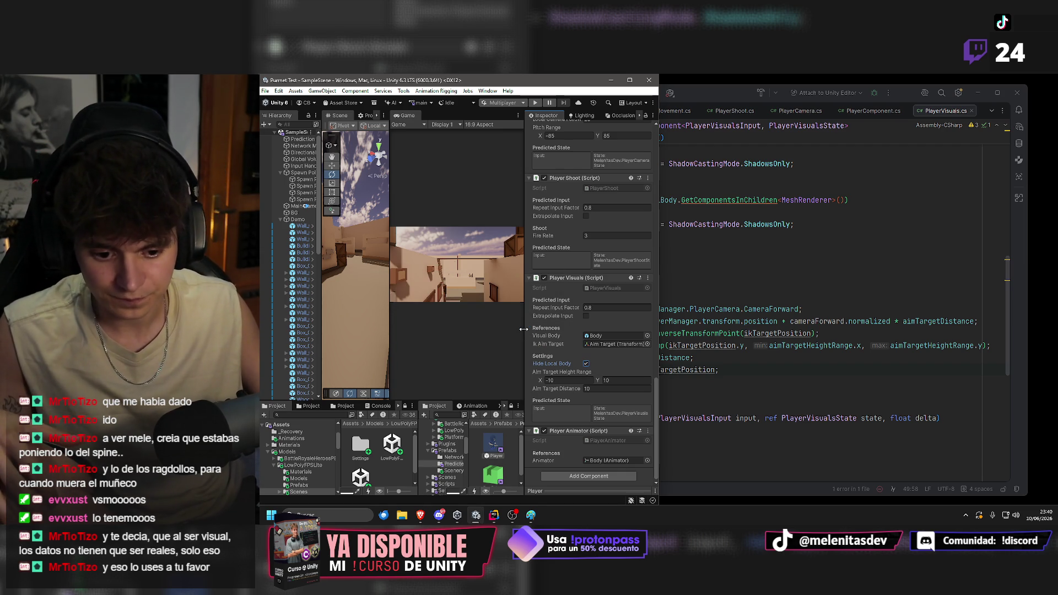
Resize the Inspector and Game view panels to rebalance their space.
{"action": "left_click_drag", "start_coordinate": [524, 328], "coordinate": [580, 331]}
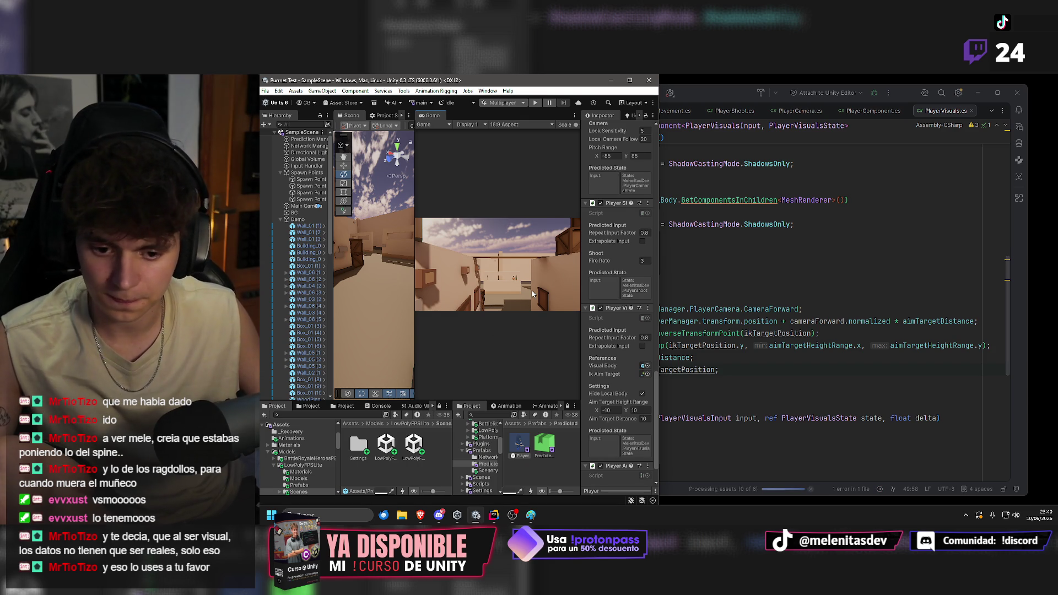
{"action": "left_click_drag", "start_coordinate": [414, 273], "coordinate": [423, 272]}
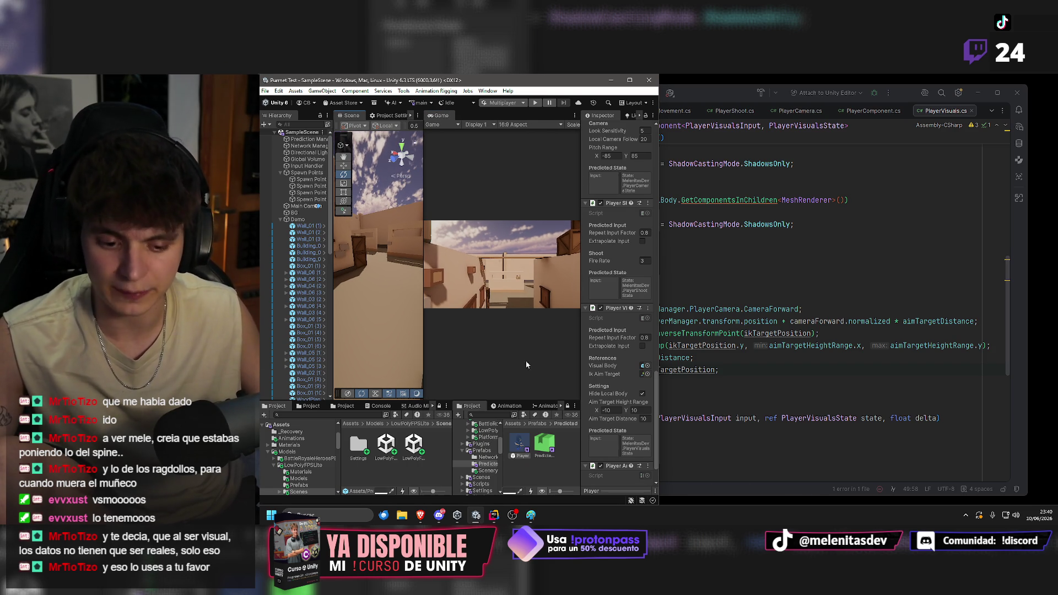
{"action": "scroll", "coordinate": [598, 388], "scroll_direction": "down", "scroll_amount": 3}
{"action": "left_click_drag", "start_coordinate": [581, 366], "coordinate": [570, 331]}
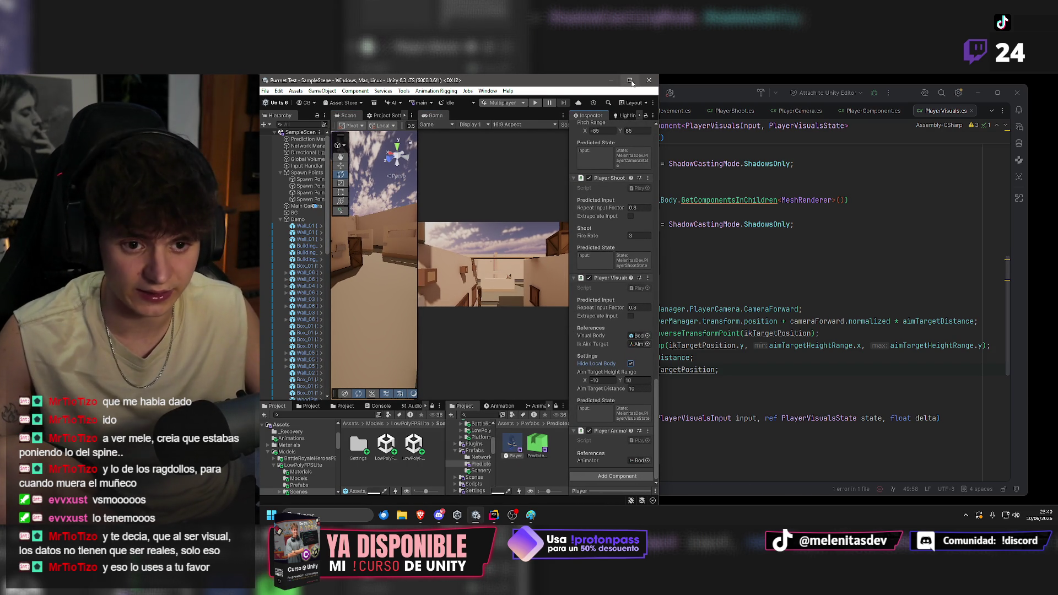
Start the two-client session and walk the players toward each other to check remote aiming.
{"action": "left_click", "coordinate": [536, 104]}
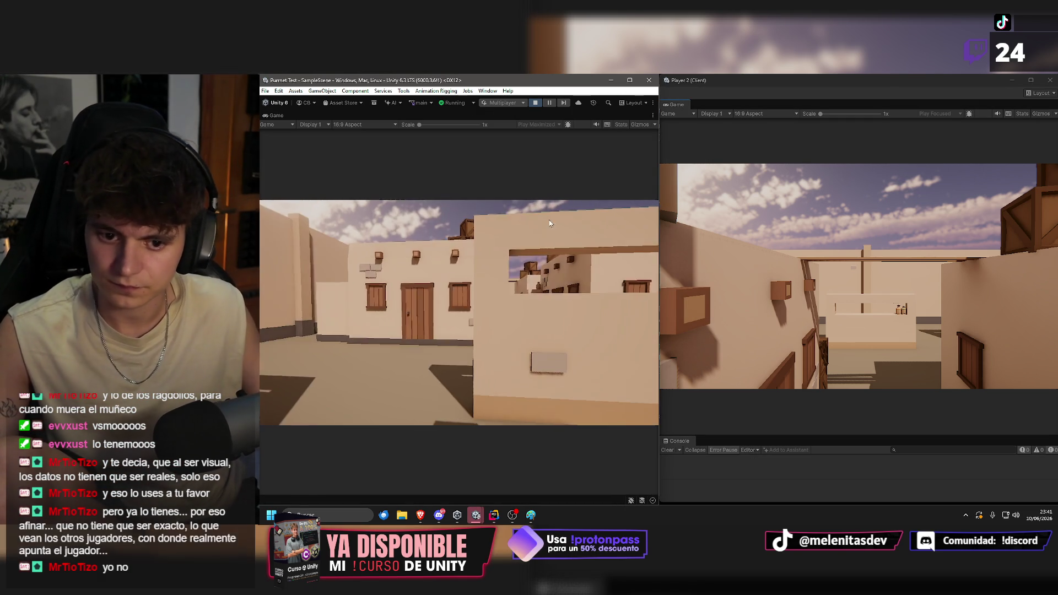
{"action": "left_click", "coordinate": [497, 255]}
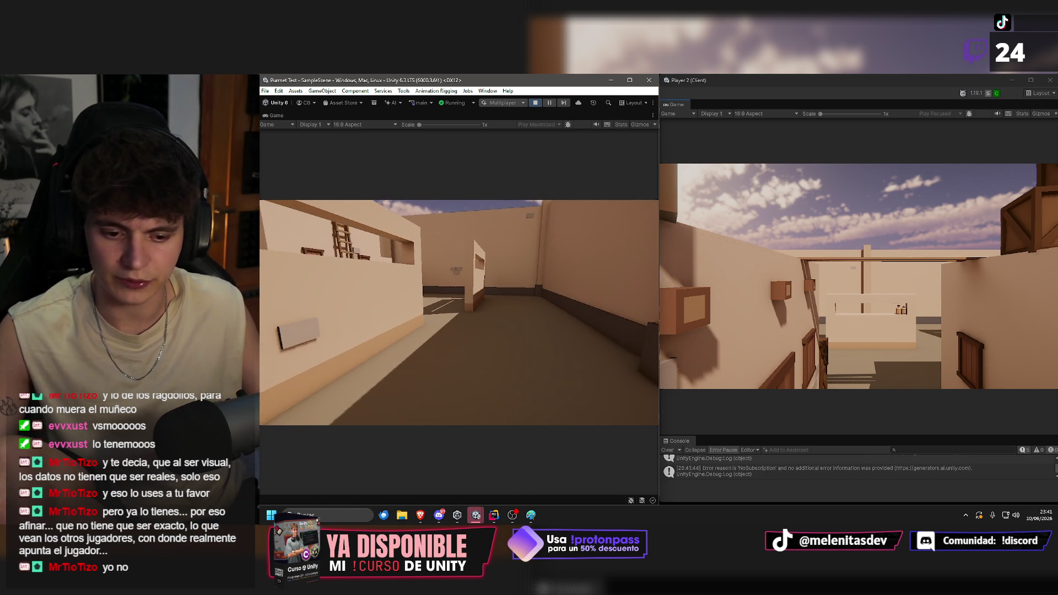
{"action": "key", "text": "w"}
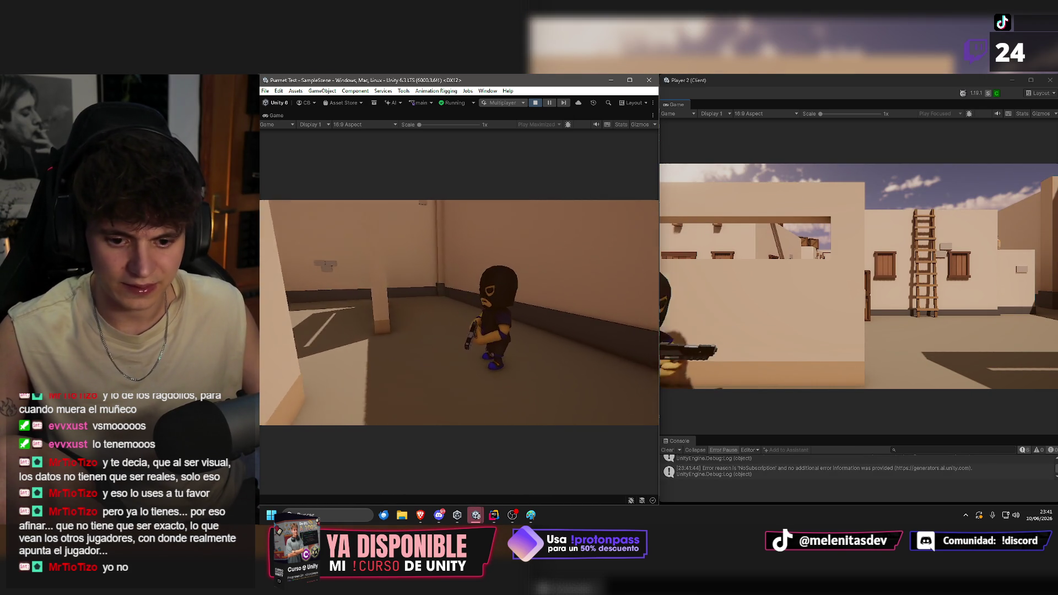
{"action": "key", "text": "w"}
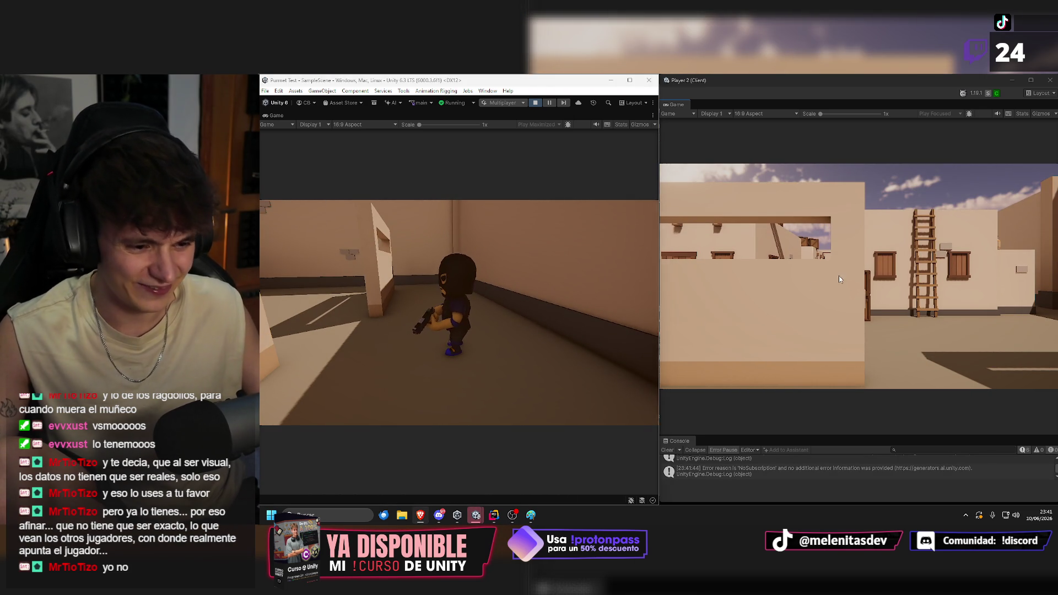
{"action": "key", "text": "w"}
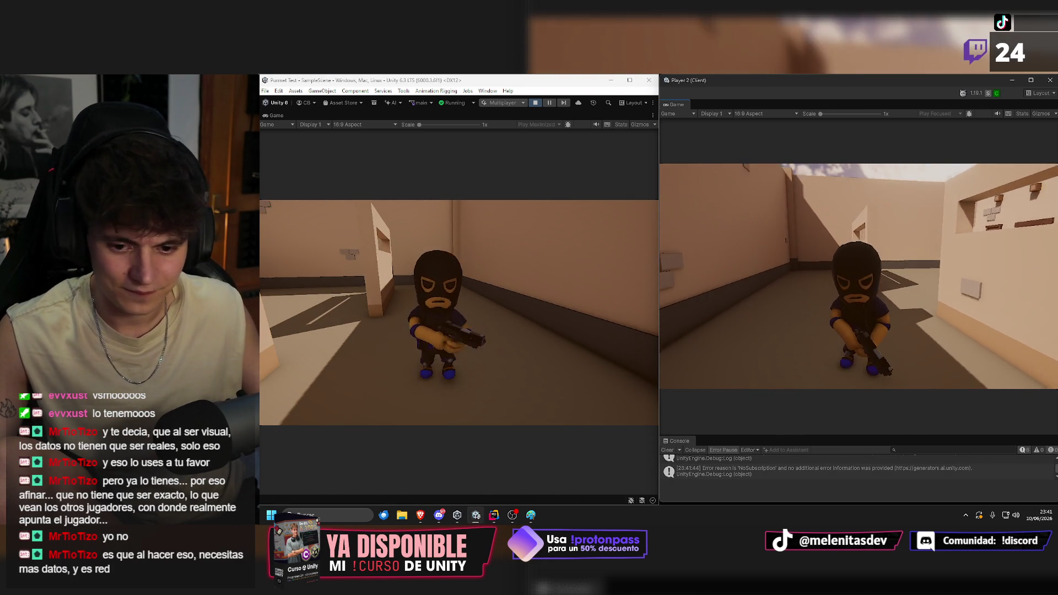
{"action": "key", "text": "w"}
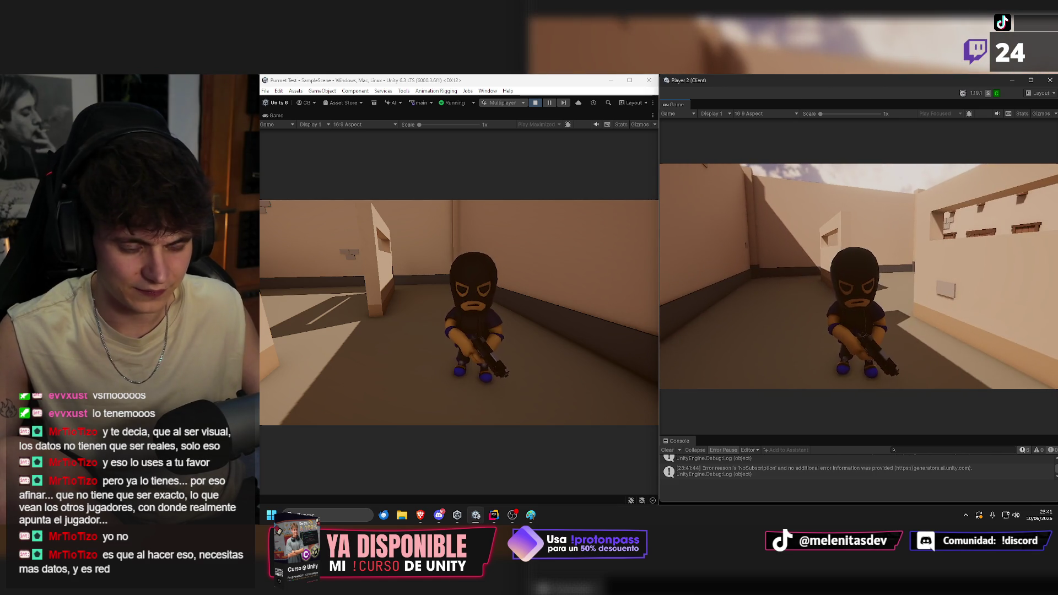
{"action": "key", "text": "w"}
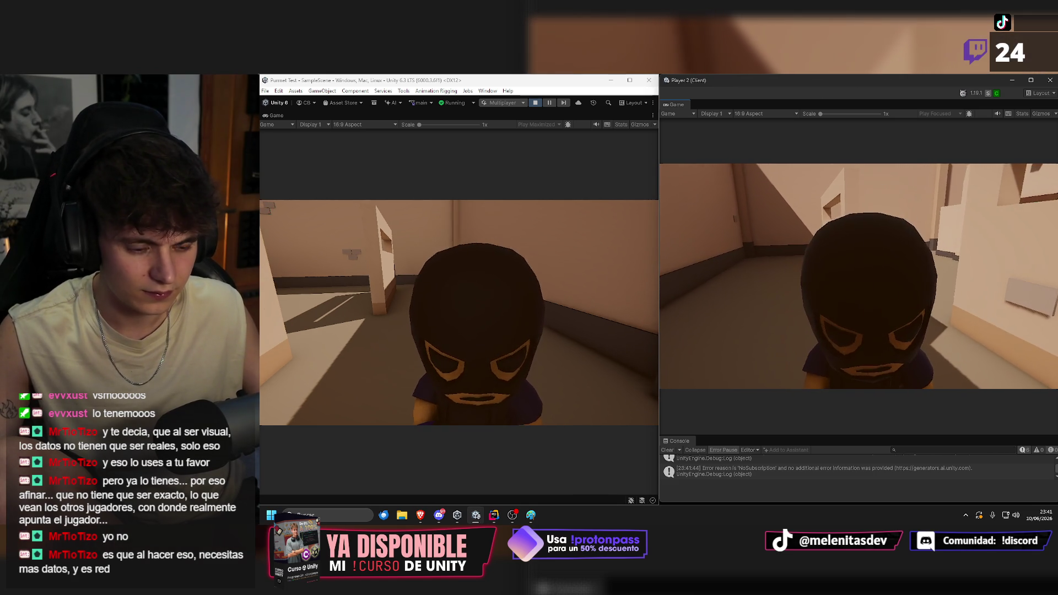
{"action": "key", "text": "w"}
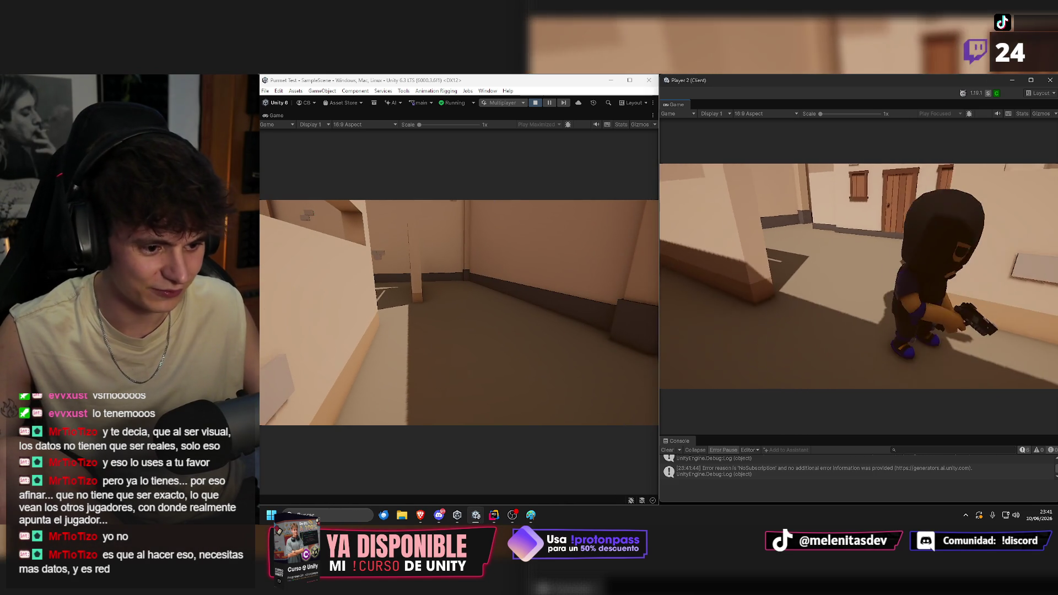
{"action": "key", "text": "w"}
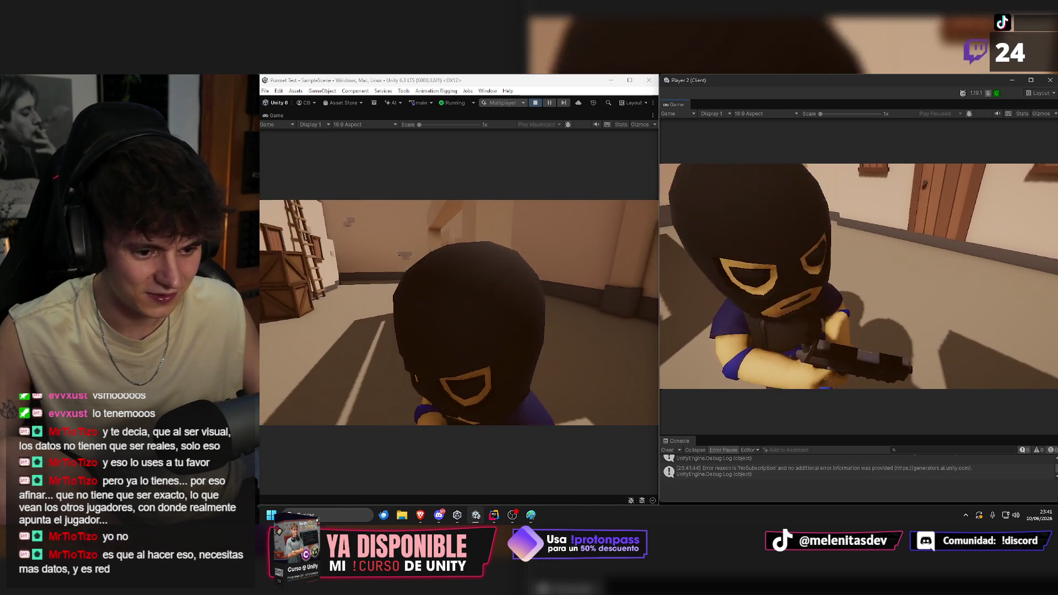
{"action": "key", "text": "w"}
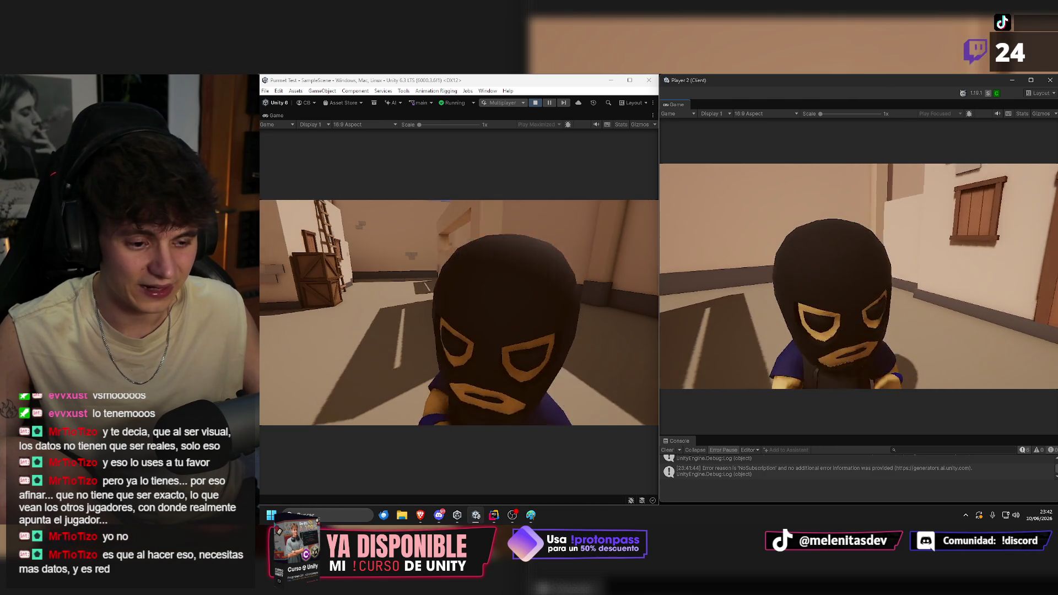
{"action": "key", "text": "w"}
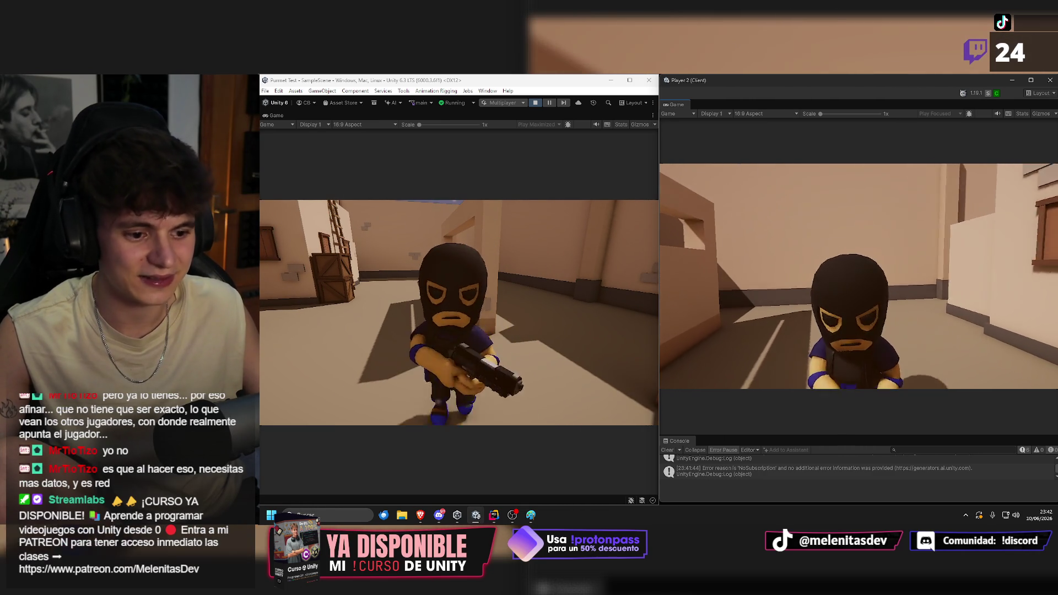
{"action": "key", "text": "w"}
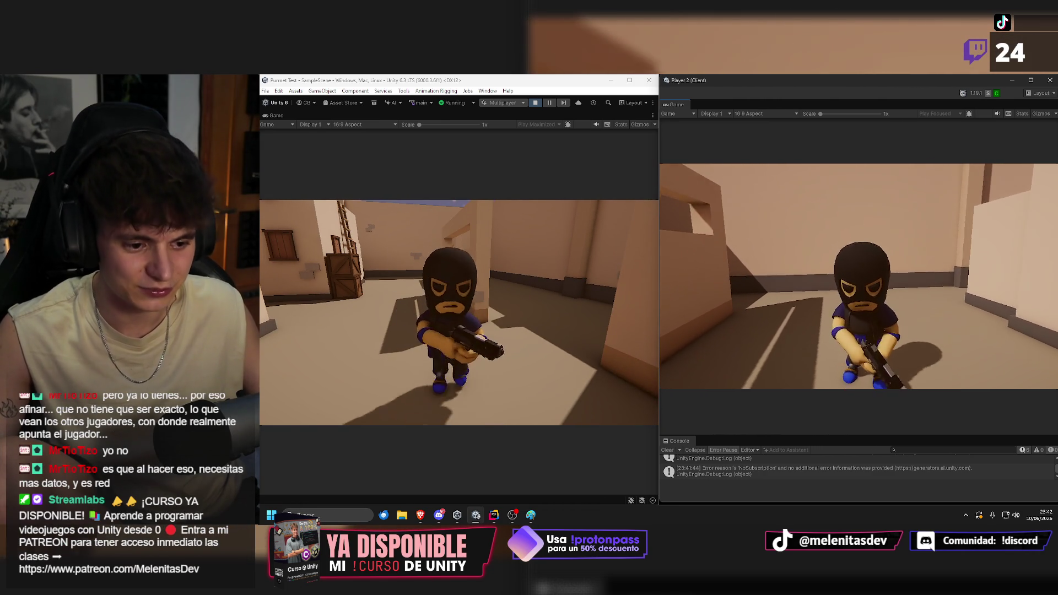
{"action": "key", "text": "s"}
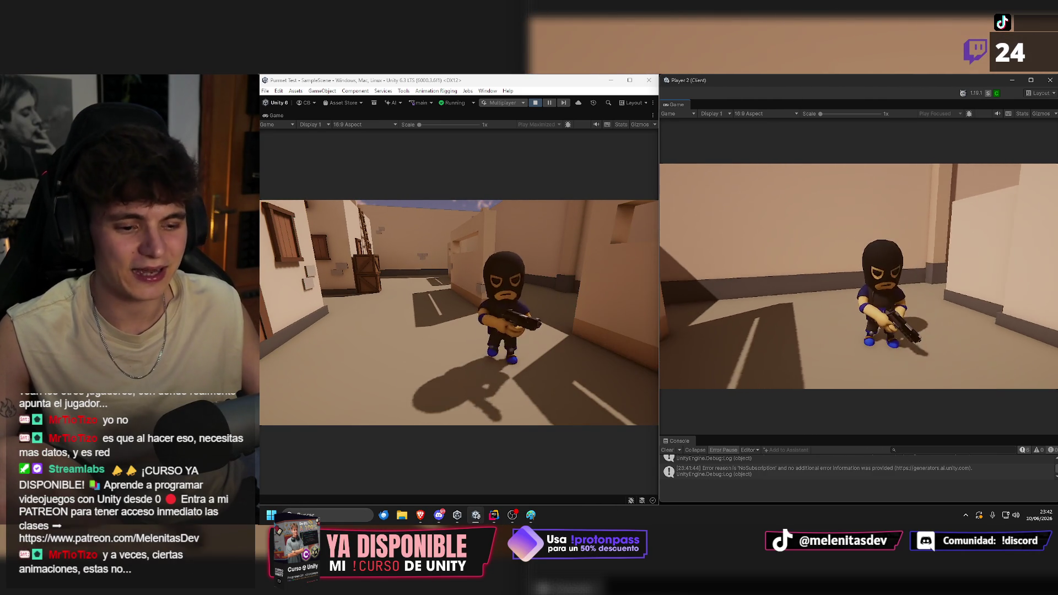
{"action": "key", "text": "w"}
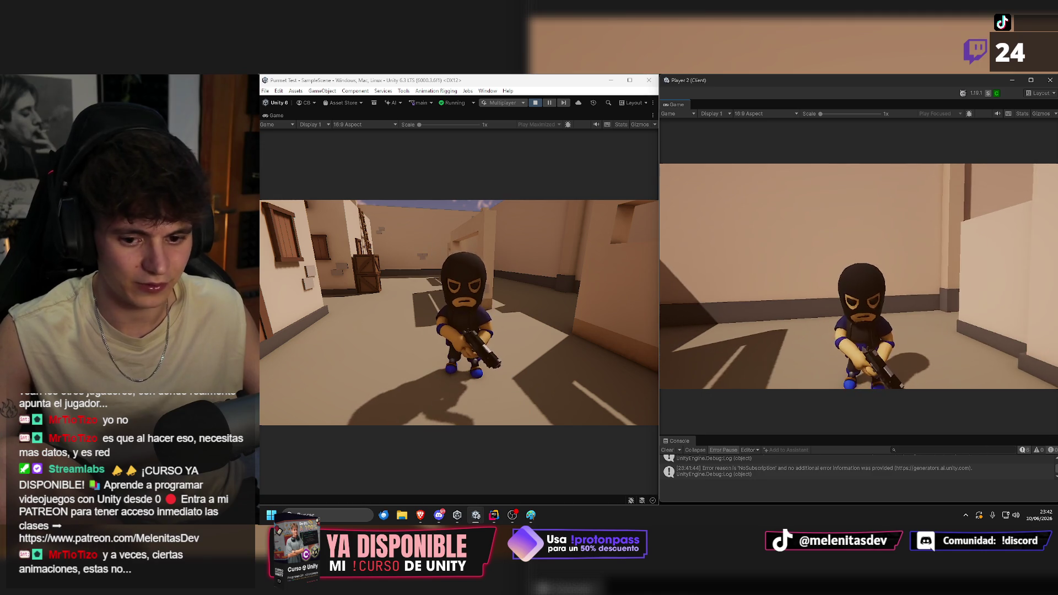
{"action": "mouse_move", "coordinate": [858, 276]}
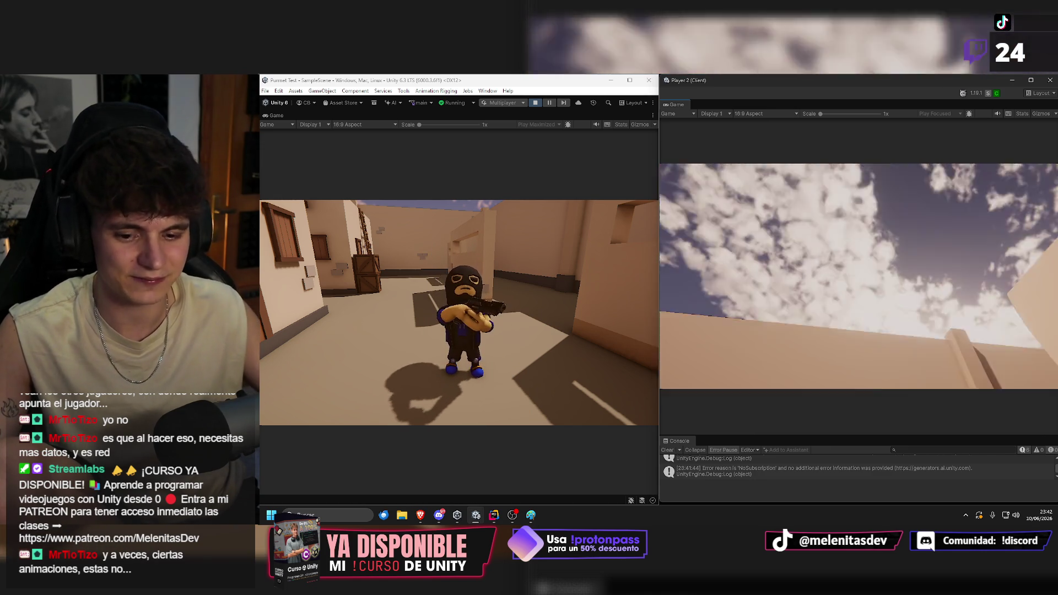
{"action": "key", "text": "s"}
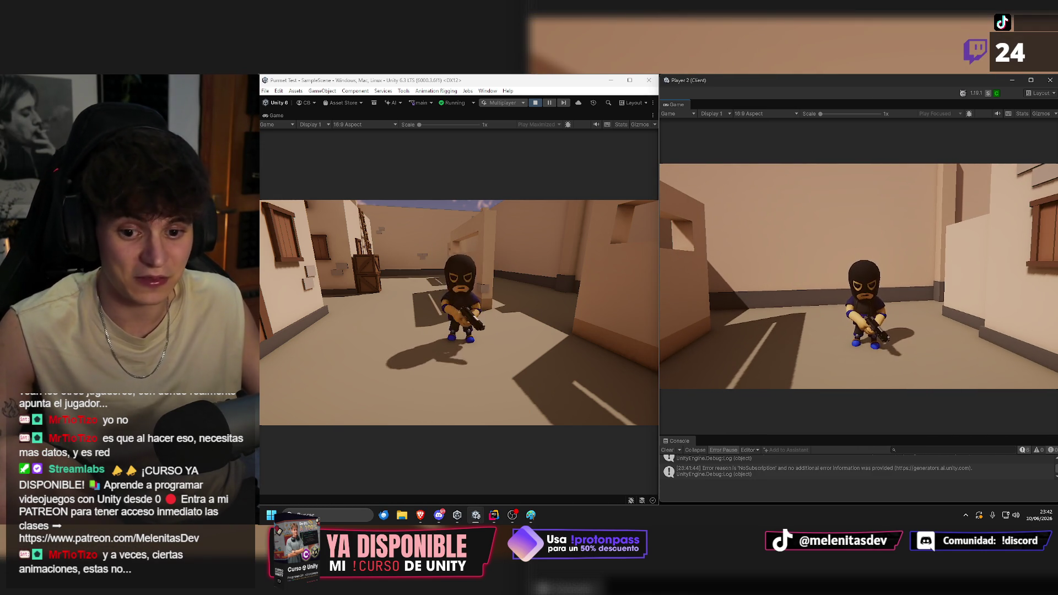
{"action": "key", "text": "w"}
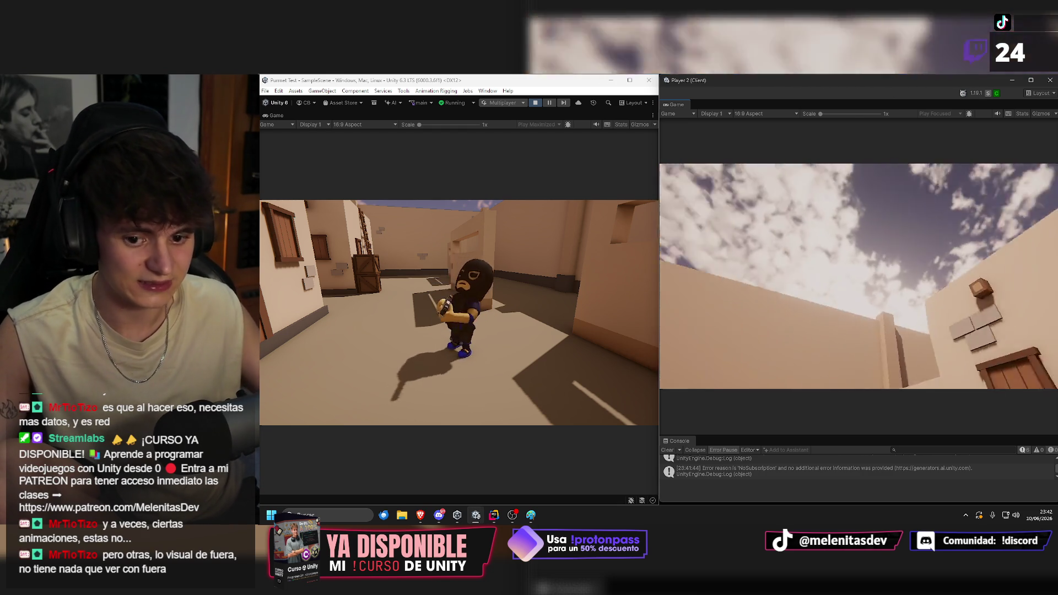
In the host's Game view, walk forward and back and look up to watch the other player aim.
{"action": "left_click", "coordinate": [458, 312]}
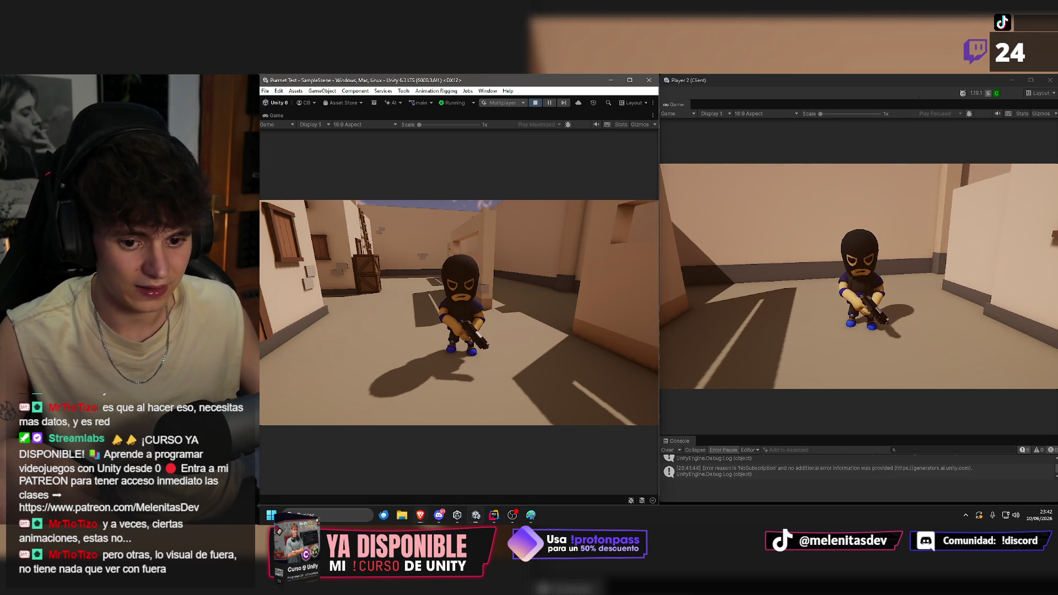
{"action": "mouse_move", "coordinate": [458, 312]}
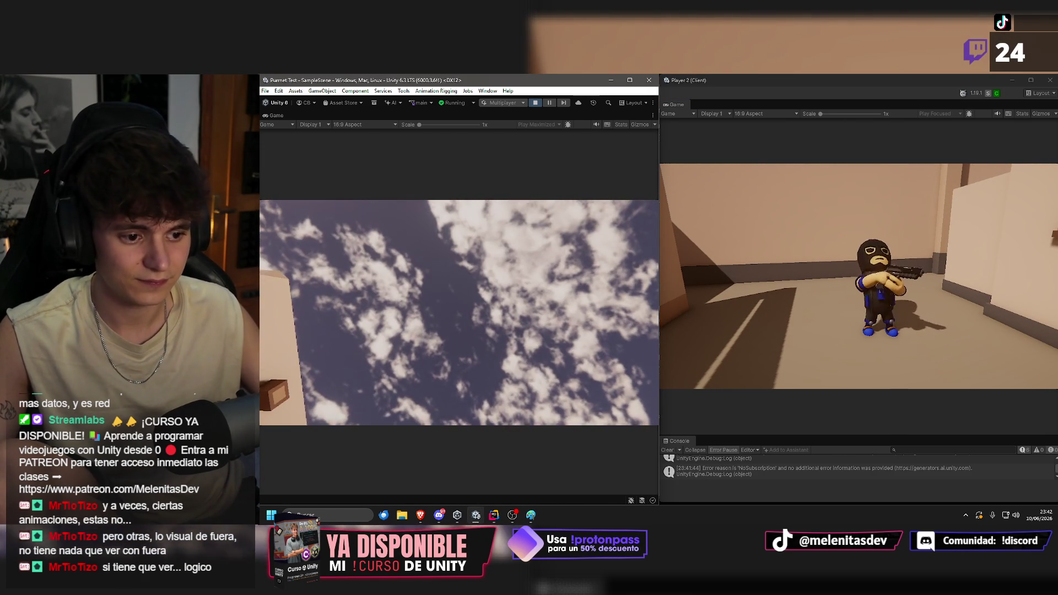
{"action": "key", "text": "w"}
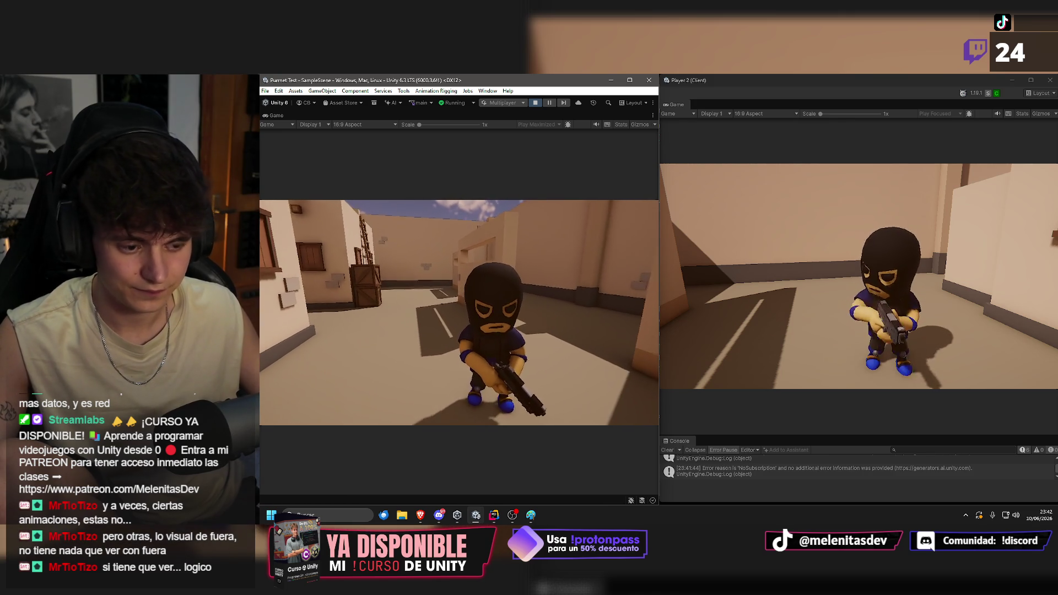
{"action": "key", "text": "s"}
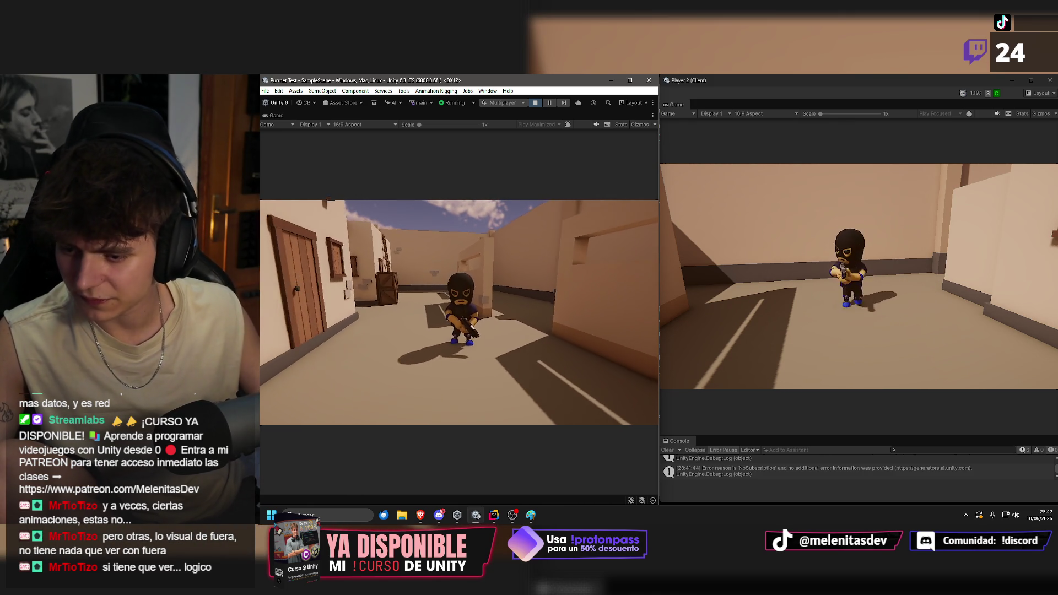
{"action": "key", "text": "w"}
{"action": "key", "text": "s"}
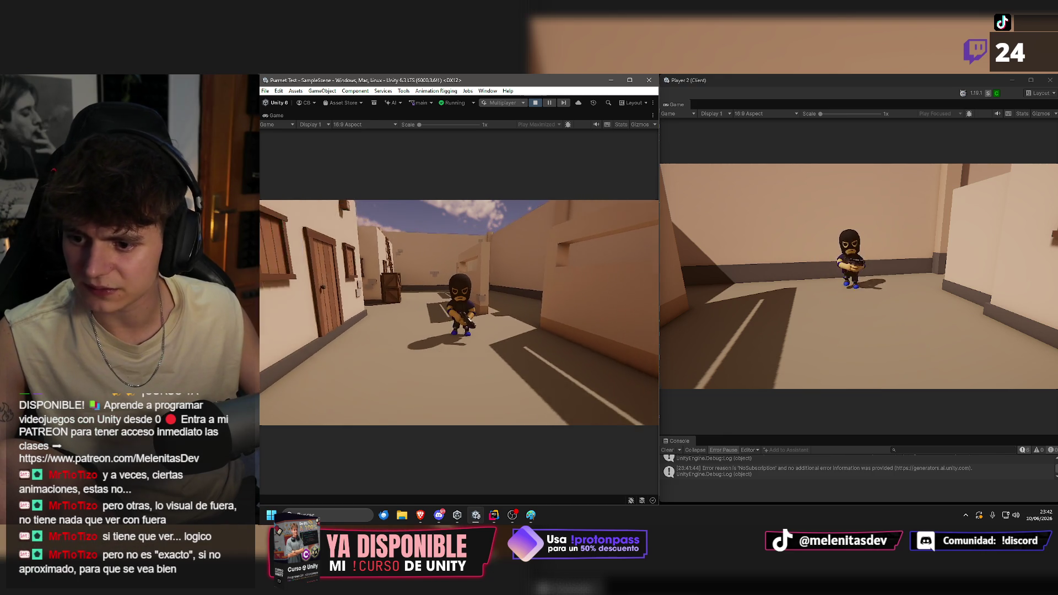
{"action": "key", "text": "w"}
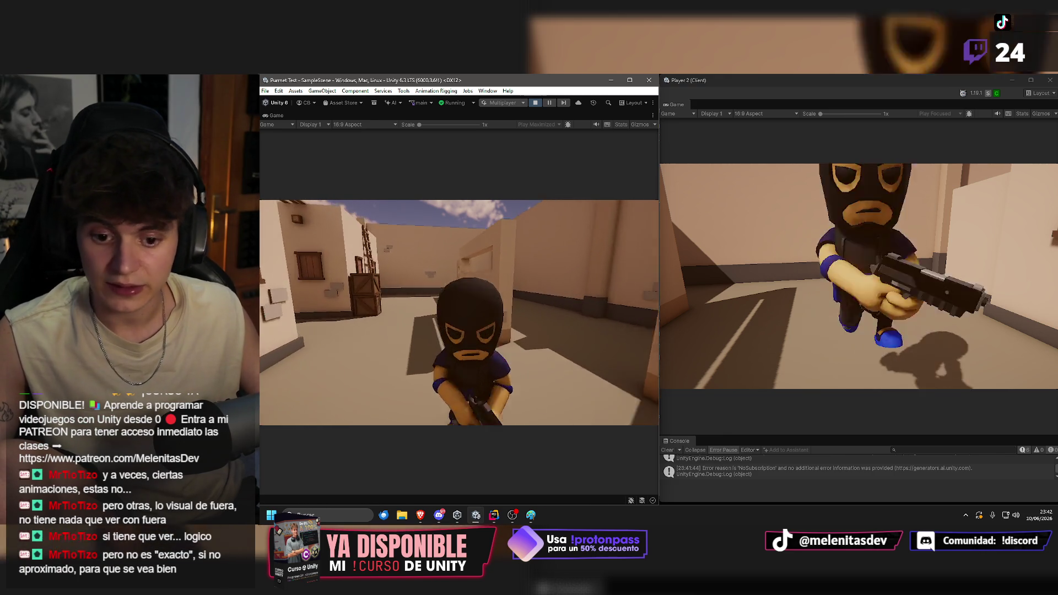
{"action": "key", "text": "s"}
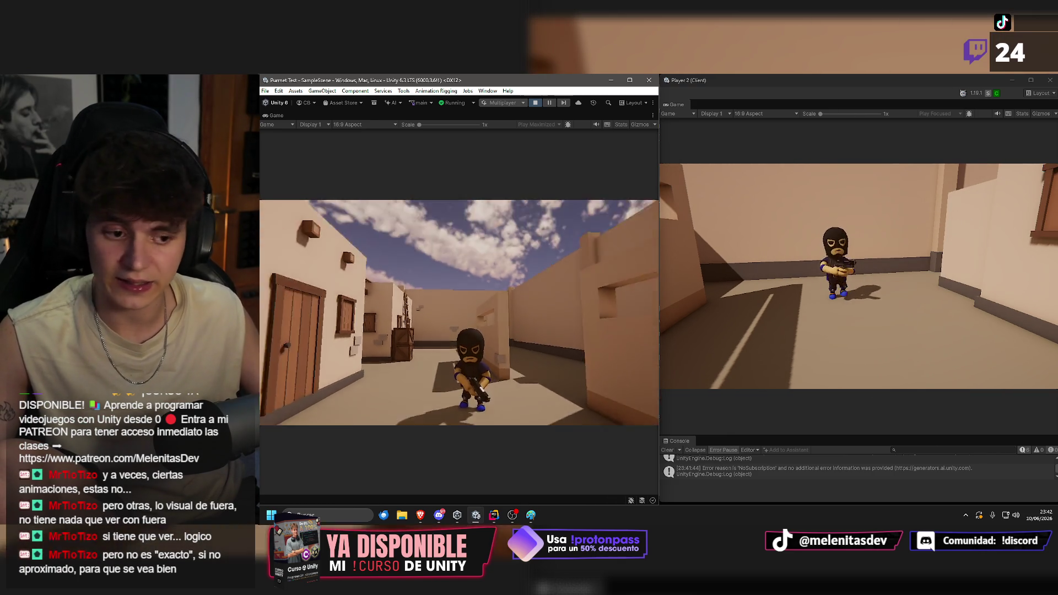
{"action": "key", "text": "w"}
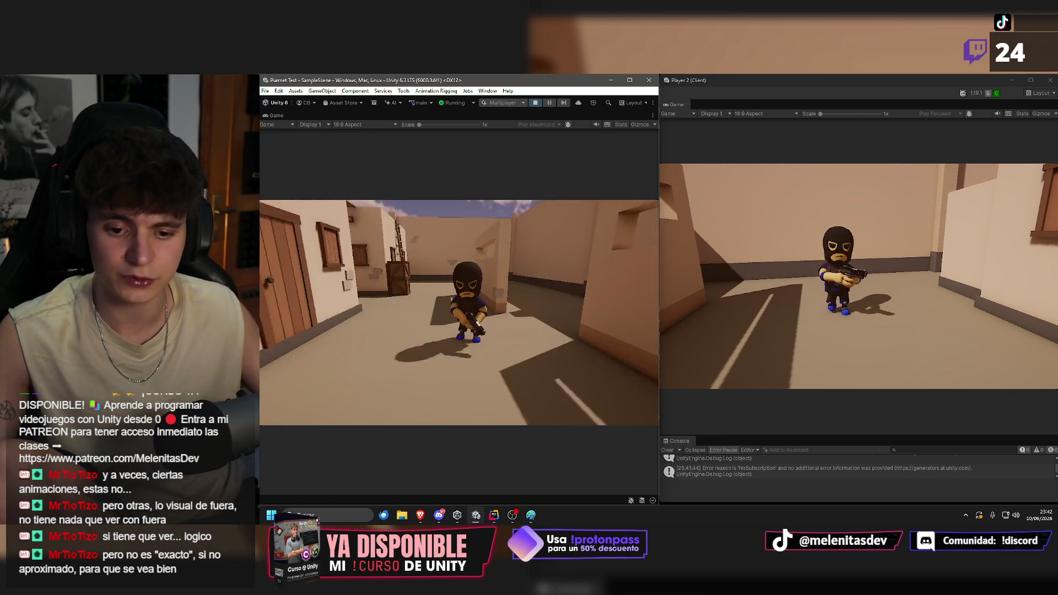
{"action": "key", "text": "s"}
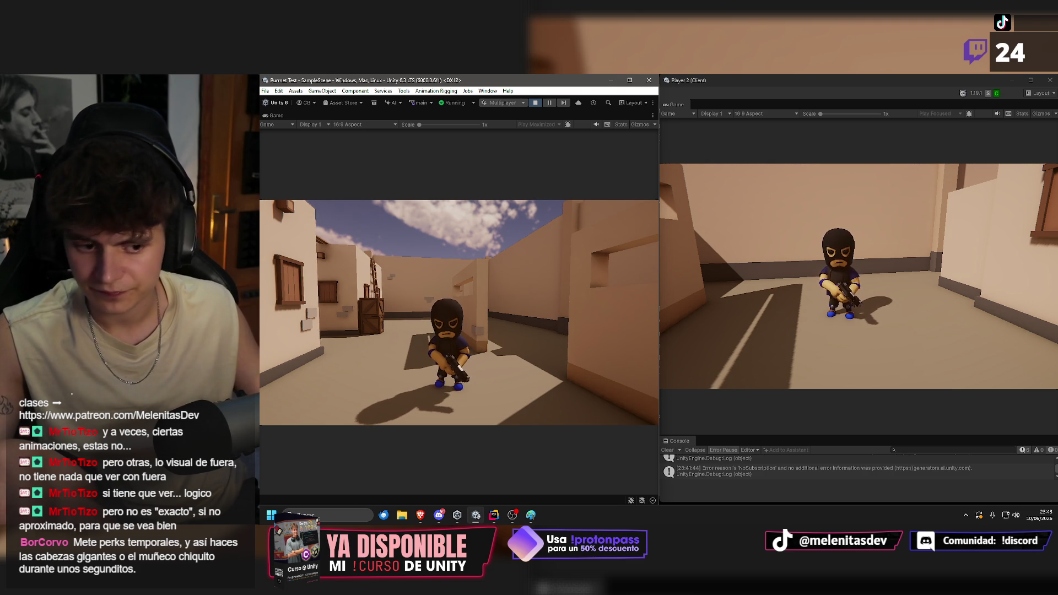
{"action": "key", "text": "w"}
{"action": "key", "text": "s"}
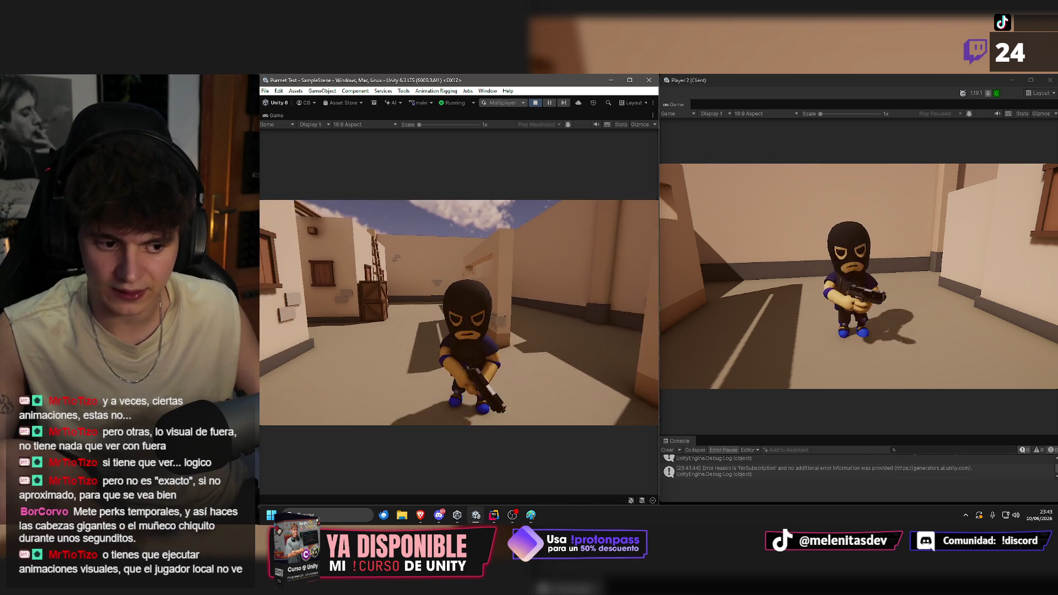
{"action": "key", "text": "w"}
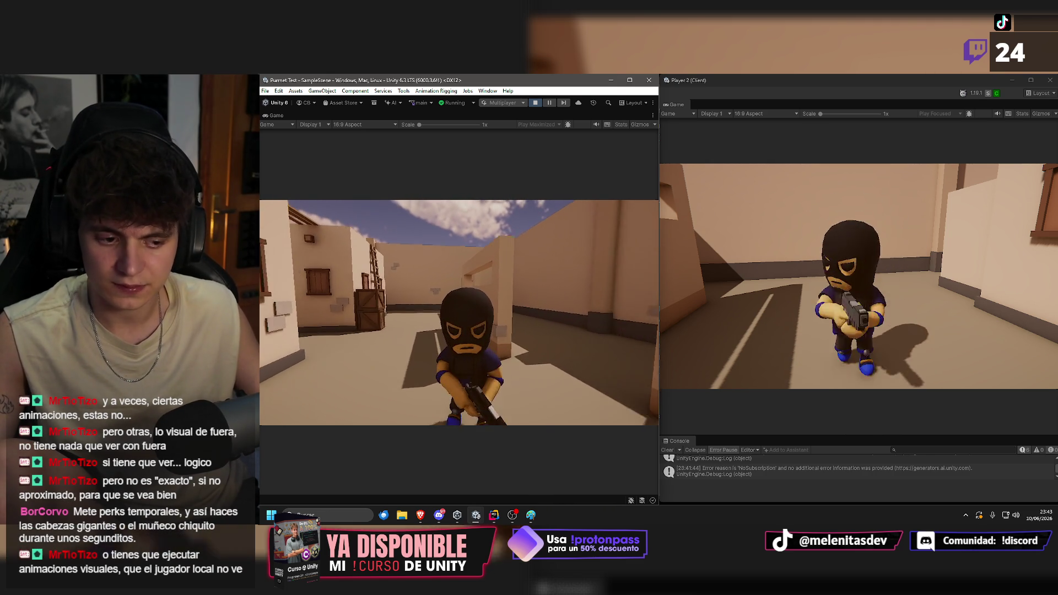
{"action": "key", "text": "s"}
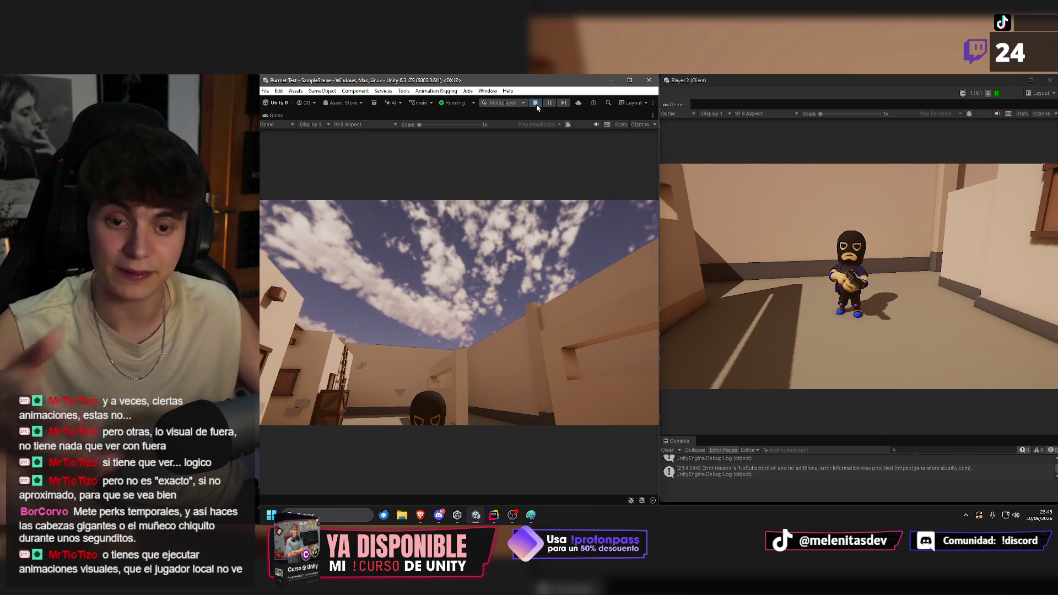
Stop the multiplayer play session and maximize the Unity editor window.
{"action": "left_click", "coordinate": [535, 102]}
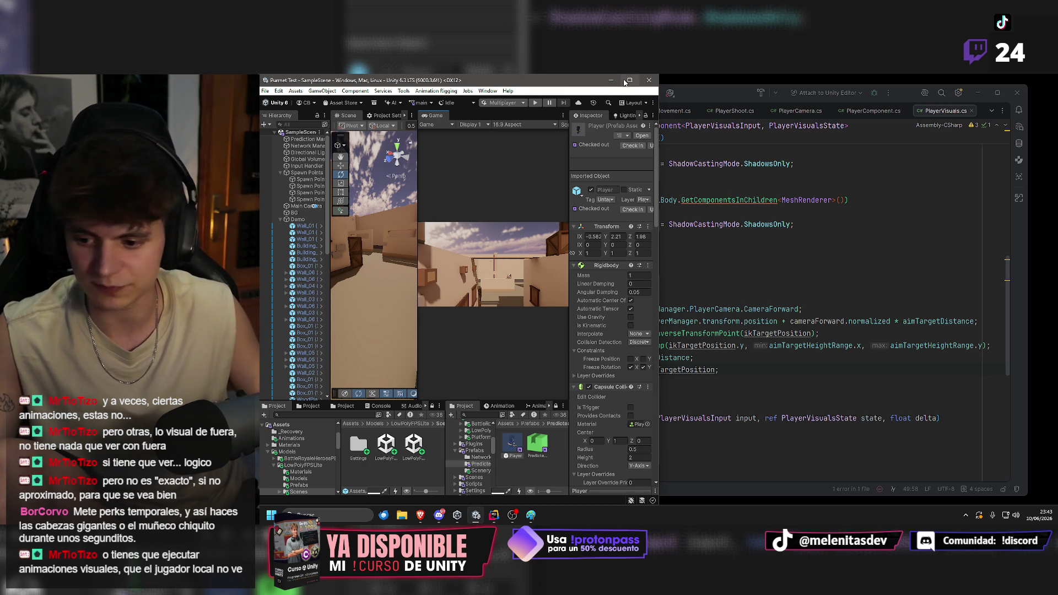
{"action": "mouse_move", "coordinate": [625, 83]}
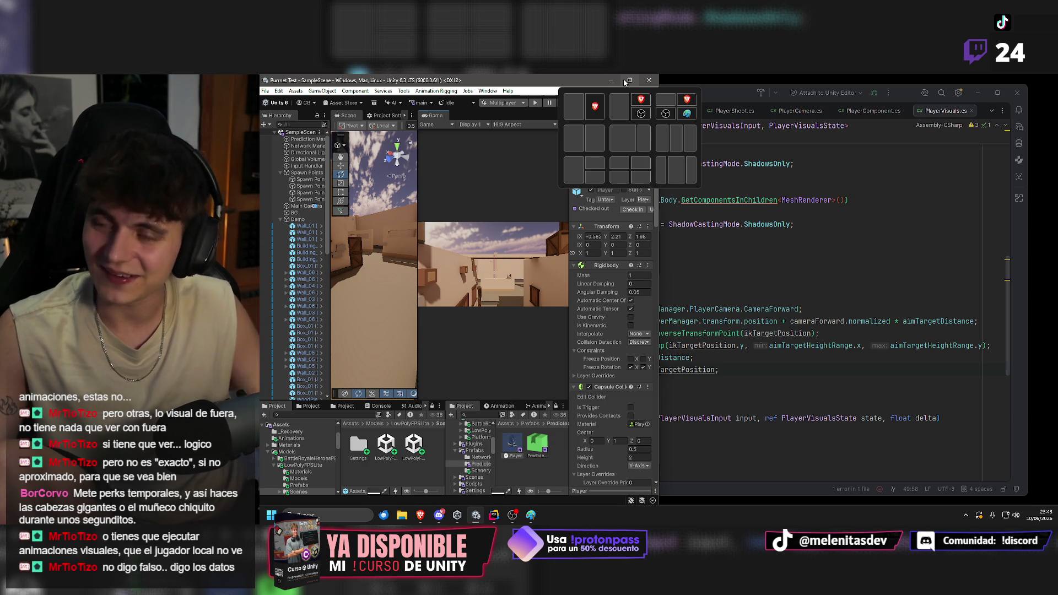
{"action": "left_click", "coordinate": [625, 81]}
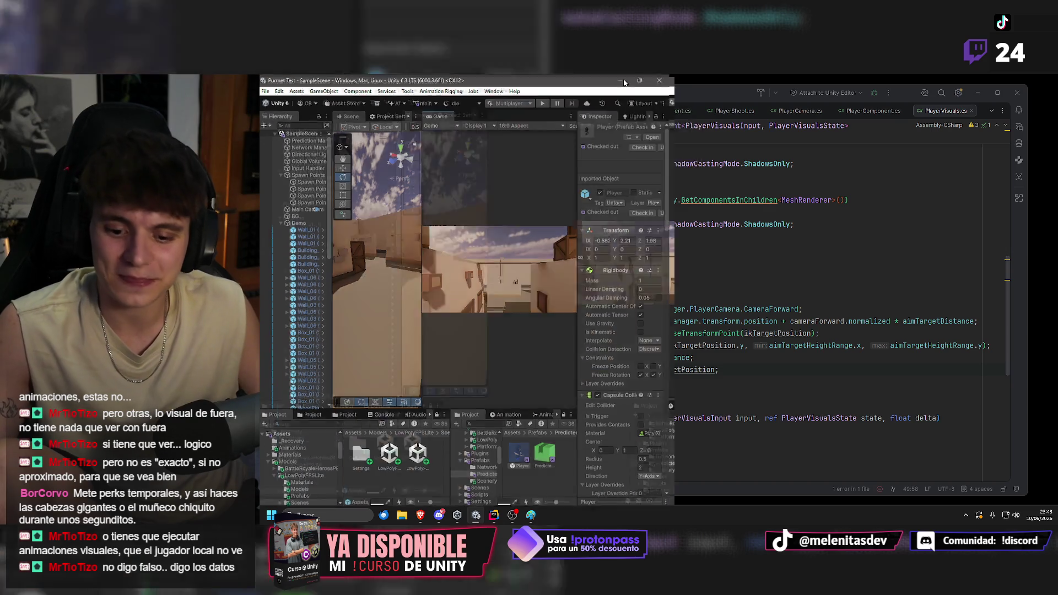
Widen the Scene view, fly to an overview of the town, and open the Player prefab.
{"action": "left_click_drag", "start_coordinate": [574, 253], "coordinate": [662, 263]}
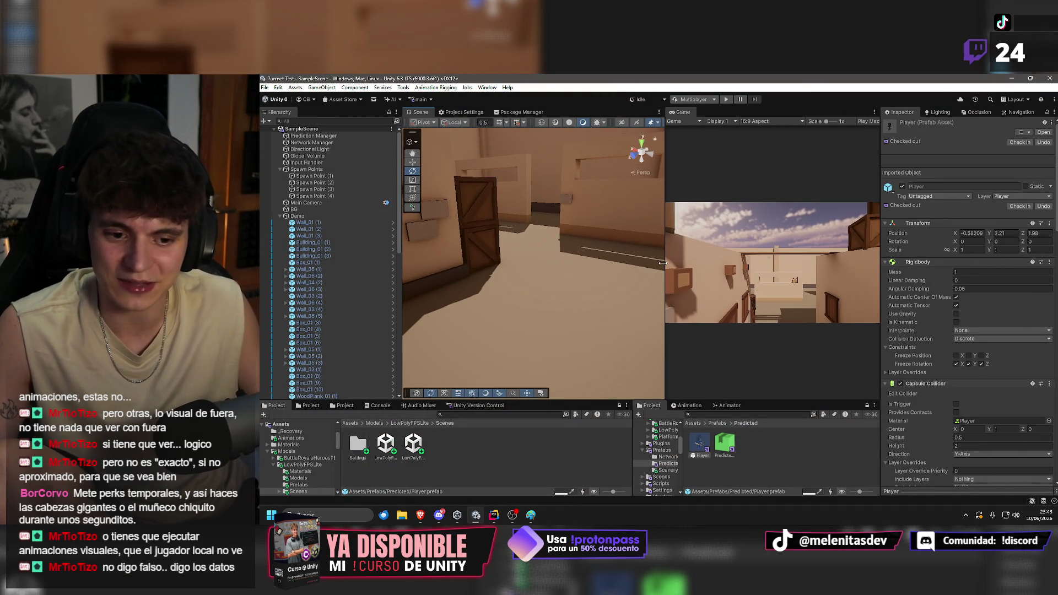
{"action": "left_click_drag", "start_coordinate": [403, 238], "coordinate": [399, 240]}
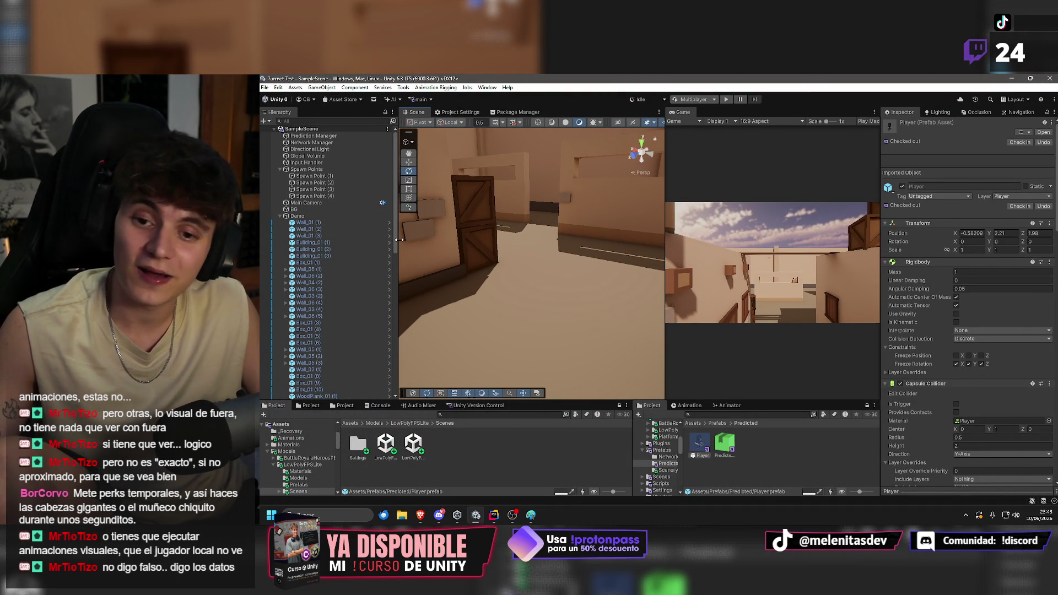
{"action": "mouse_move", "coordinate": [568, 233]}
{"action": "left_mouse_down"}
{"action": "mouse_move", "coordinate": [535, 237]}
{"action": "mouse_move", "coordinate": [1020, 215]}
{"action": "mouse_move", "coordinate": [1000, 223]}
{"action": "mouse_move", "coordinate": [785, 226]}
{"action": "mouse_move", "coordinate": [762, 210]}
{"action": "mouse_move", "coordinate": [1041, 204]}
{"action": "mouse_move", "coordinate": [815, 208]}
{"action": "left_mouse_up"}
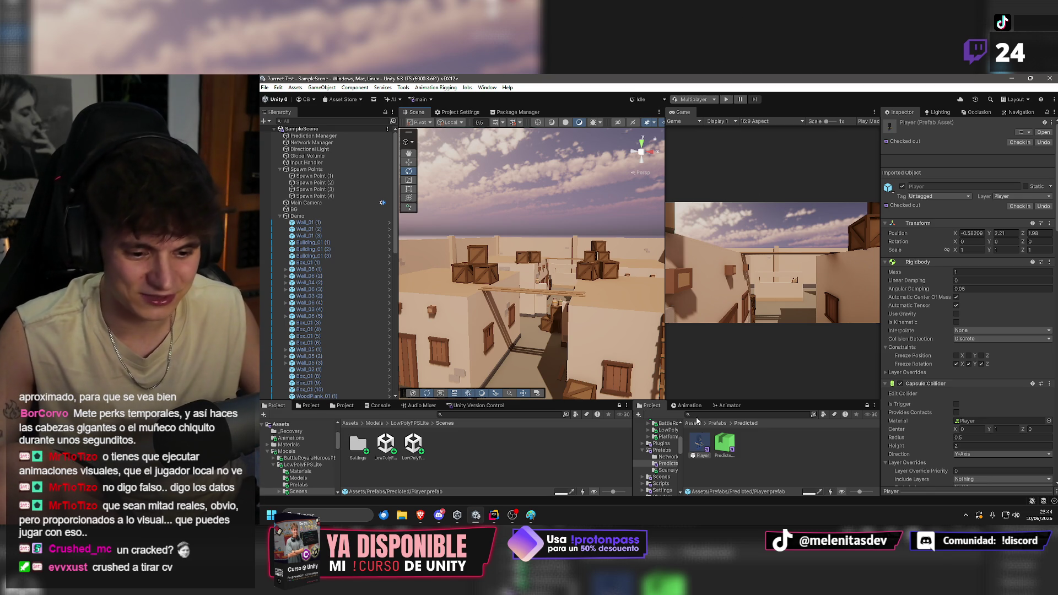
{"action": "double_click", "coordinate": [699, 443]}
Lower the Camera Holder's Y position from 1.5 to 1.158, save the prefab, and return to SampleScene.
{"action": "left_click_drag", "start_coordinate": [513, 235], "coordinate": [474, 238]}
{"action": "left_click", "coordinate": [292, 153]}
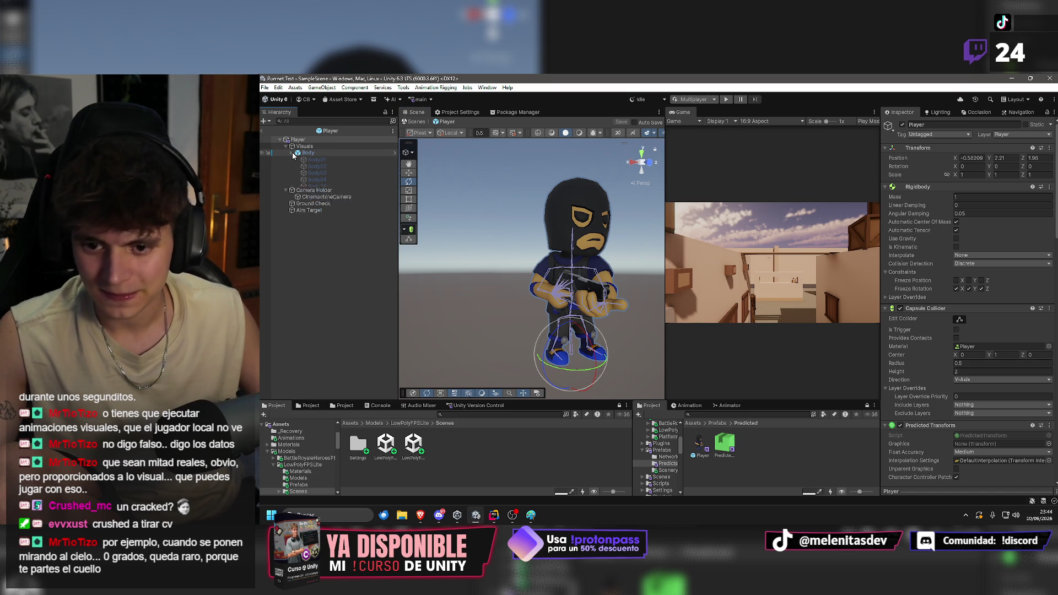
{"action": "left_click", "coordinate": [320, 173]}
{"action": "left_click", "coordinate": [327, 166]}
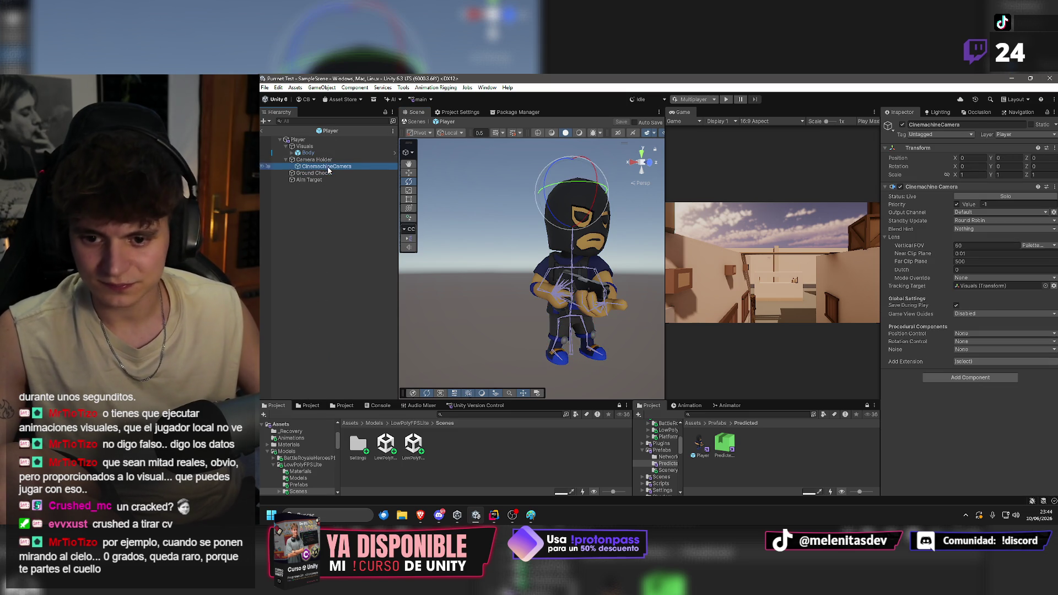
{"action": "left_click", "coordinate": [314, 159]}
{"action": "left_click_drag", "start_coordinate": [553, 229], "coordinate": [488, 222]}
{"action": "key", "text": "w"}
{"action": "mouse_move", "coordinate": [548, 161]}
{"action": "left_mouse_down"}
{"action": "mouse_move", "coordinate": [551, 208]}
{"action": "mouse_move", "coordinate": [487, 226]}
{"action": "mouse_move", "coordinate": [516, 195]}
{"action": "left_mouse_up"}
{"action": "scroll", "coordinate": [487, 226], "scroll_direction": "down", "scroll_amount": 5}
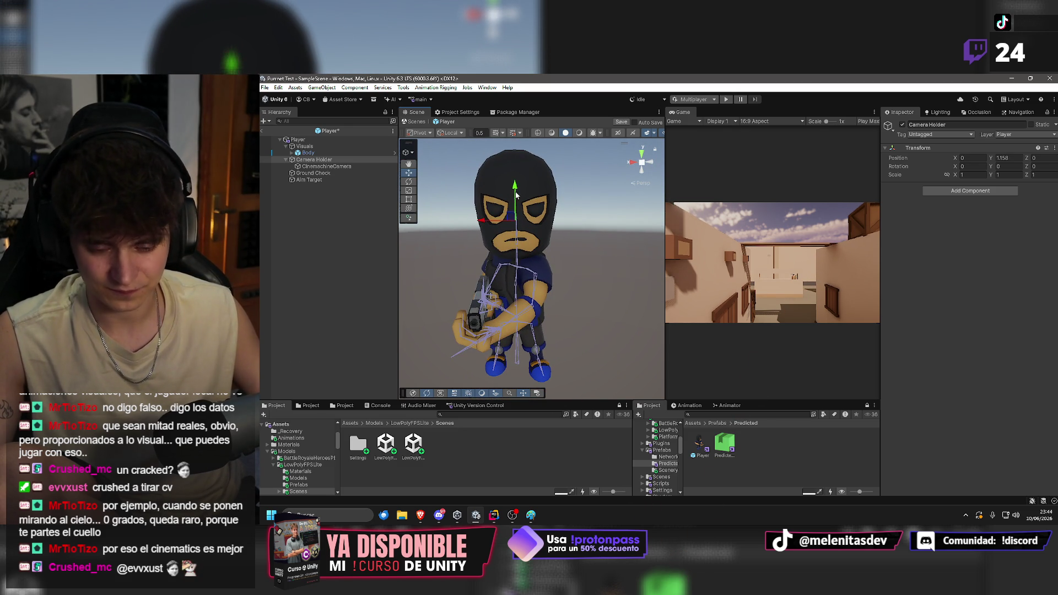
{"action": "key", "text": "ctrl+s"}
{"action": "left_click", "coordinate": [263, 130]}
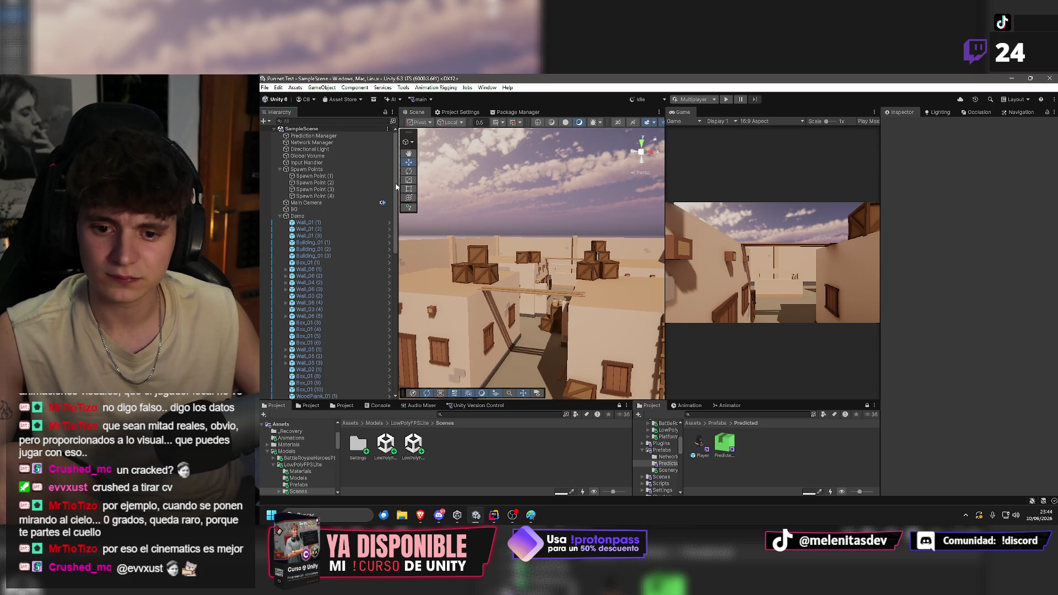
Restore the editor window to a smaller size and start the two-client Multiplayer Play Mode session.
{"action": "mouse_move", "coordinate": [584, 231]}
{"action": "left_mouse_down"}
{"action": "mouse_move", "coordinate": [617, 206]}
{"action": "mouse_move", "coordinate": [557, 214]}
{"action": "left_mouse_up"}
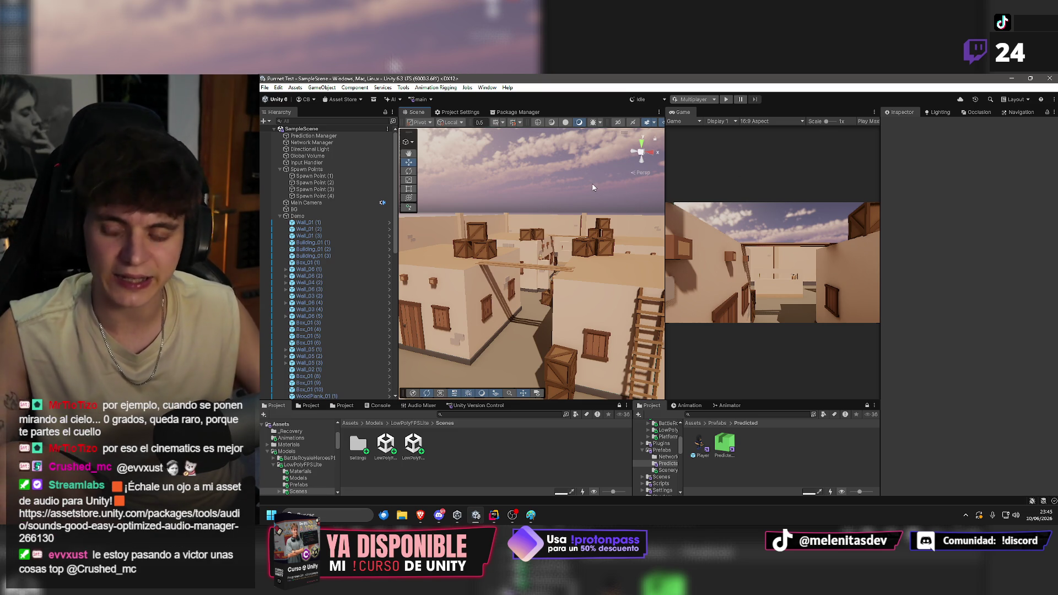
{"action": "left_click_drag", "start_coordinate": [580, 204], "coordinate": [562, 213]}
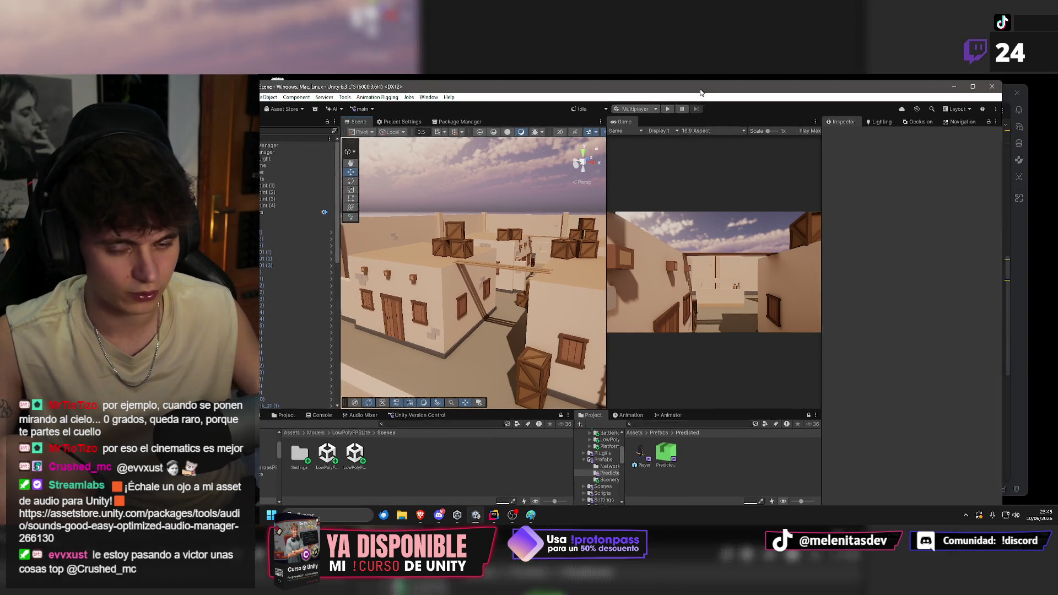
{"action": "mouse_move", "coordinate": [764, 78]}
{"action": "left_mouse_down"}
{"action": "mouse_move", "coordinate": [349, 100]}
{"action": "mouse_move", "coordinate": [279, 160]}
{"action": "mouse_move", "coordinate": [557, 108]}
{"action": "left_mouse_up"}
{"action": "left_click", "coordinate": [534, 103]}
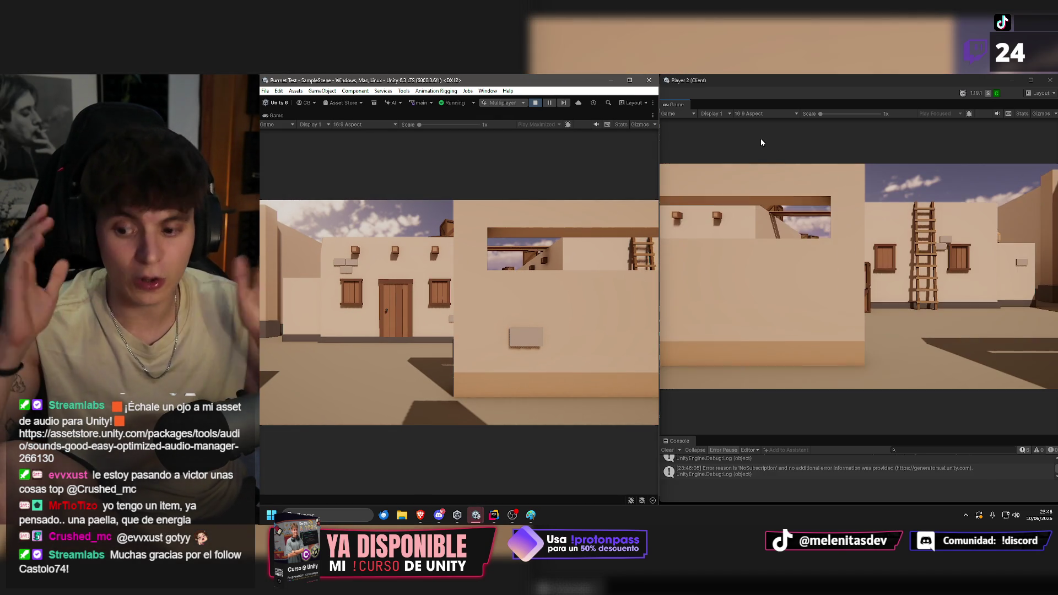
Walk the host character through the alleys and courtyard out to the crates and ladder.
{"action": "left_click", "coordinate": [510, 279]}
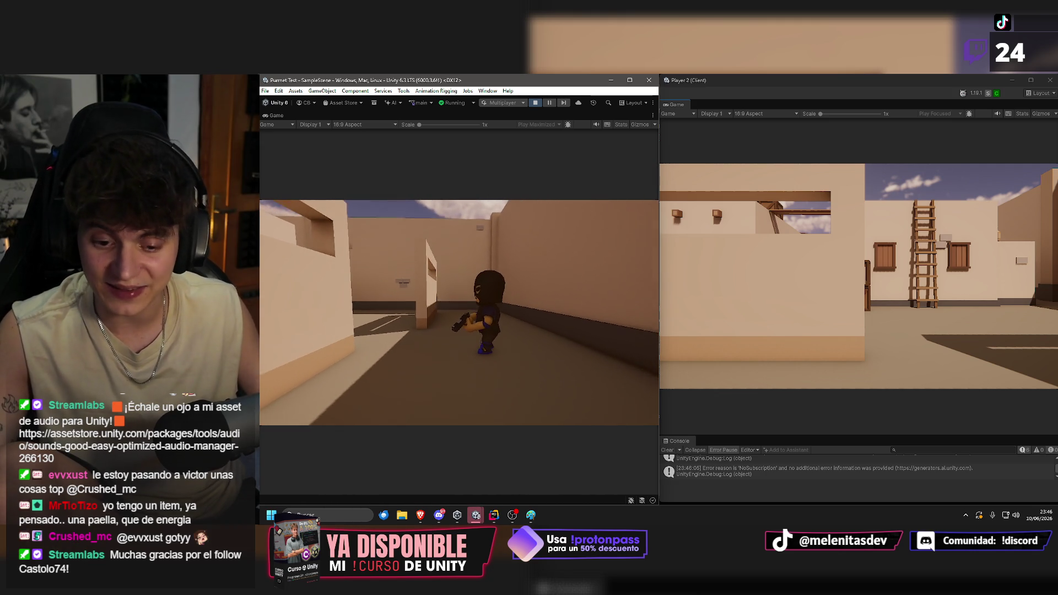
{"action": "key", "text": "alt+Tab"}
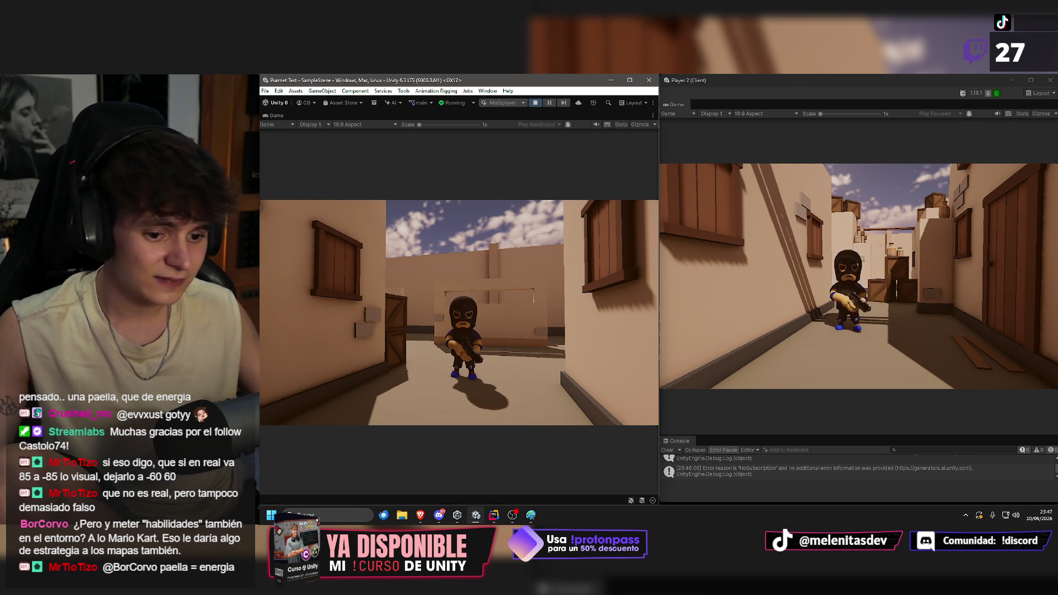
{"action": "key", "text": "w"}
{"action": "key", "text": "w"}
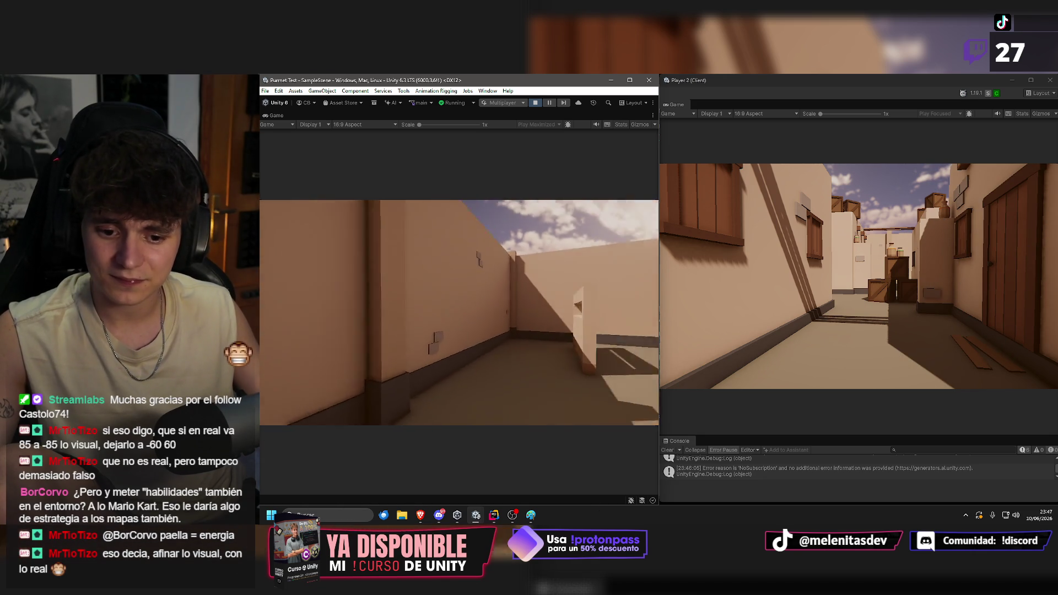
{"action": "key", "text": "w"}
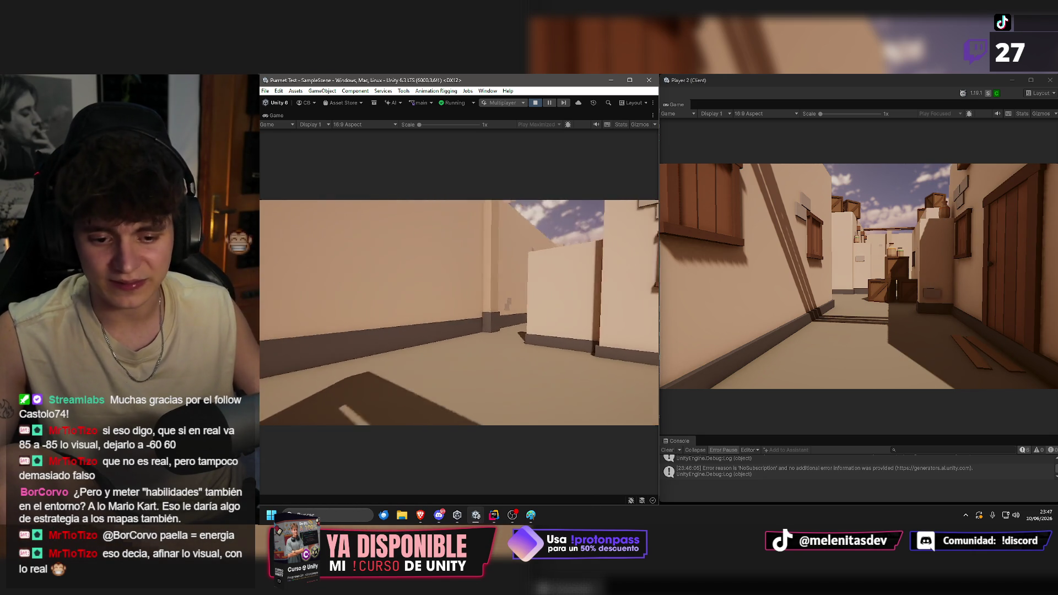
{"action": "key", "text": "w"}
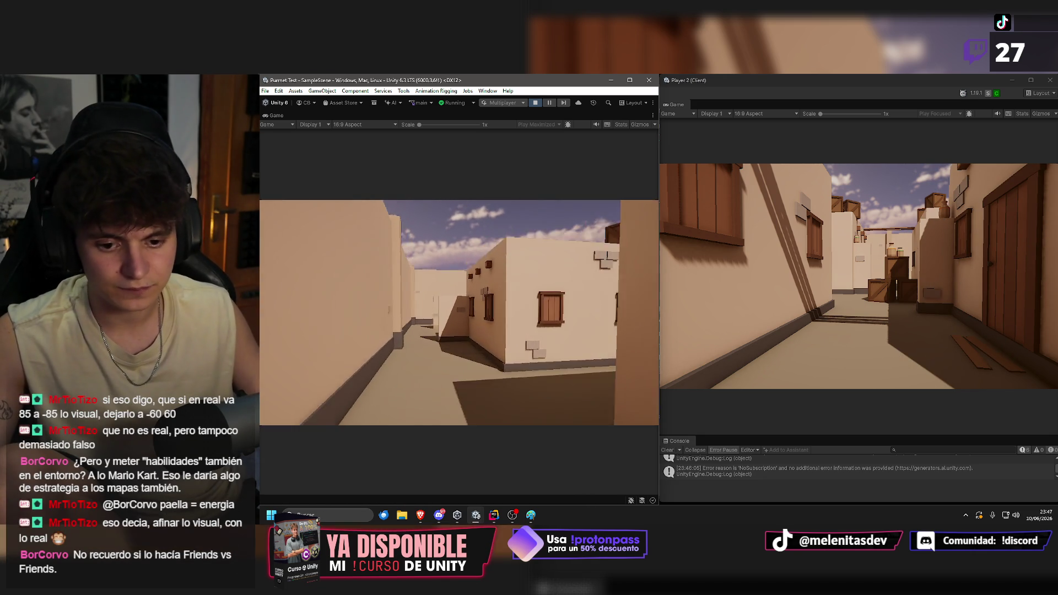
{"action": "key", "text": "w"}
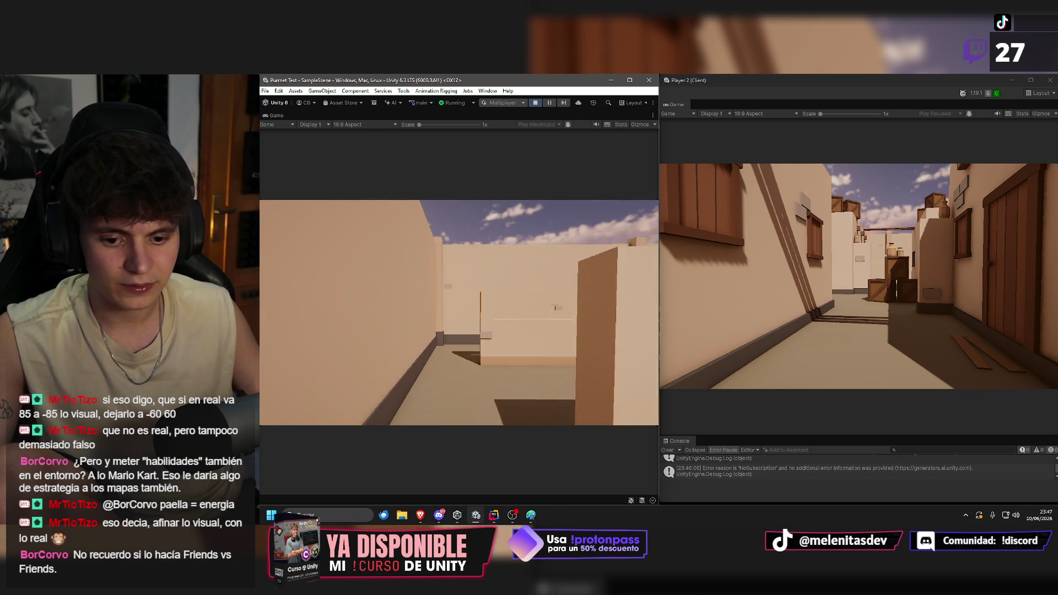
{"action": "key", "text": "w"}
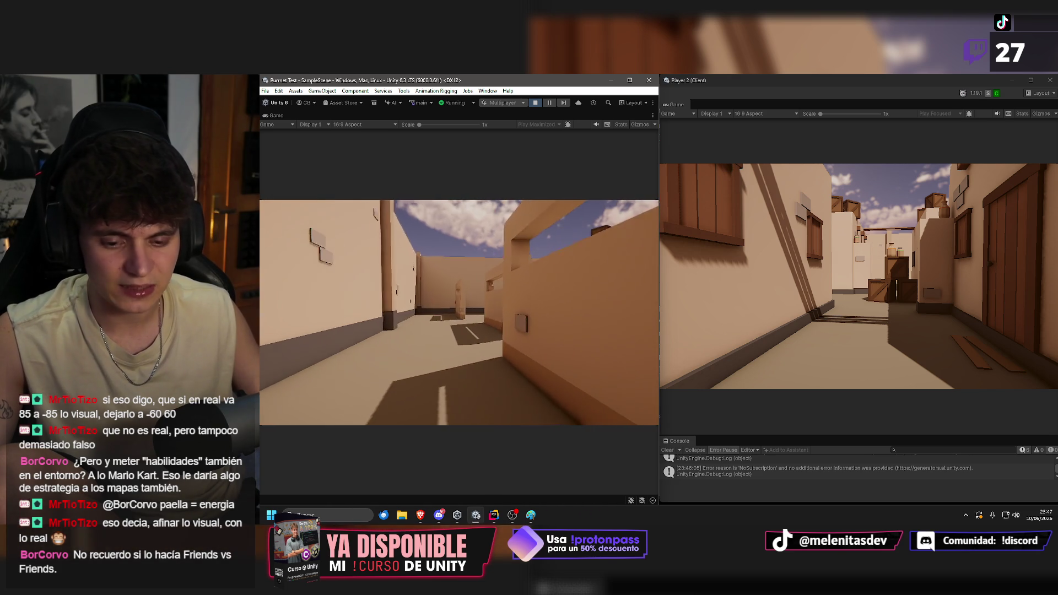
{"action": "key", "text": "w"}
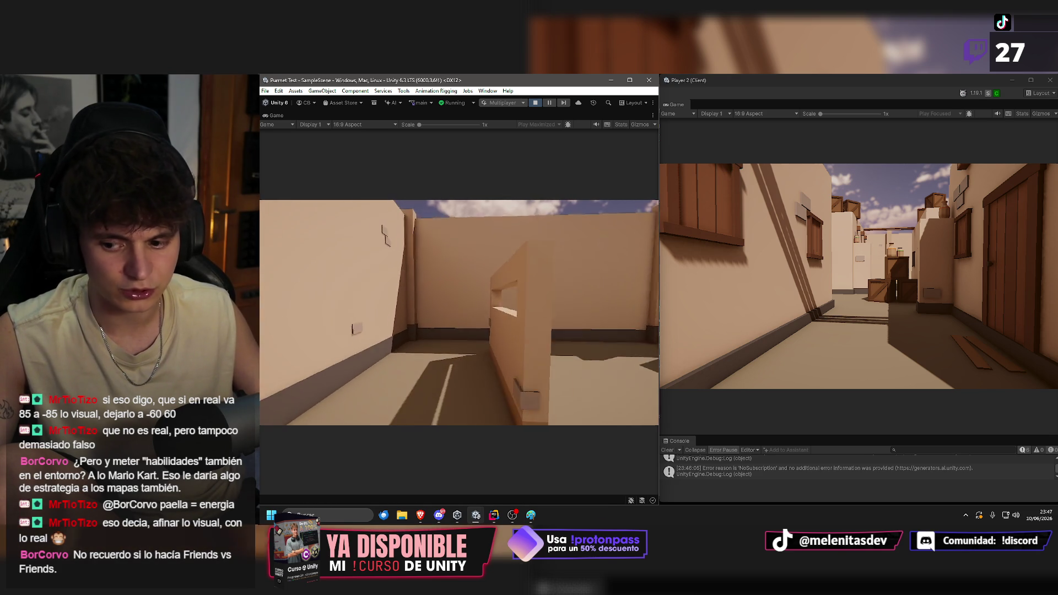
{"action": "key", "text": "w"}
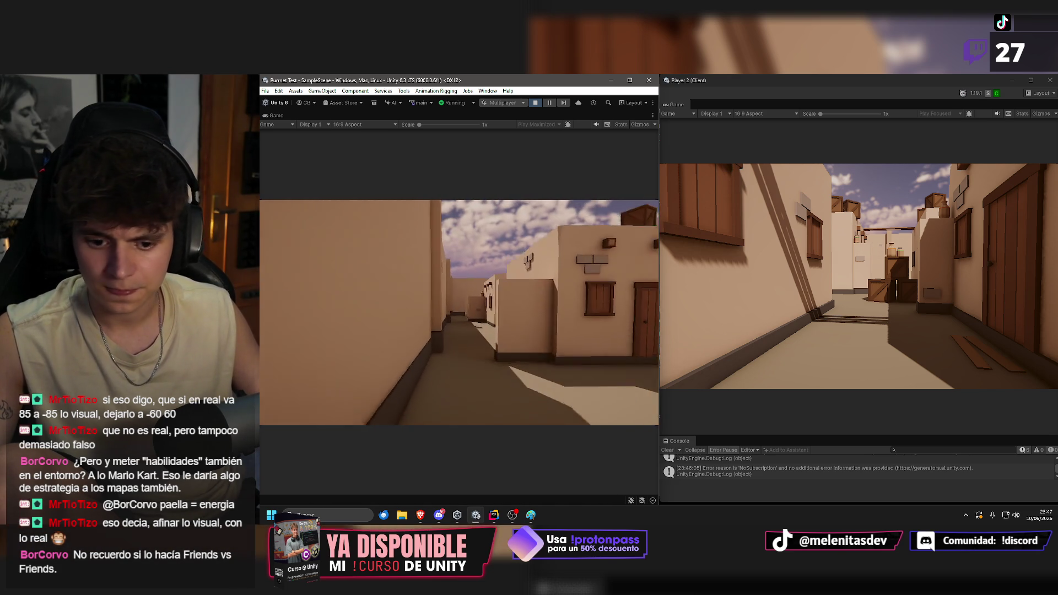
{"action": "key", "text": "w"}
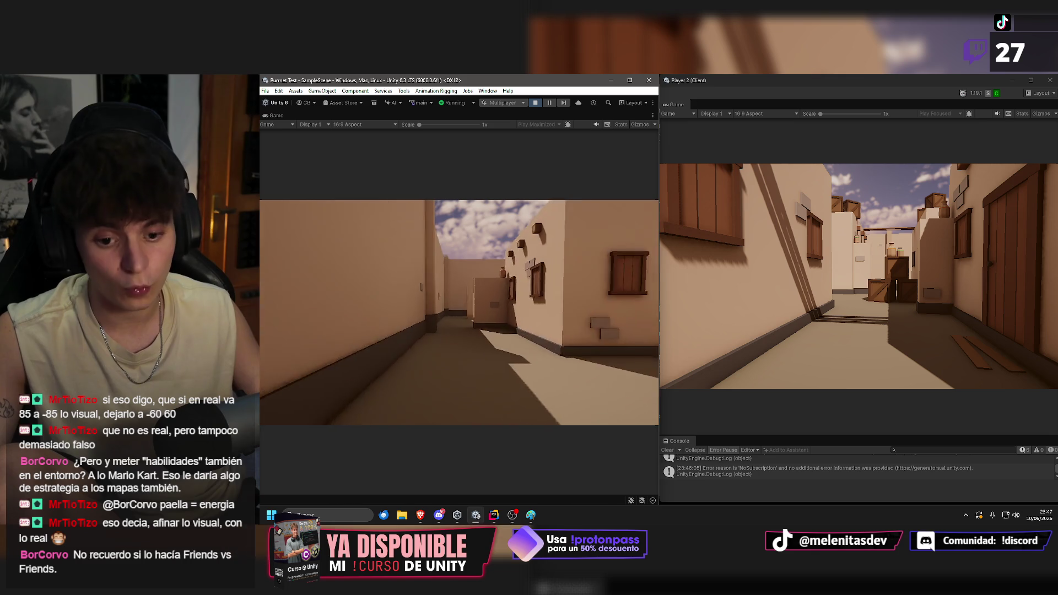
{"action": "key", "text": "w"}
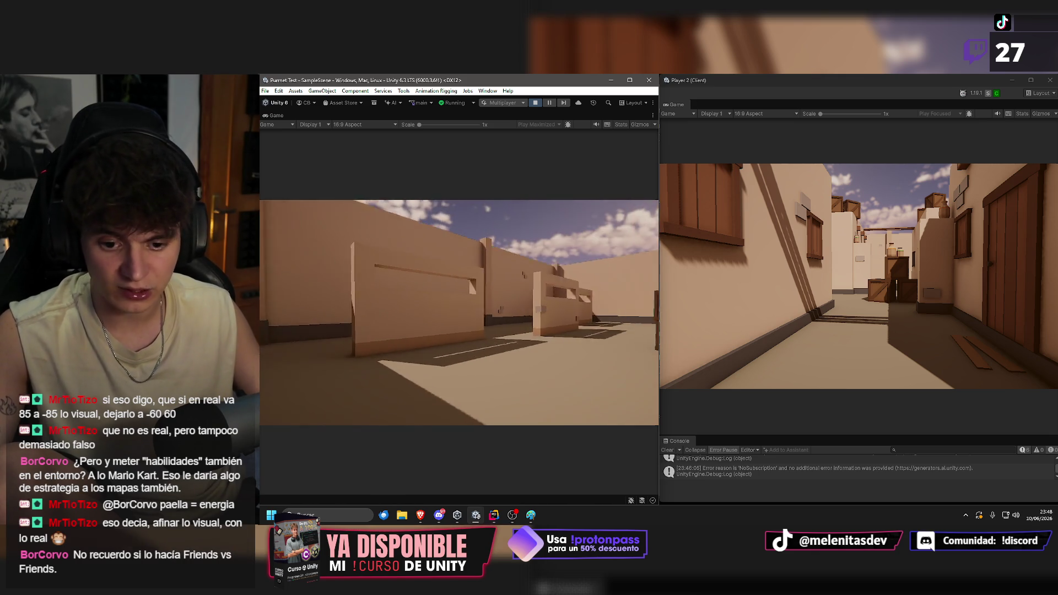
{"action": "key", "text": "w"}
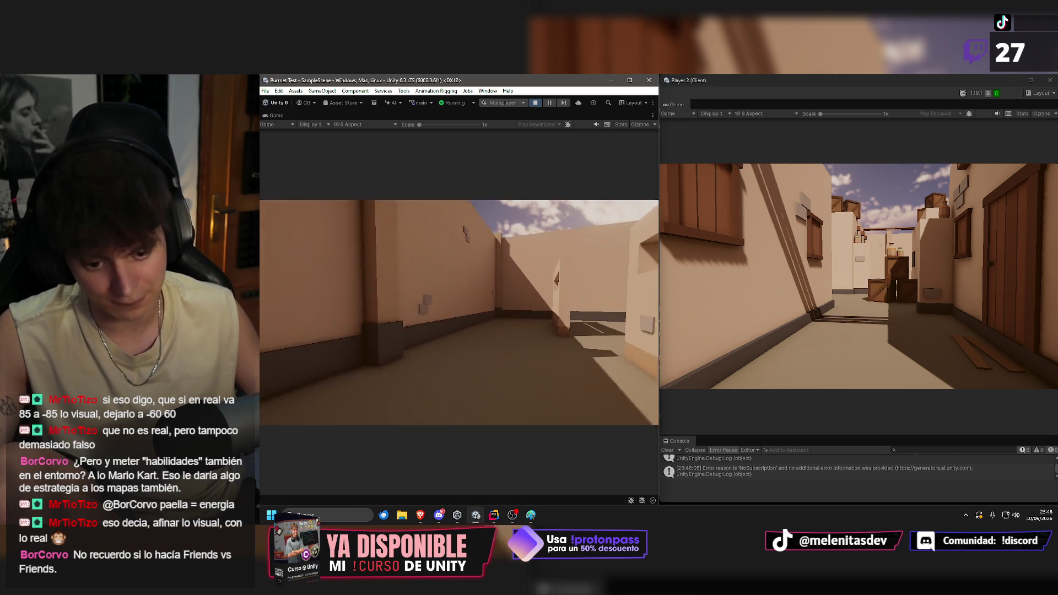
{"action": "key", "text": "w"}
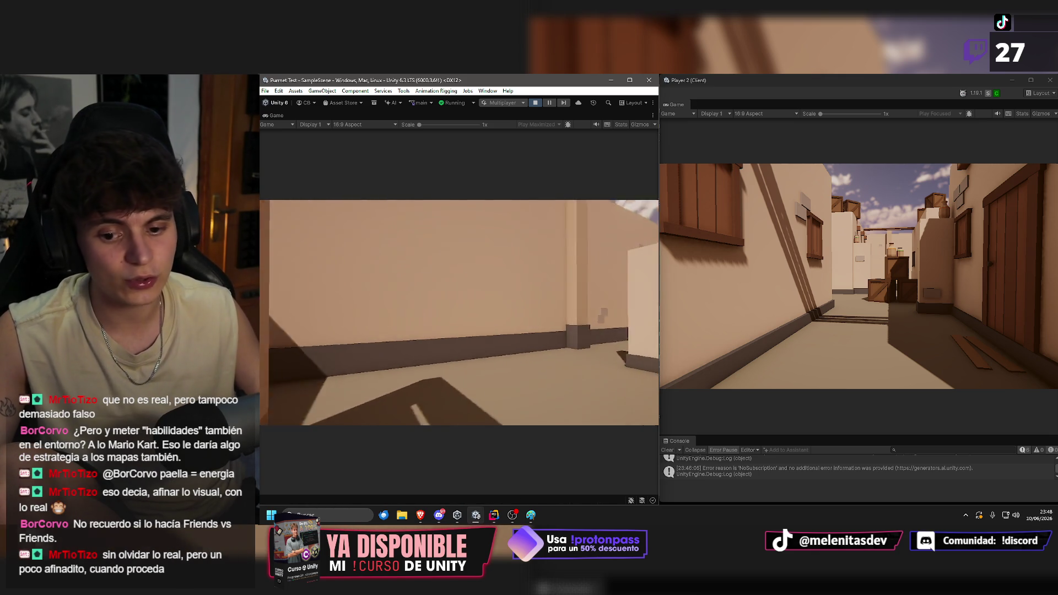
{"action": "key", "text": "w"}
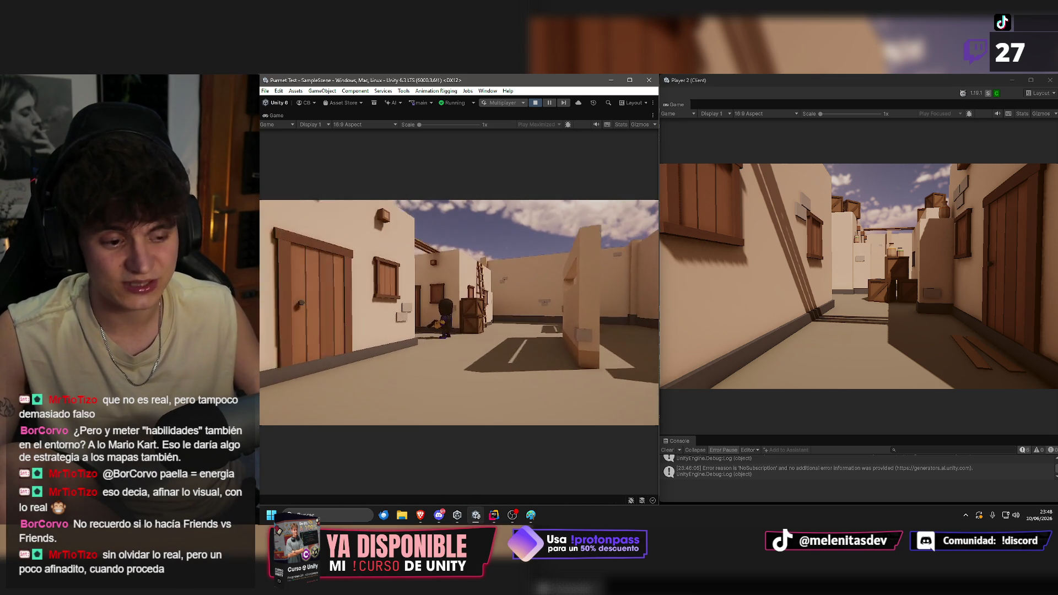
Take control of Player 2, walk it up to the host, and look up and down to check aiming.
{"action": "key", "text": "w"}
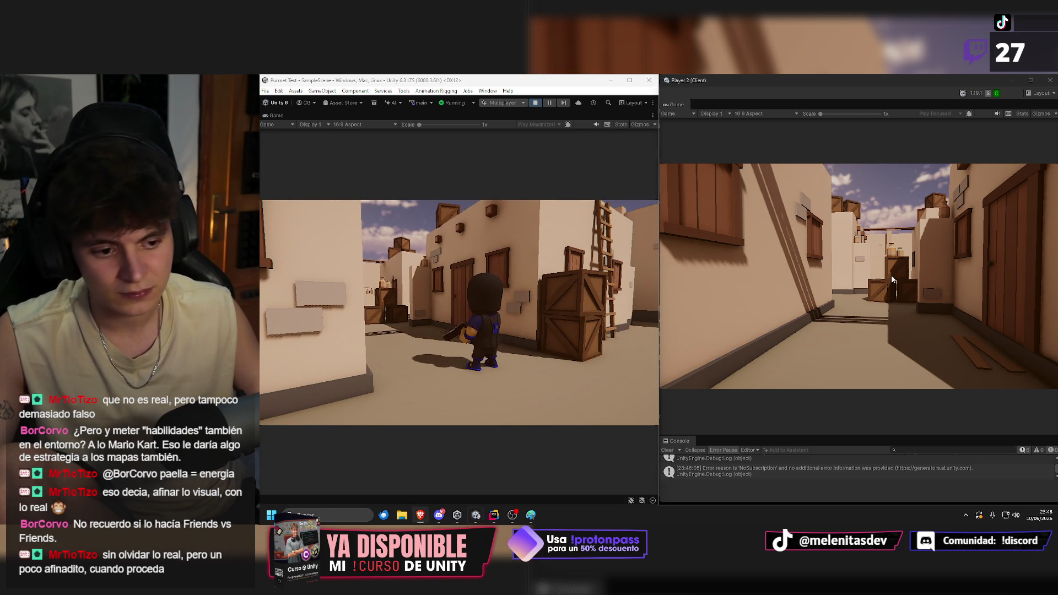
{"action": "left_click", "coordinate": [873, 281]}
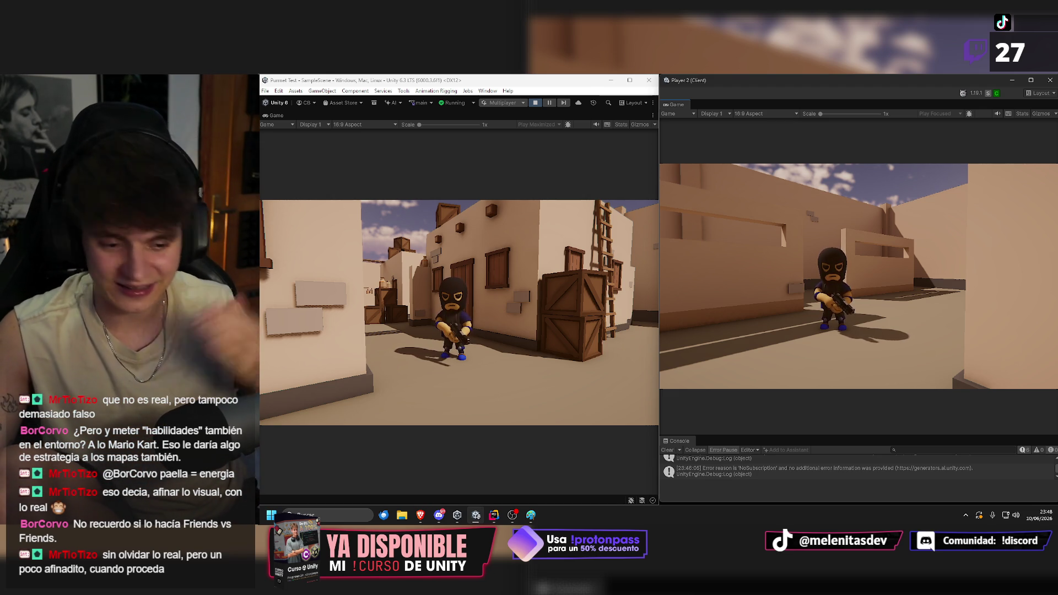
{"action": "key", "text": "w"}
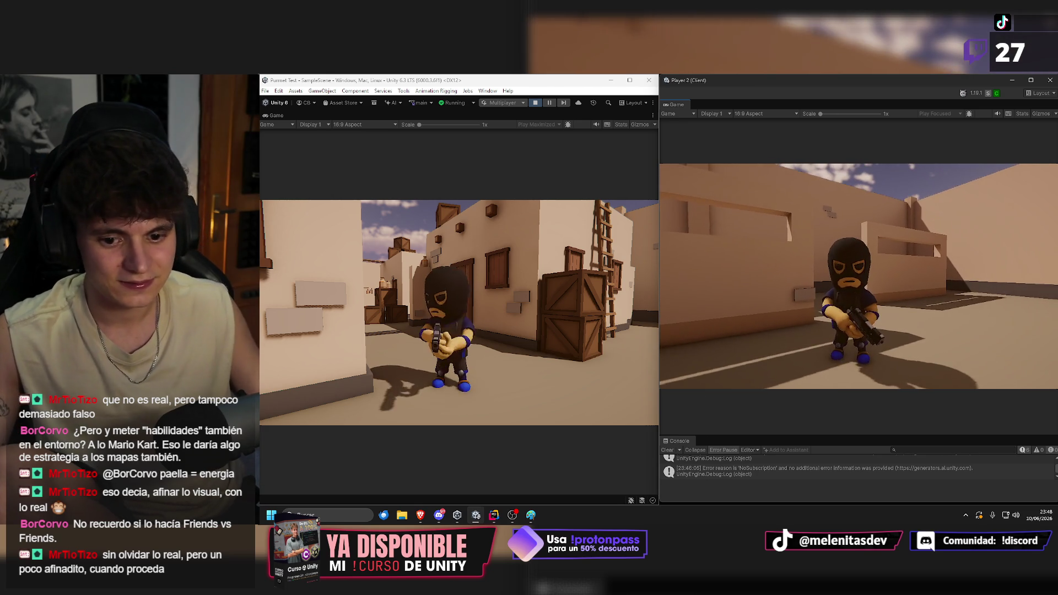
{"action": "key", "text": "s"}
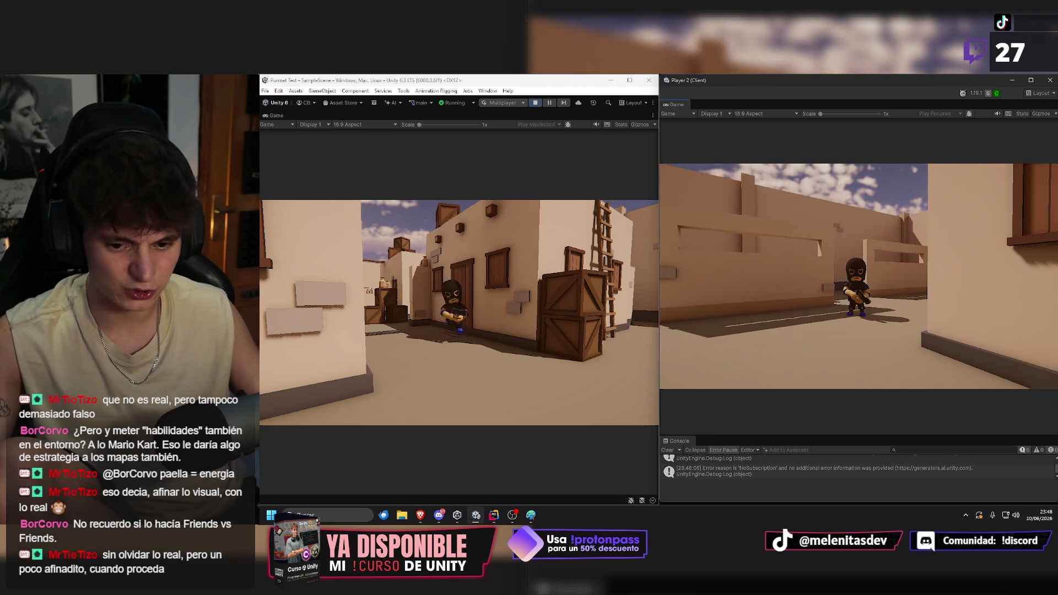
{"action": "key", "text": "w"}
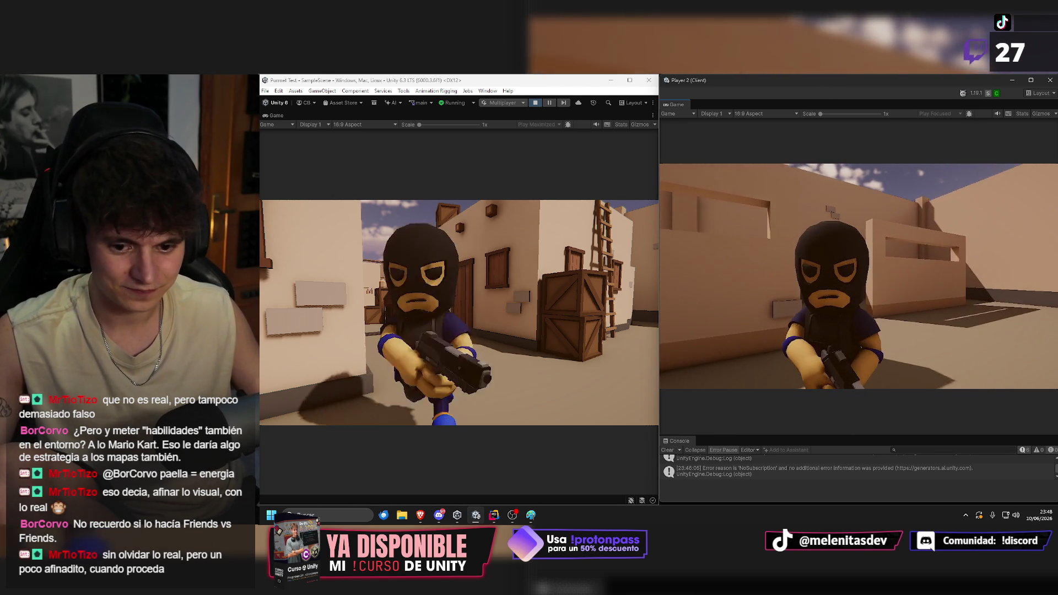
{"action": "key", "text": "w"}
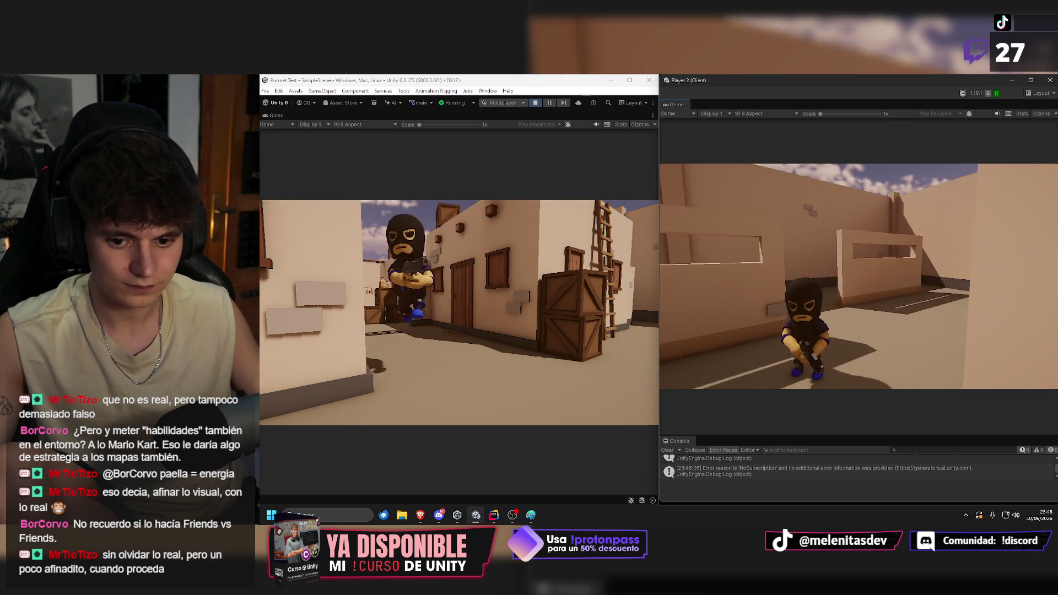
{"action": "key", "text": "s"}
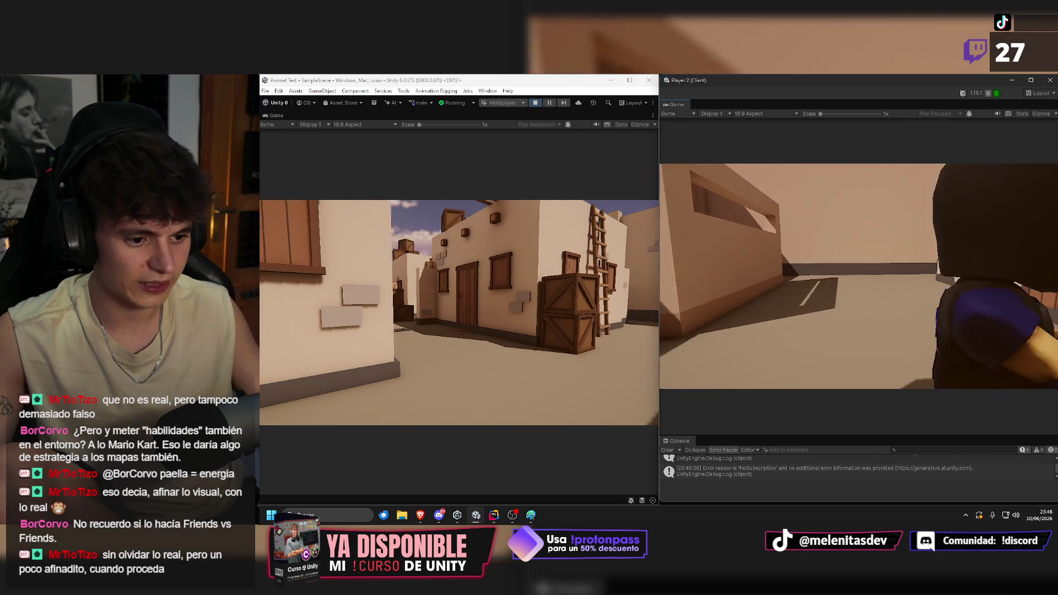
{"action": "key", "text": "w"}
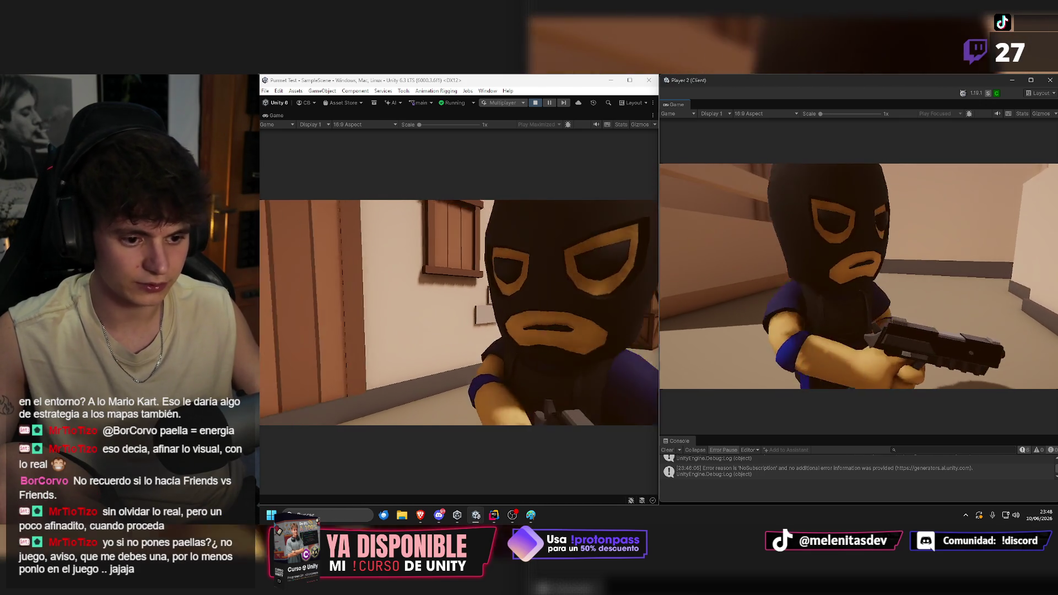
{"action": "key", "text": "s"}
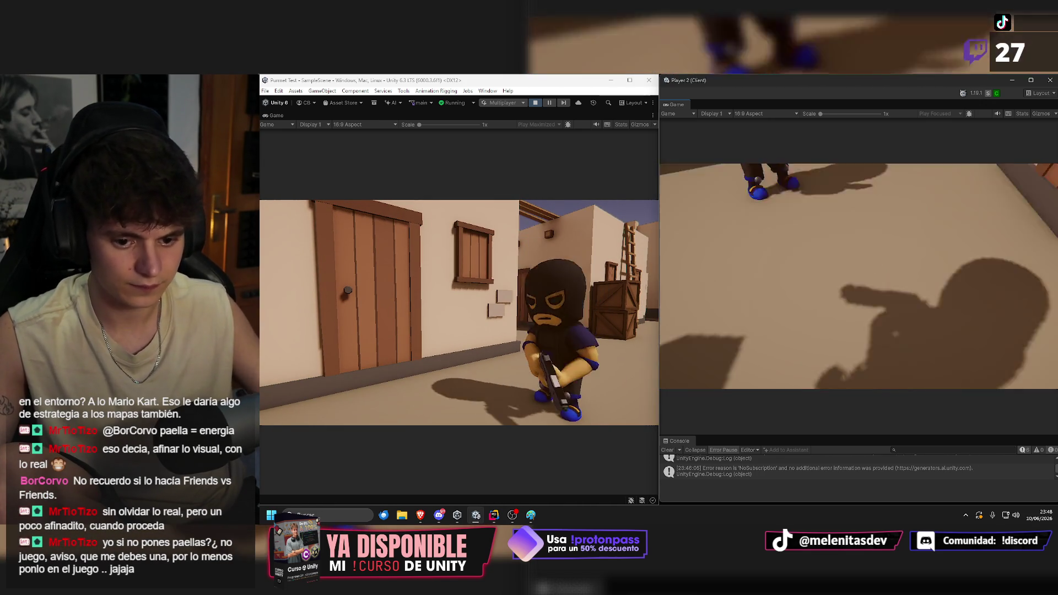
{"action": "key", "text": "s"}
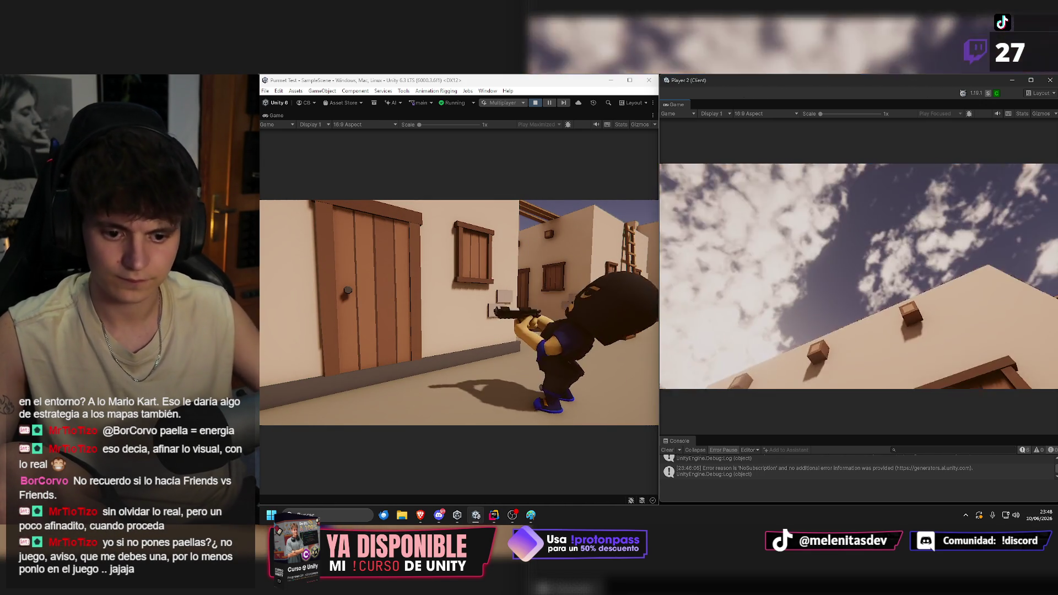
{"action": "key", "text": "s"}
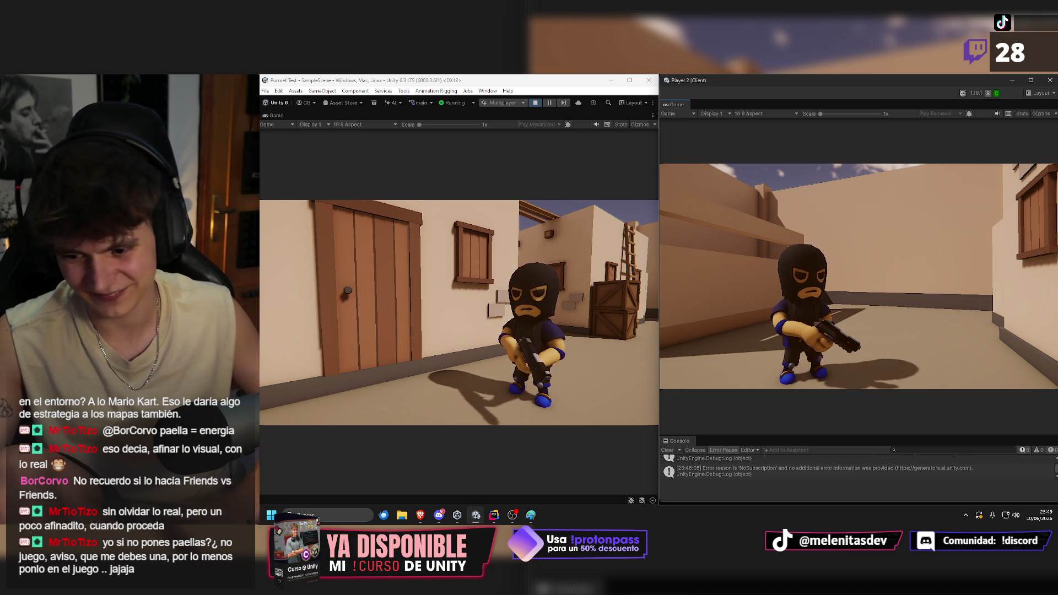
Walk and jump Player 2 around the crates and up close to the host character.
{"action": "key", "text": "space"}
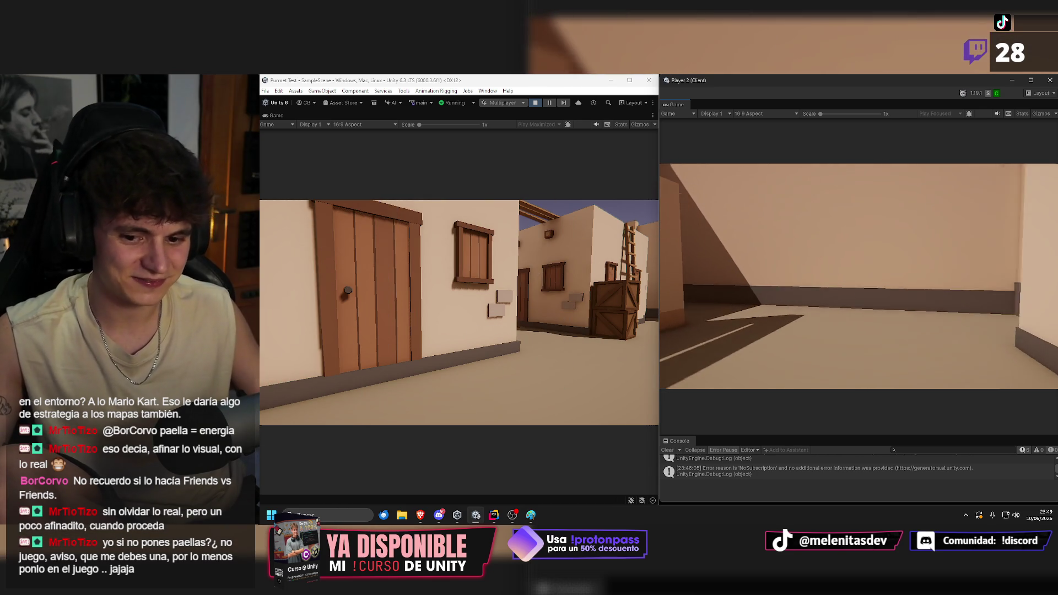
{"action": "key", "text": "w"}
{"action": "key", "text": "w"}
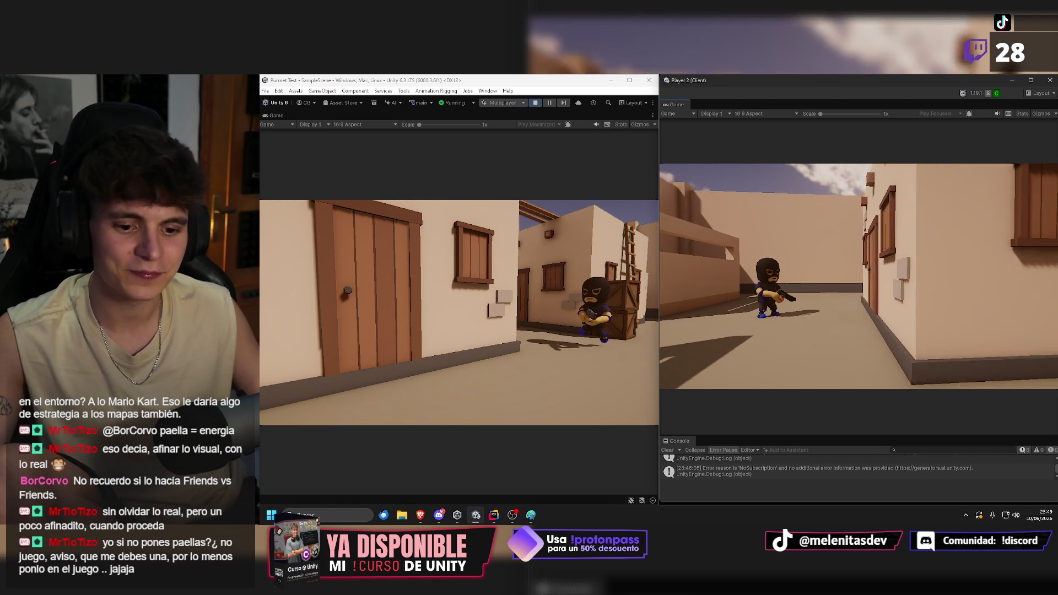
{"action": "key", "text": "w"}
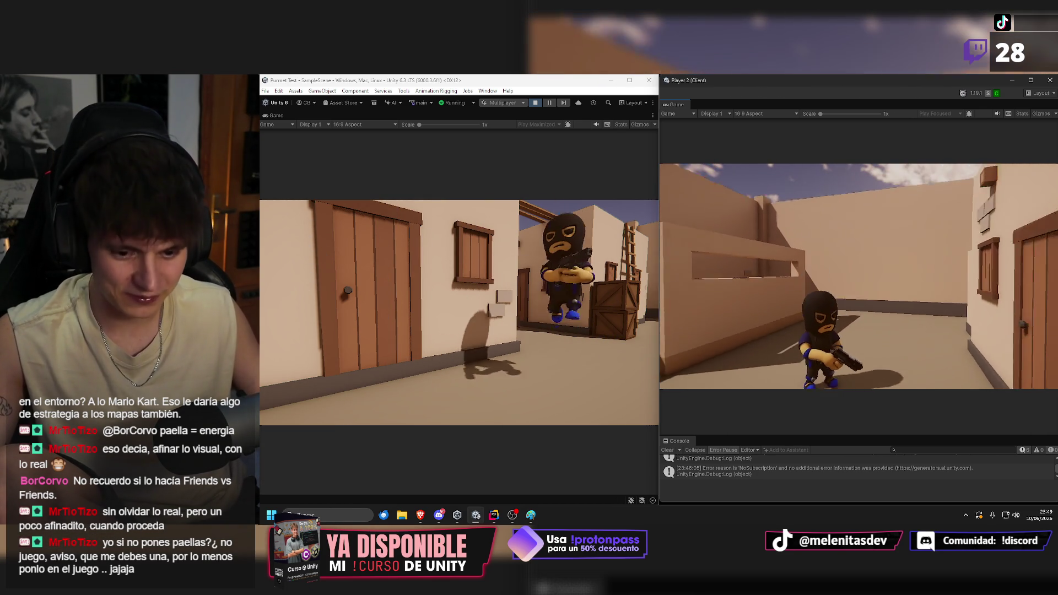
{"action": "key", "text": "space"}
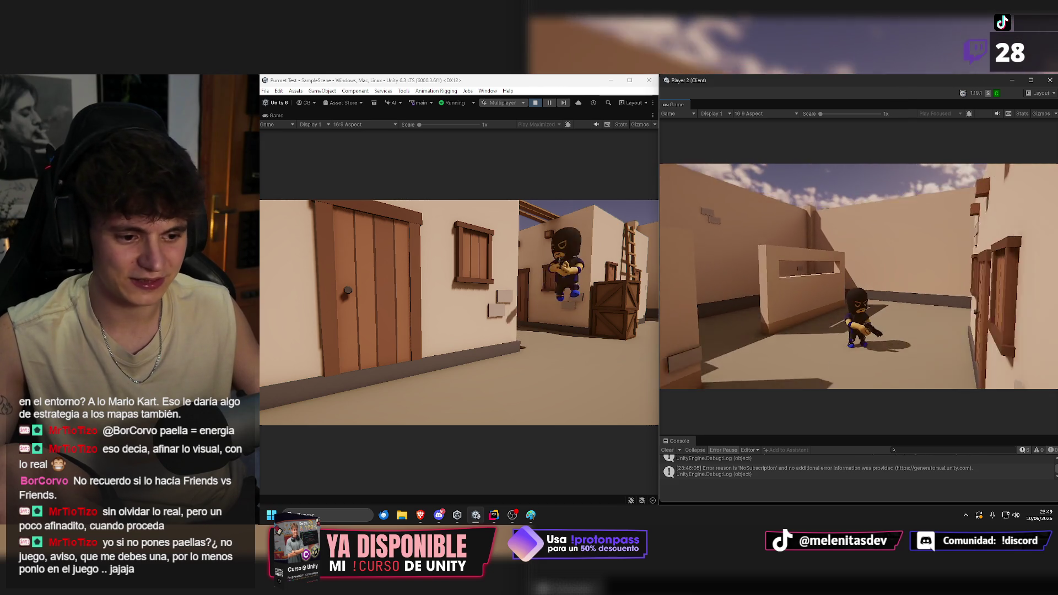
{"action": "key", "text": "w"}
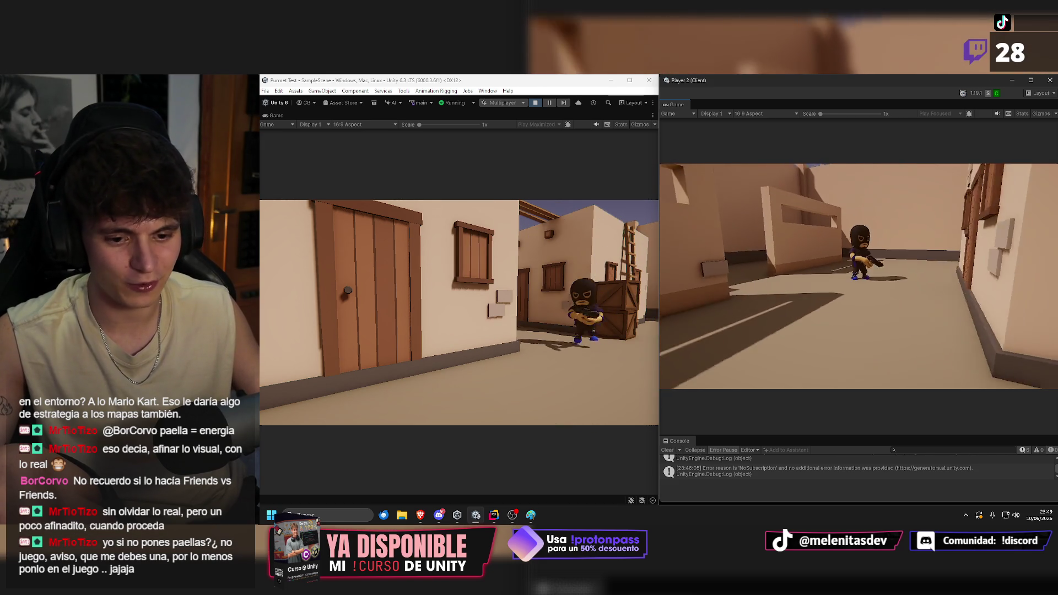
{"action": "key", "text": "d"}
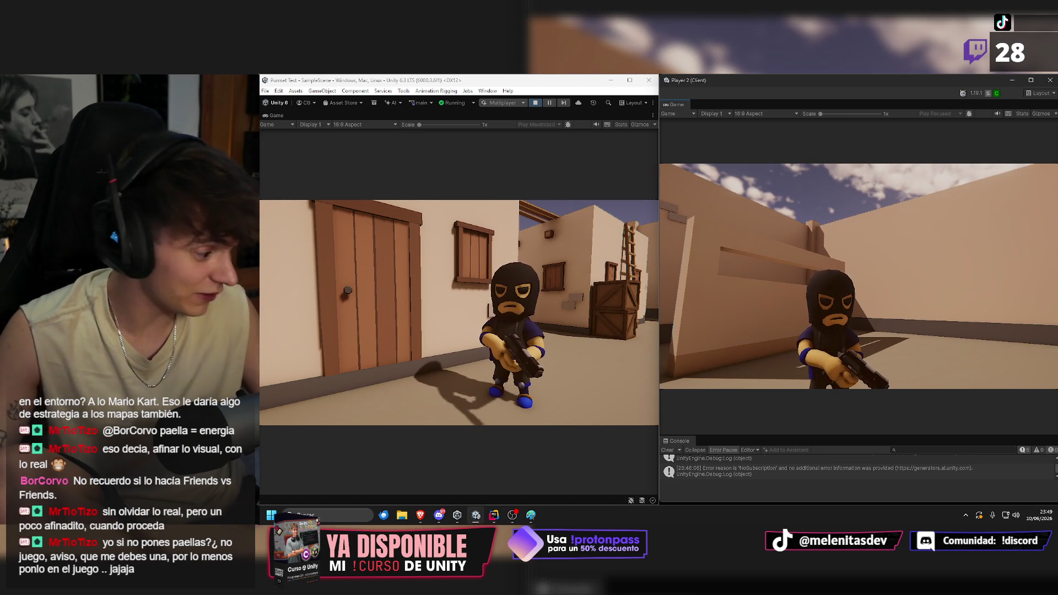
{"action": "key", "text": "w"}
{"action": "key", "text": "s"}
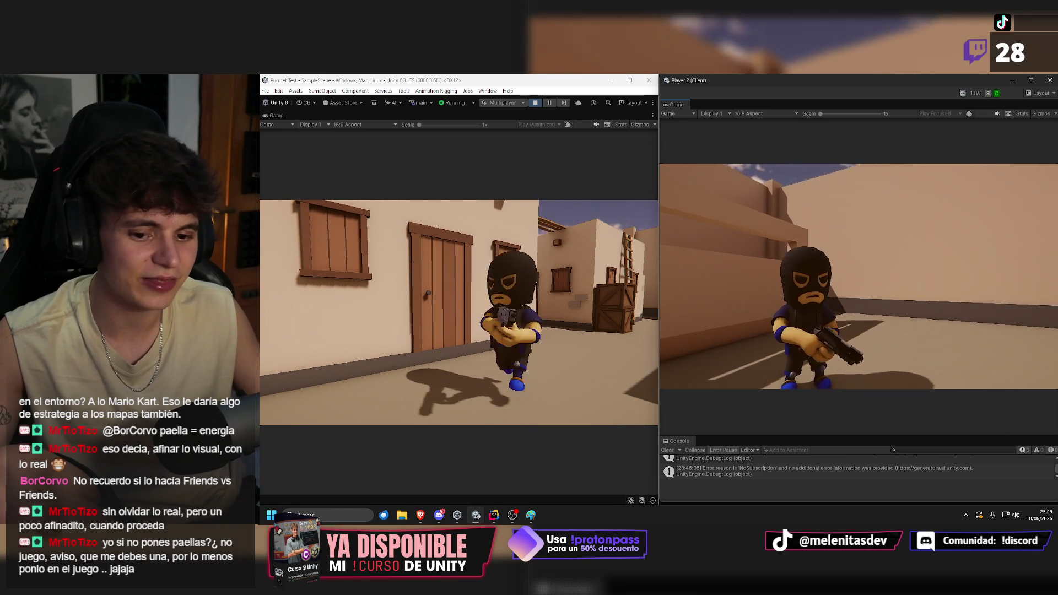
{"action": "key", "text": "w"}
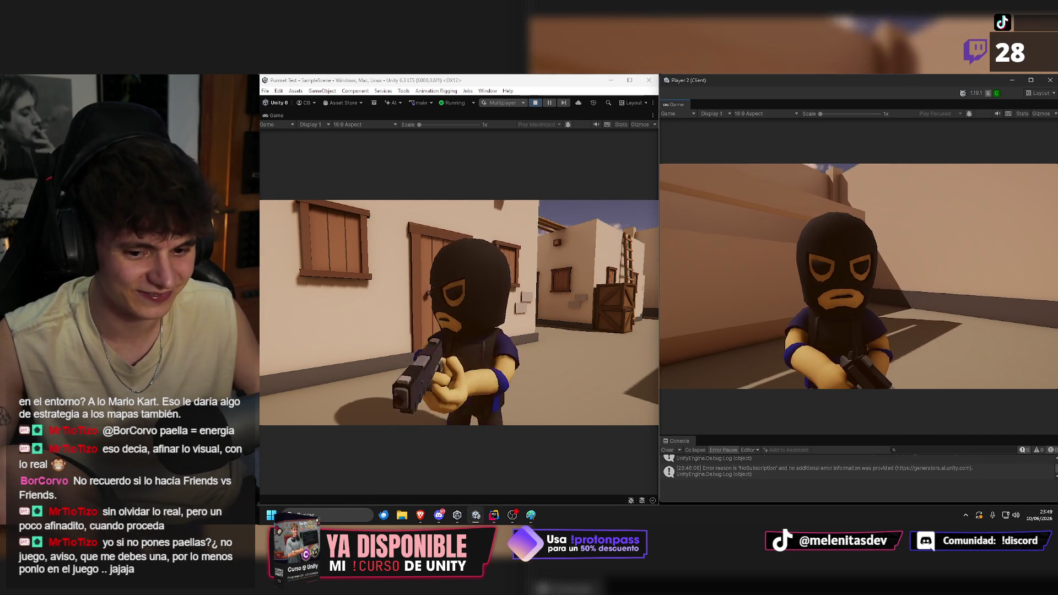
Back Player 2 away, look up and down, and turn to face the armed host.
{"action": "key", "text": "s"}
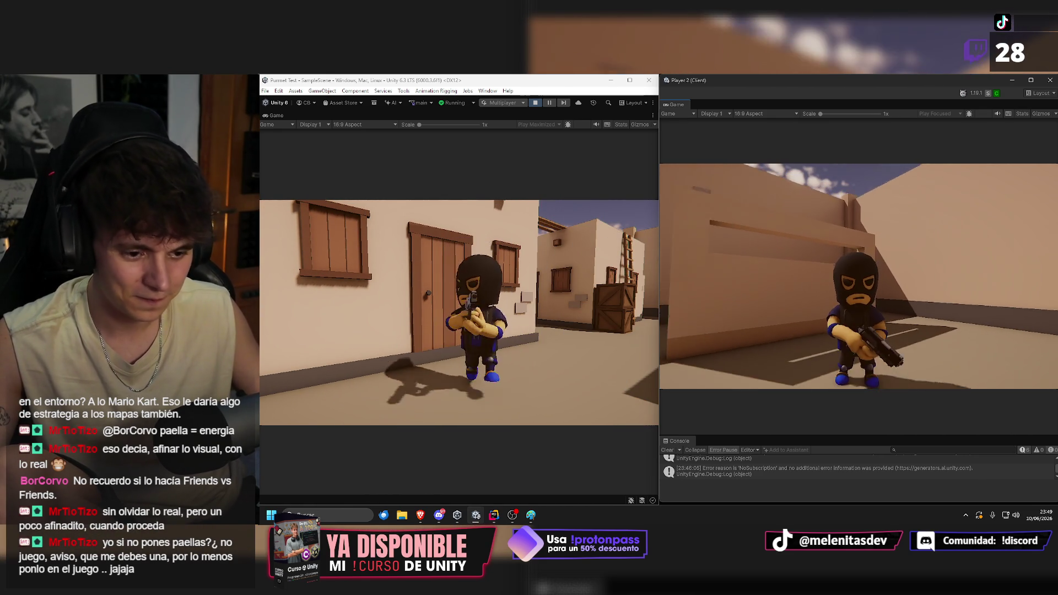
{"action": "key", "text": "s"}
{"action": "key", "text": "a"}
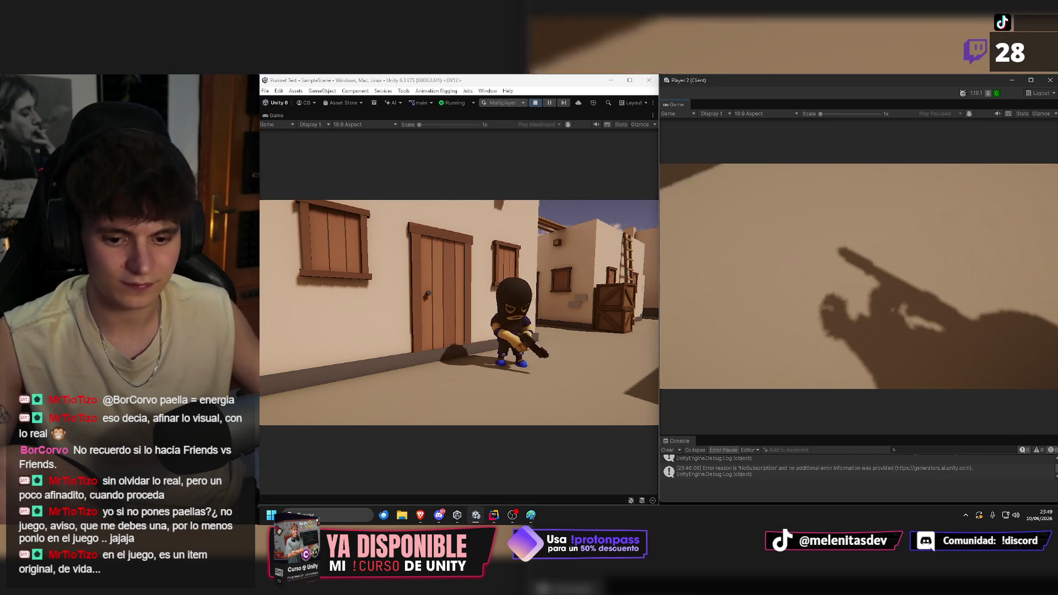
{"action": "key", "text": "w"}
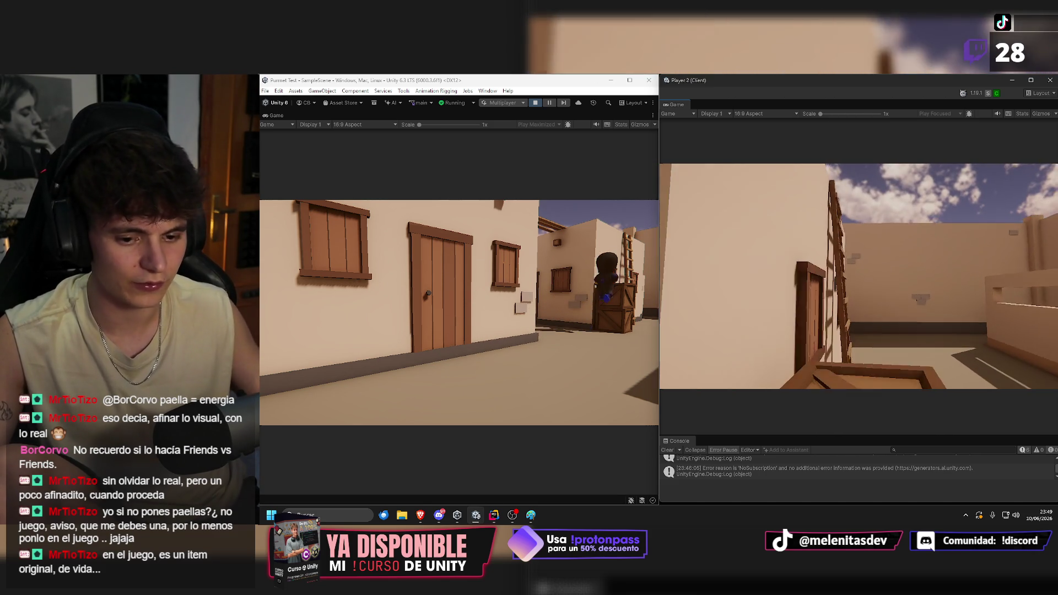
{"action": "key", "text": "w"}
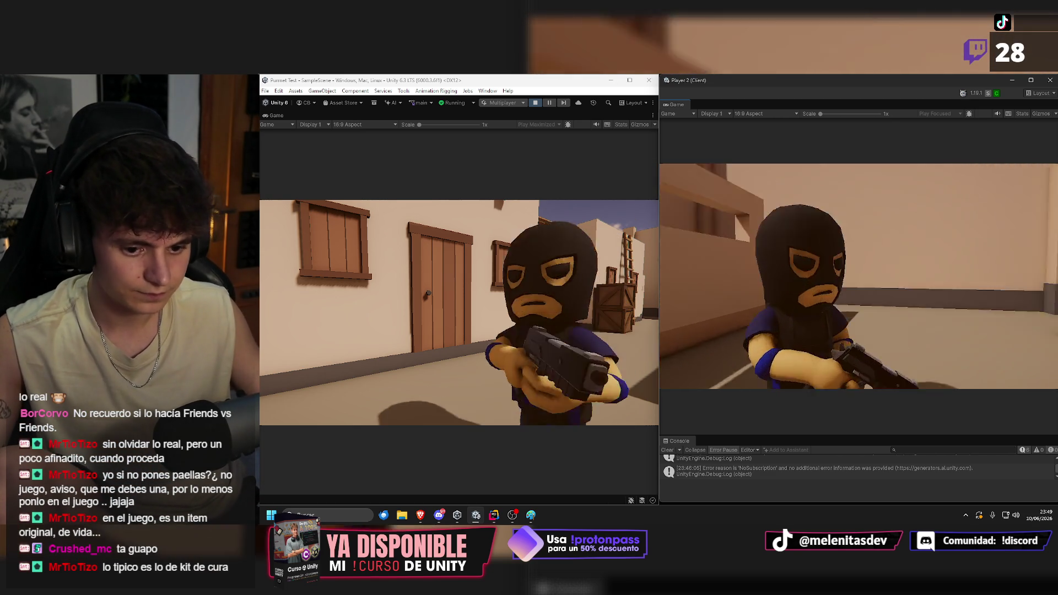
{"action": "key", "text": "w"}
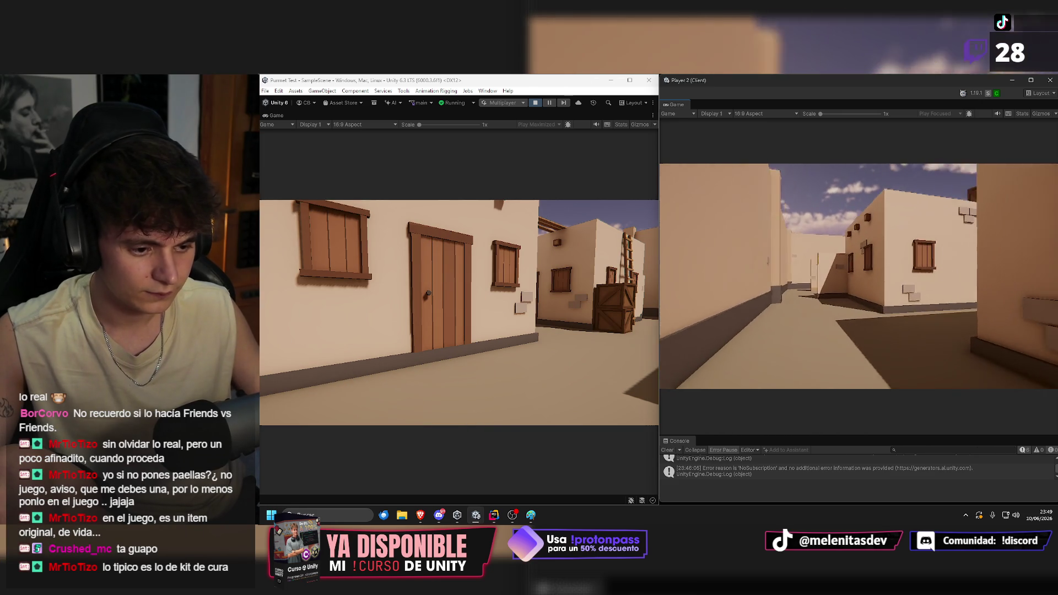
{"action": "key", "text": "w"}
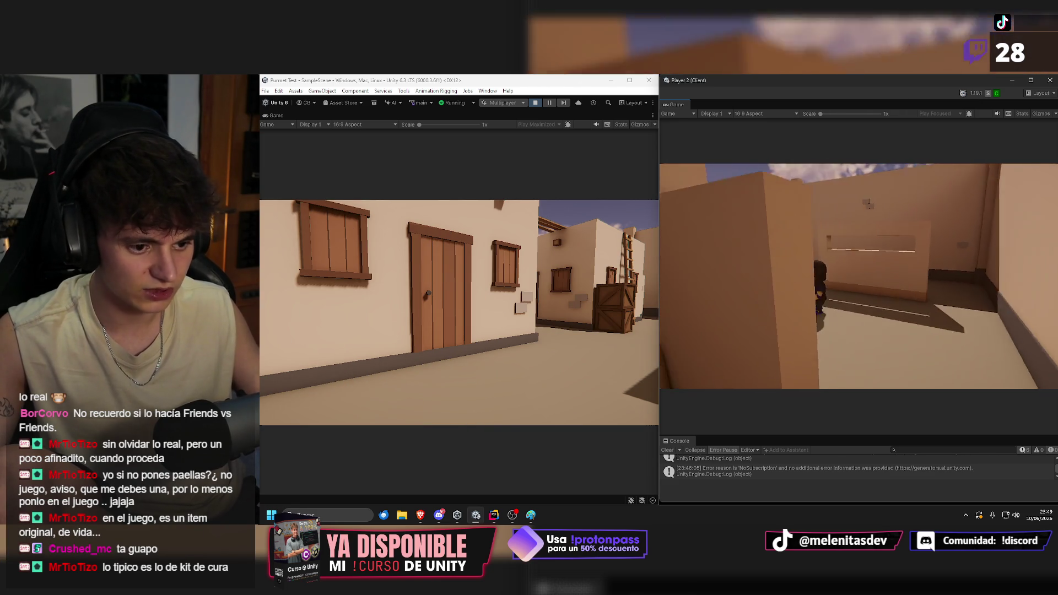
Focus the host Game view and walk the host toward Player 2's masked character.
{"action": "key", "text": "w"}
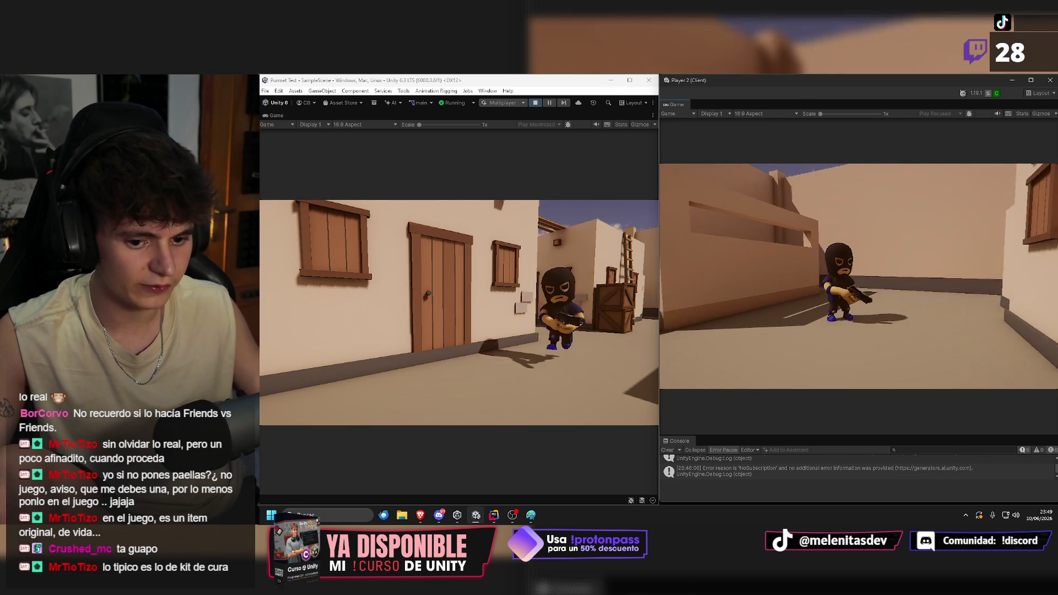
{"action": "left_click", "coordinate": [579, 270]}
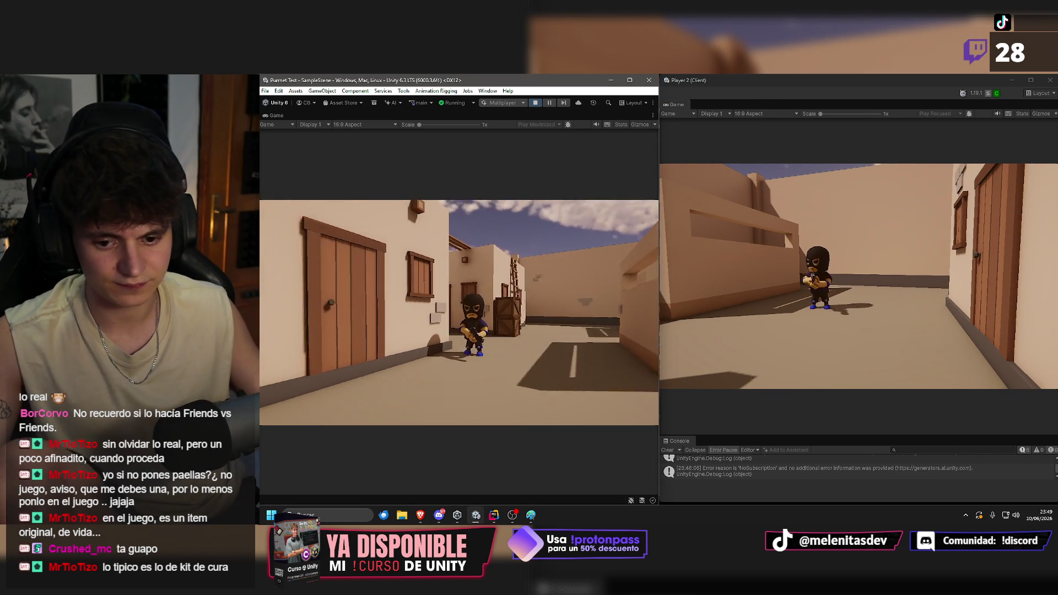
{"action": "key", "text": "w"}
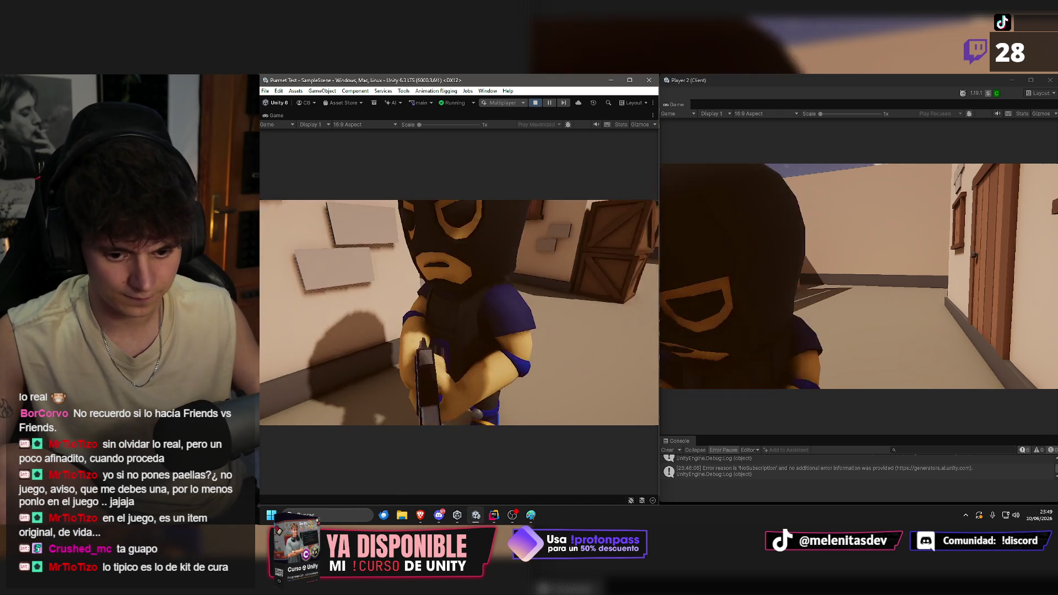
{"action": "key", "text": "s"}
{"action": "key", "text": "a"}
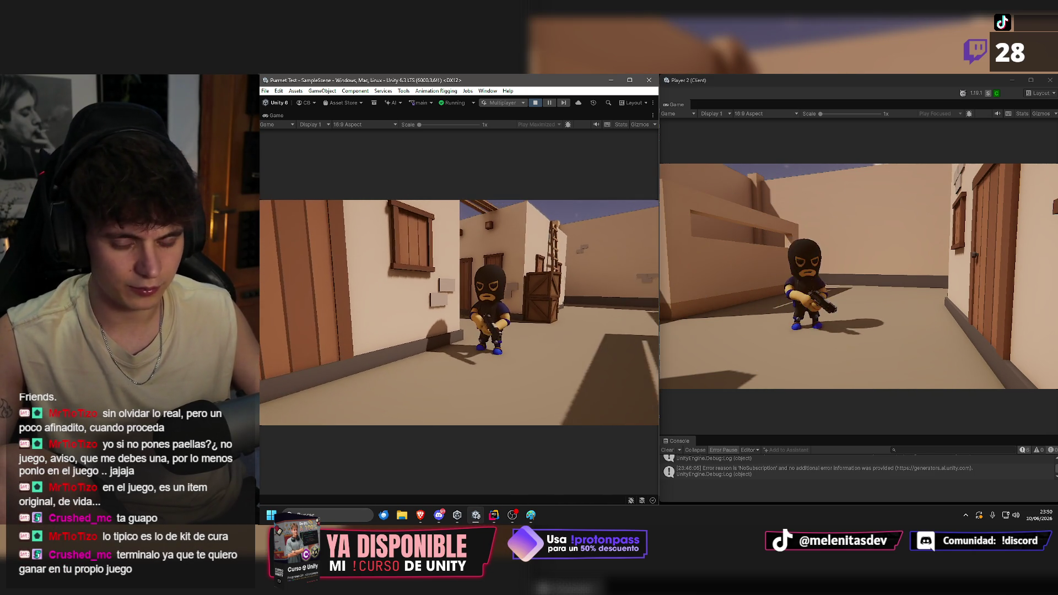
{"action": "key", "text": "a"}
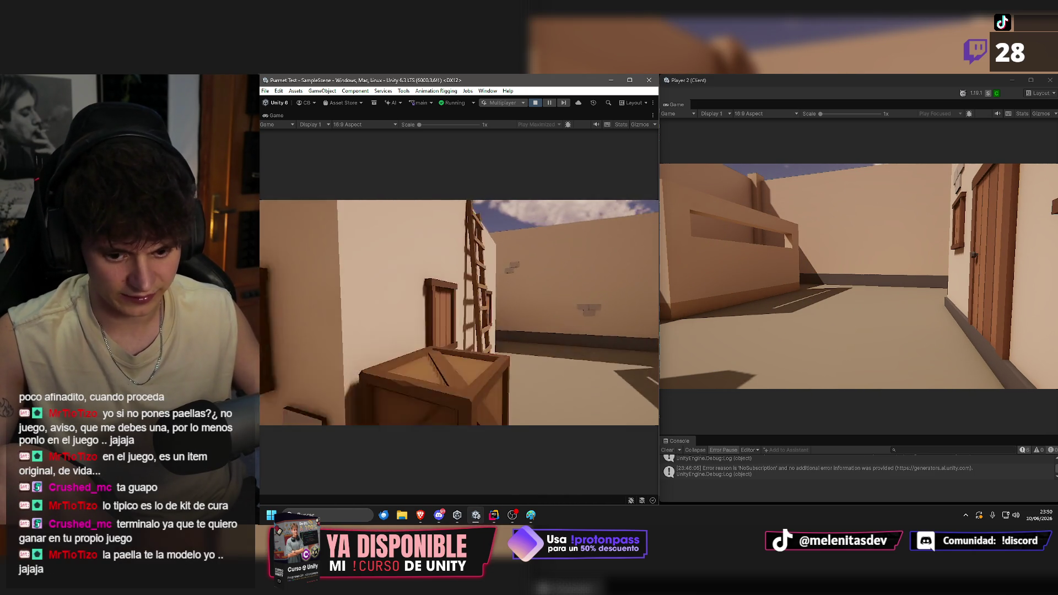
{"action": "key", "text": "w"}
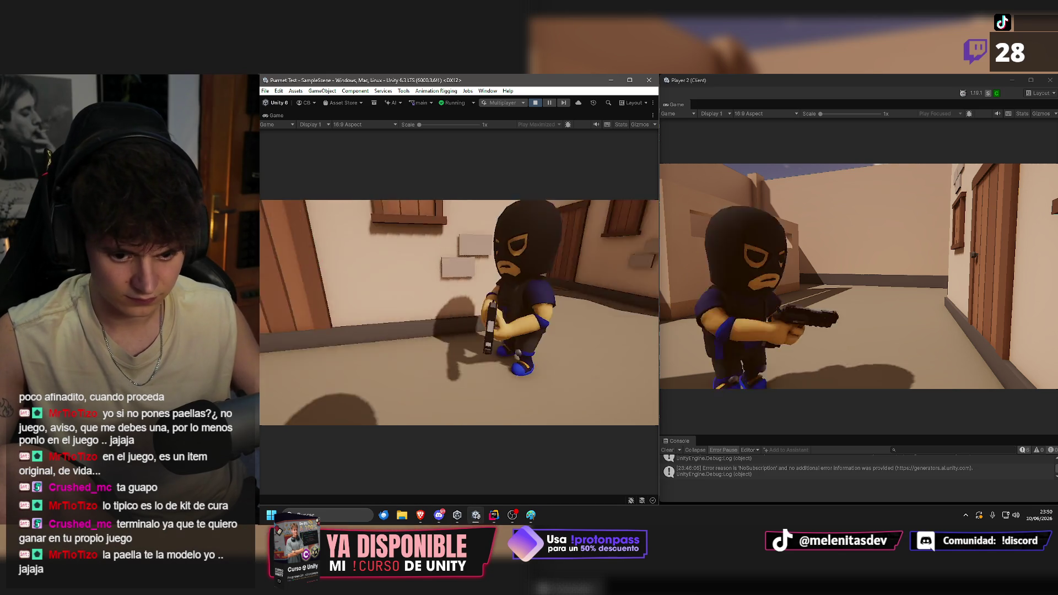
{"action": "key", "text": "s"}
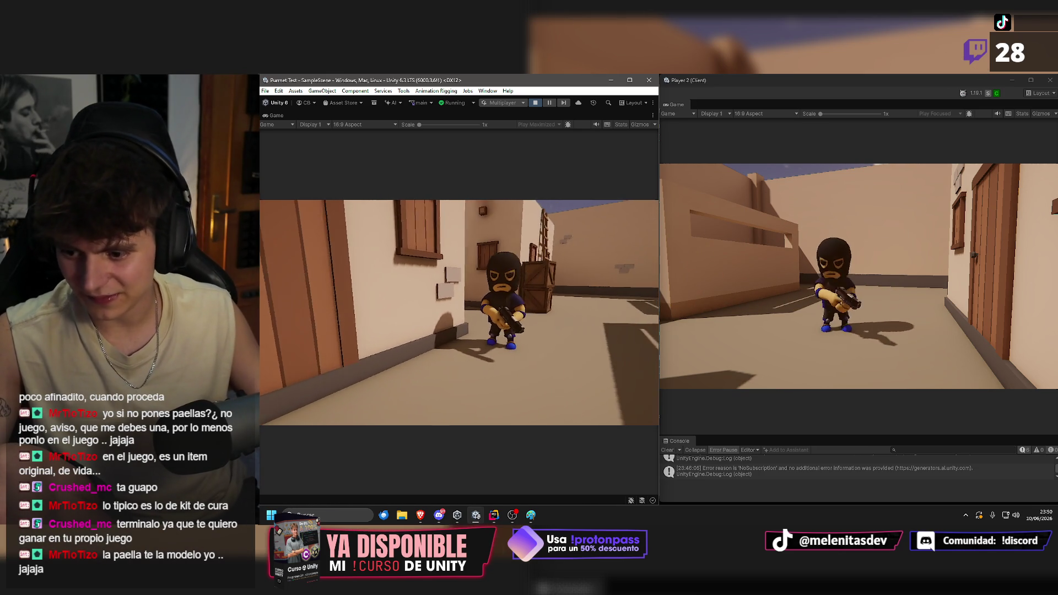
Move the host beside the wooden crate and ladder, closing in on the masked character.
{"action": "key", "text": "w"}
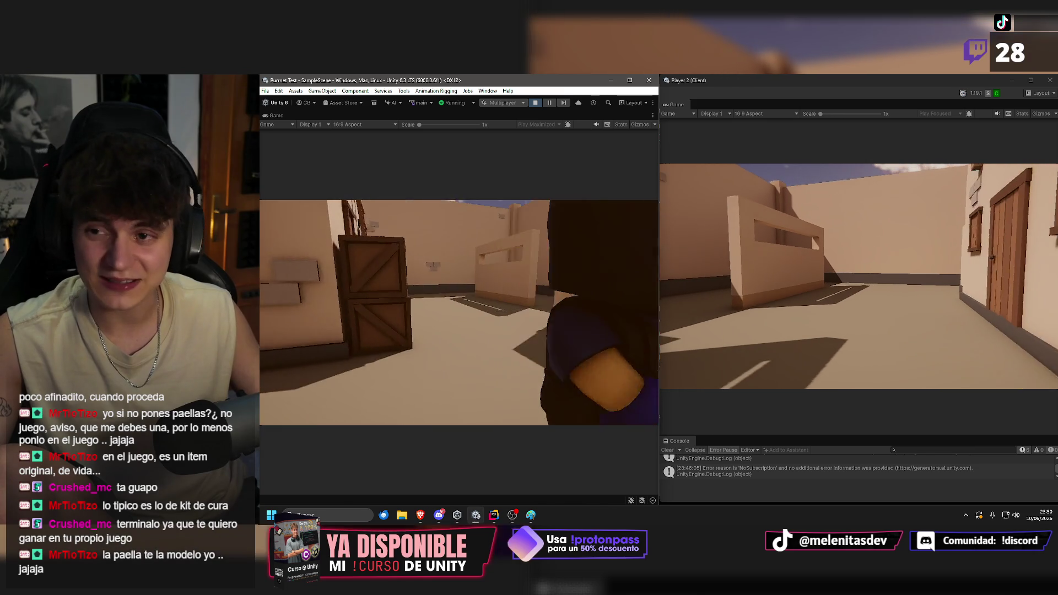
{"action": "key", "text": "d"}
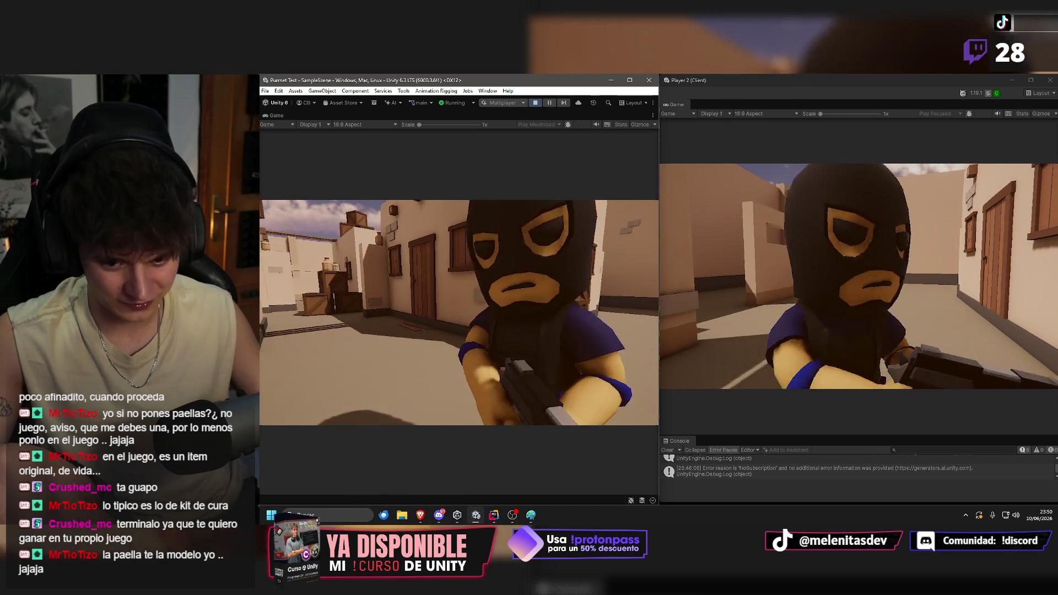
{"action": "key", "text": "s"}
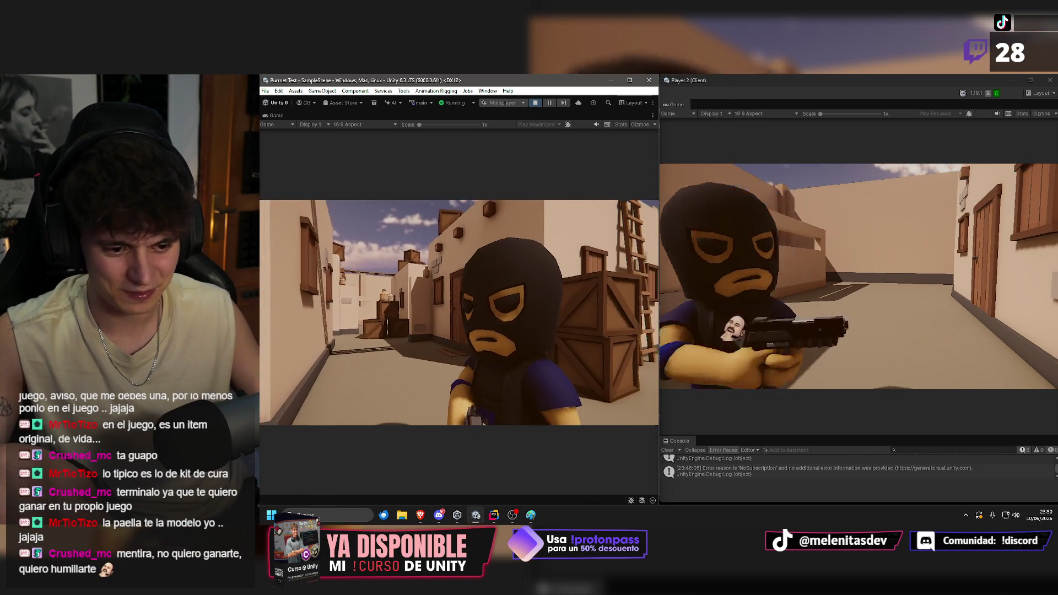
{"action": "key", "text": "s"}
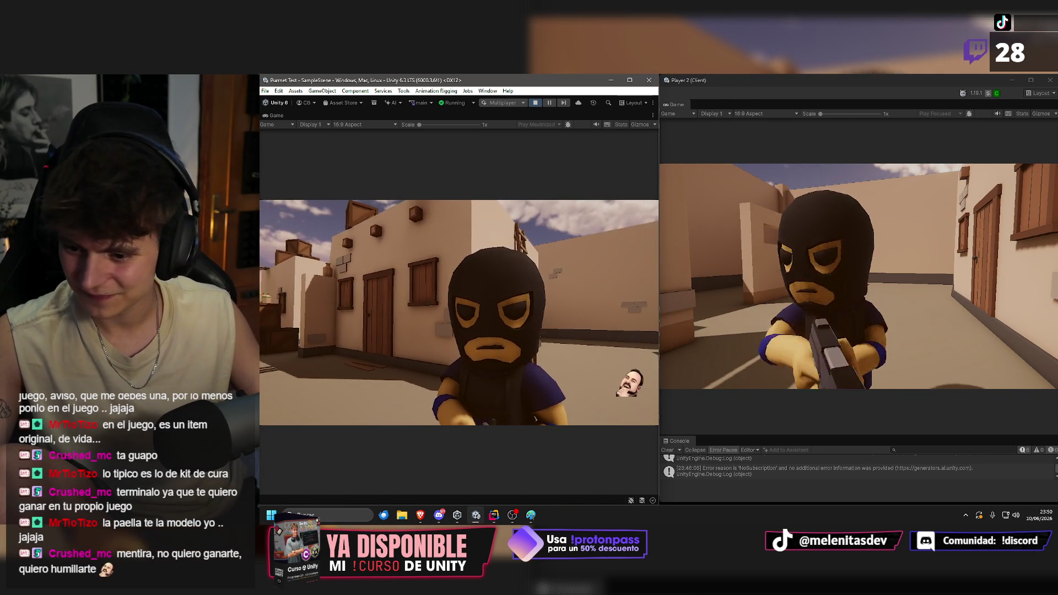
{"action": "key", "text": "w"}
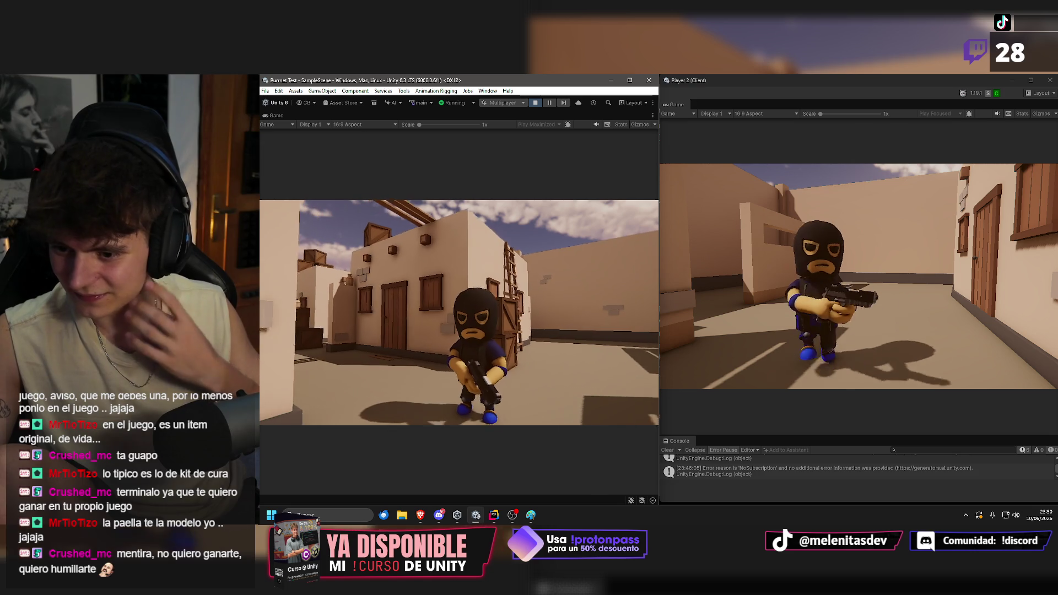
{"action": "key", "text": "s"}
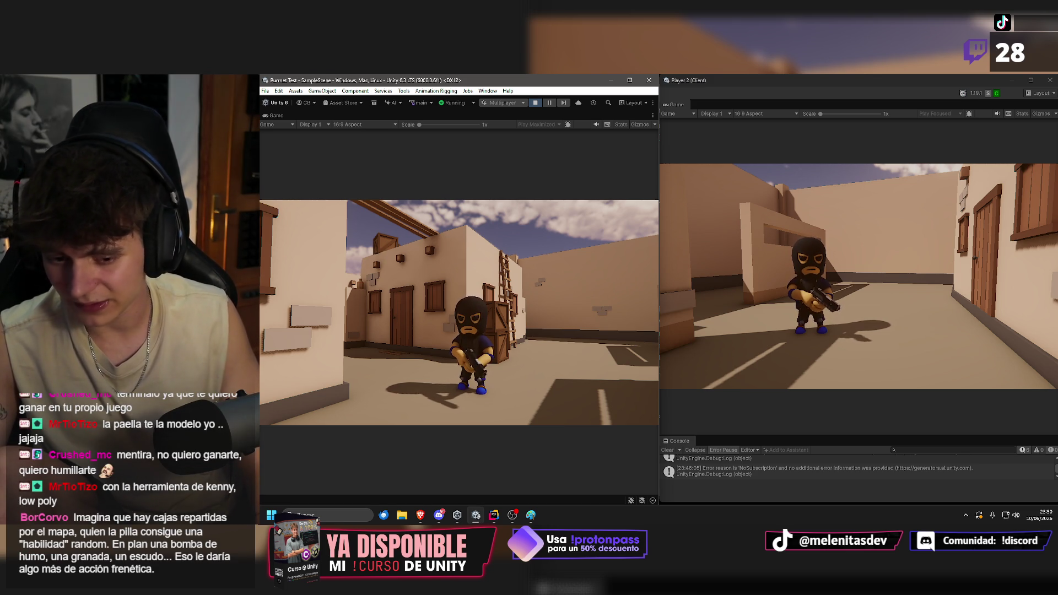
{"action": "key", "text": "w"}
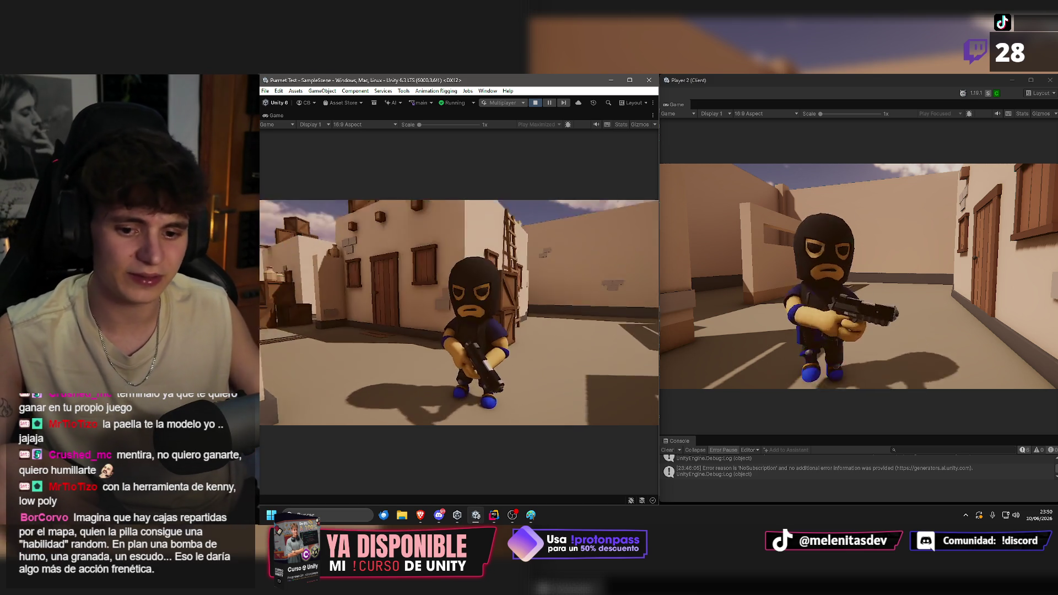
{"action": "key", "text": "w"}
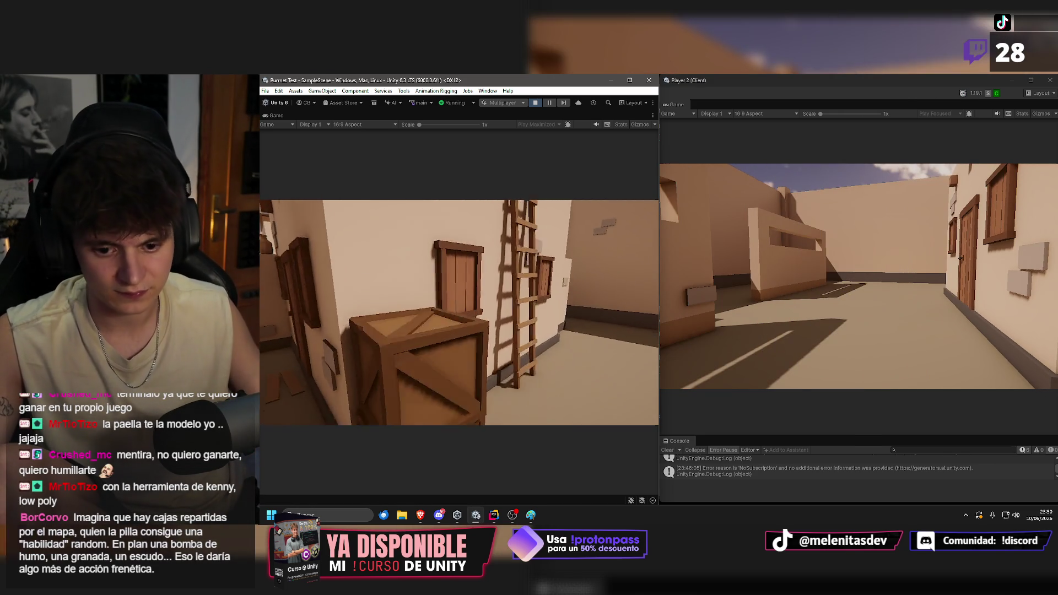
Walk the host back along the street toward Player 2's character.
{"action": "key", "text": "w"}
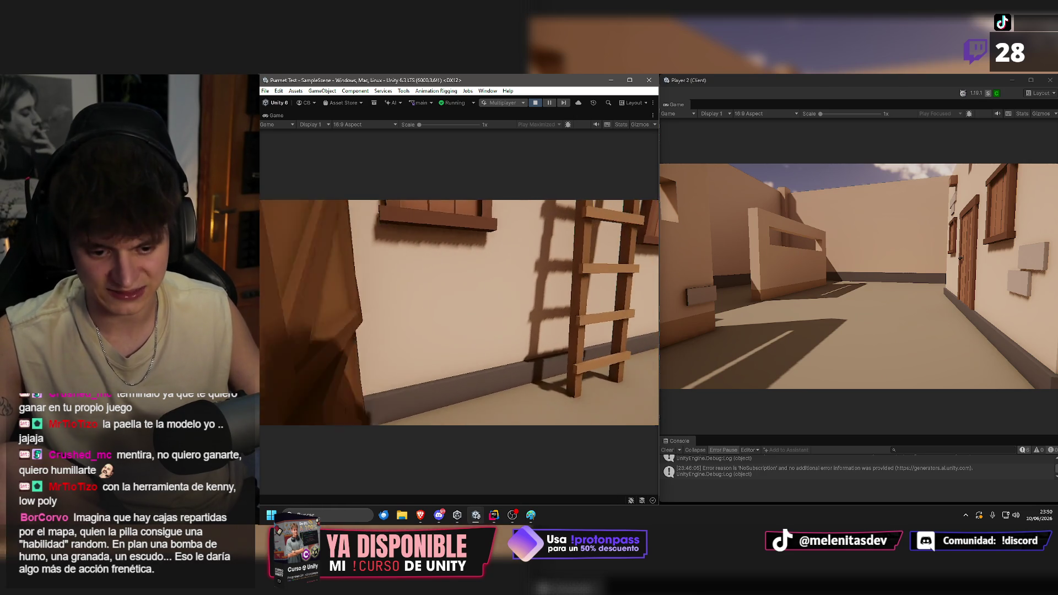
{"action": "key", "text": "w"}
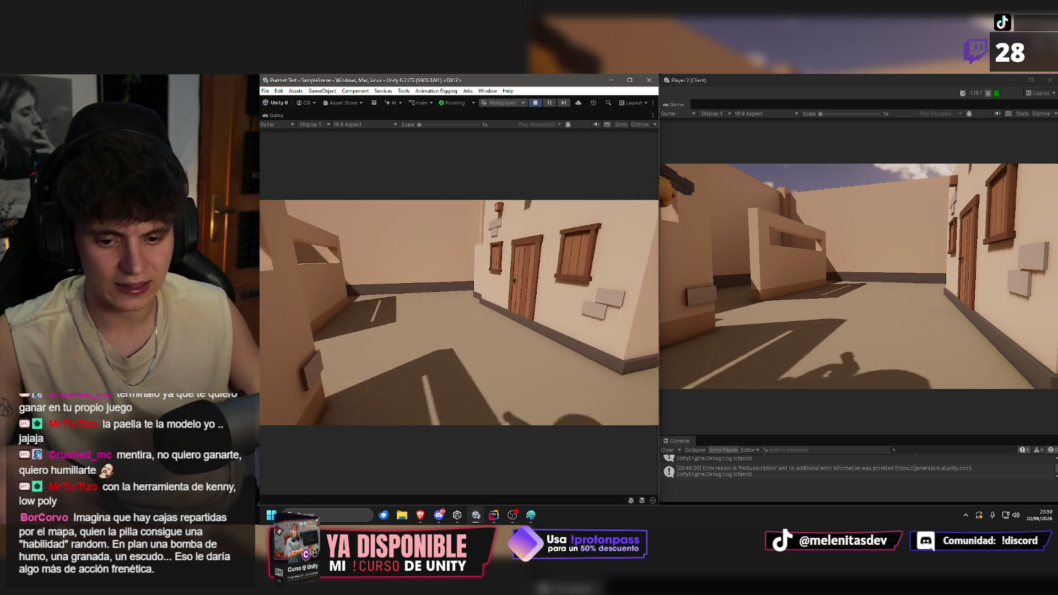
{"action": "key", "text": "w"}
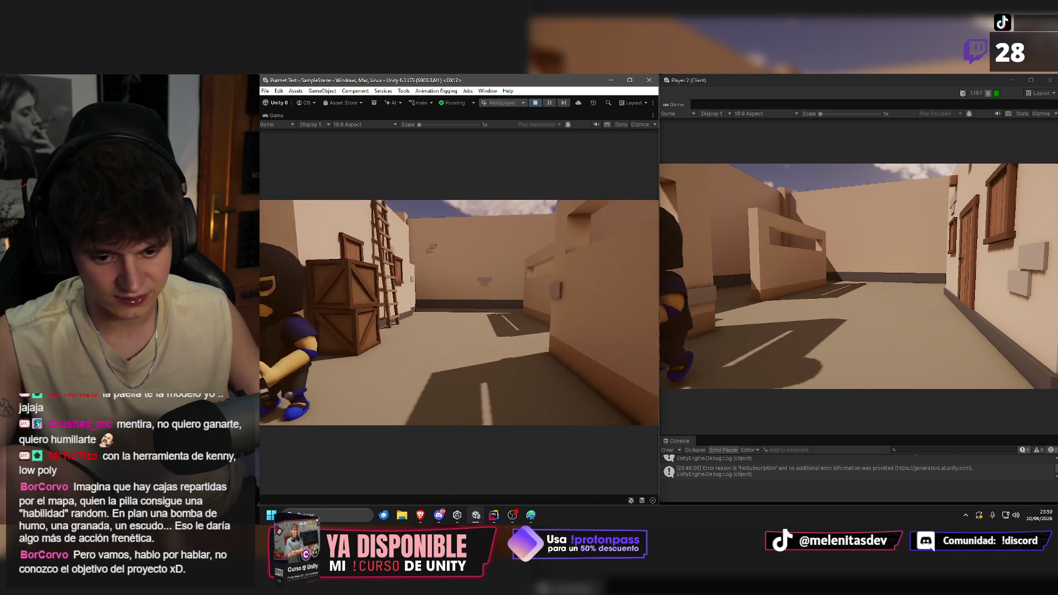
{"action": "key", "text": "w"}
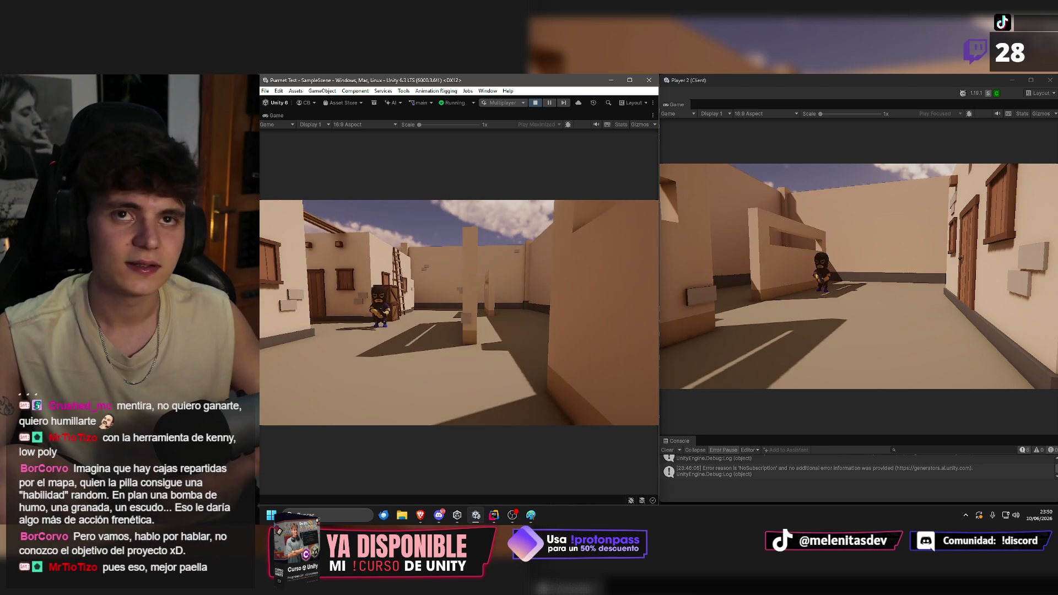
{"action": "key", "text": "w"}
{"action": "key", "text": "w"}
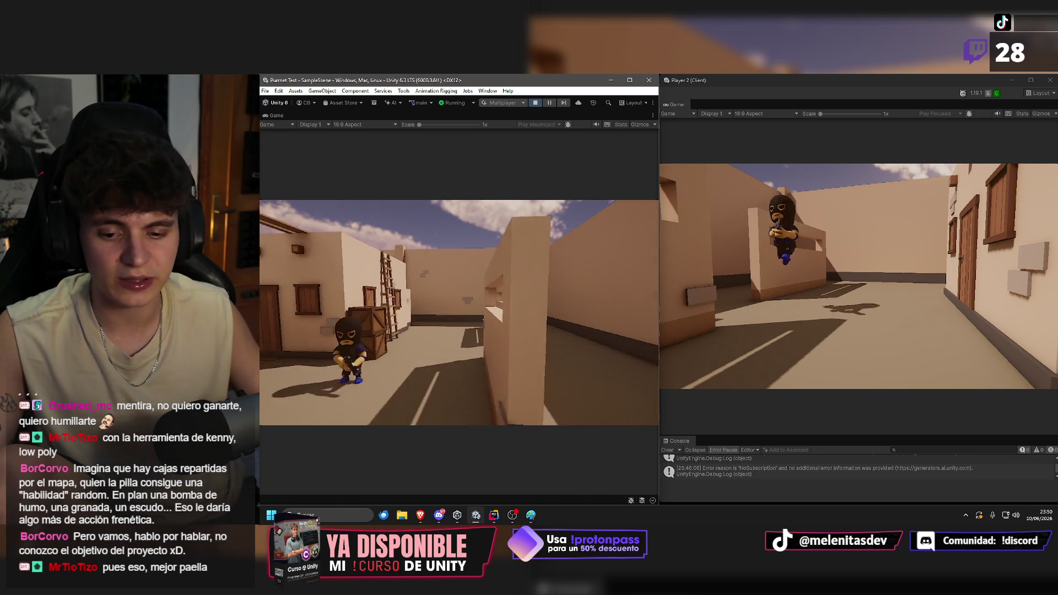
{"action": "key", "text": "w"}
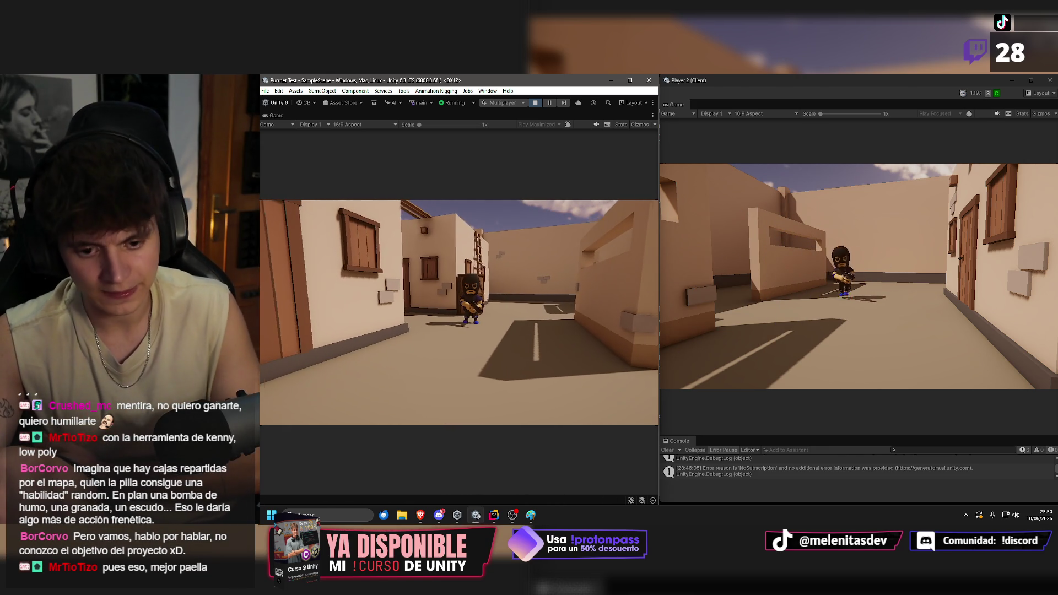
{"action": "key", "text": "w"}
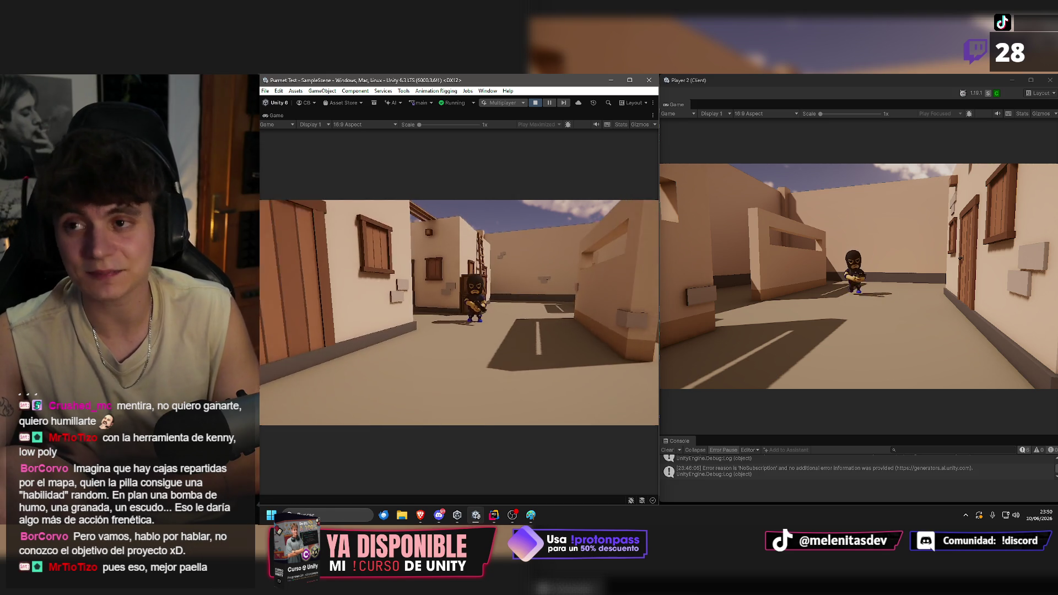
{"action": "key", "text": "w"}
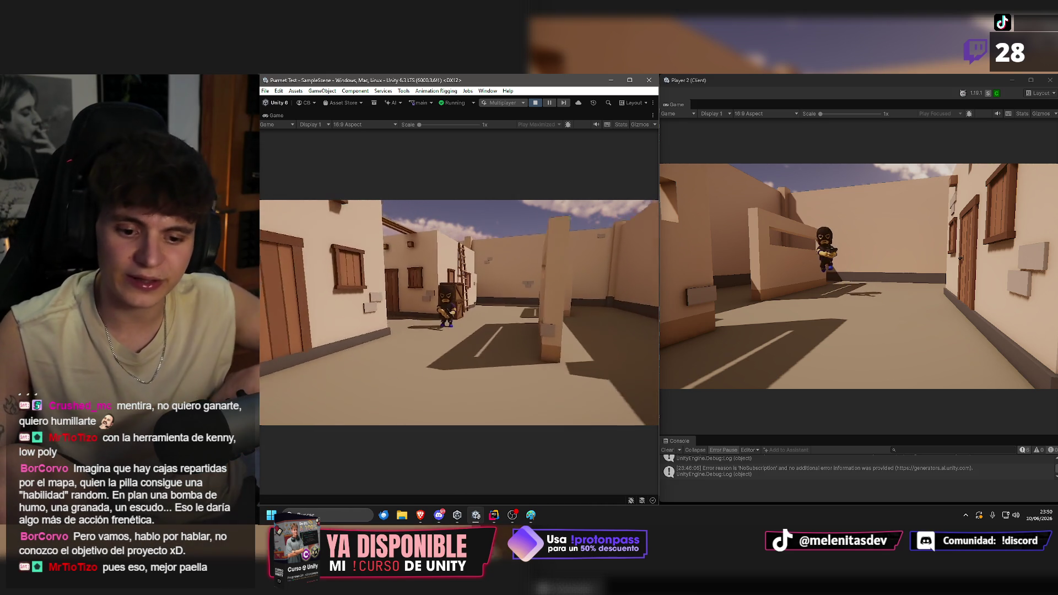
{"action": "key", "text": "w"}
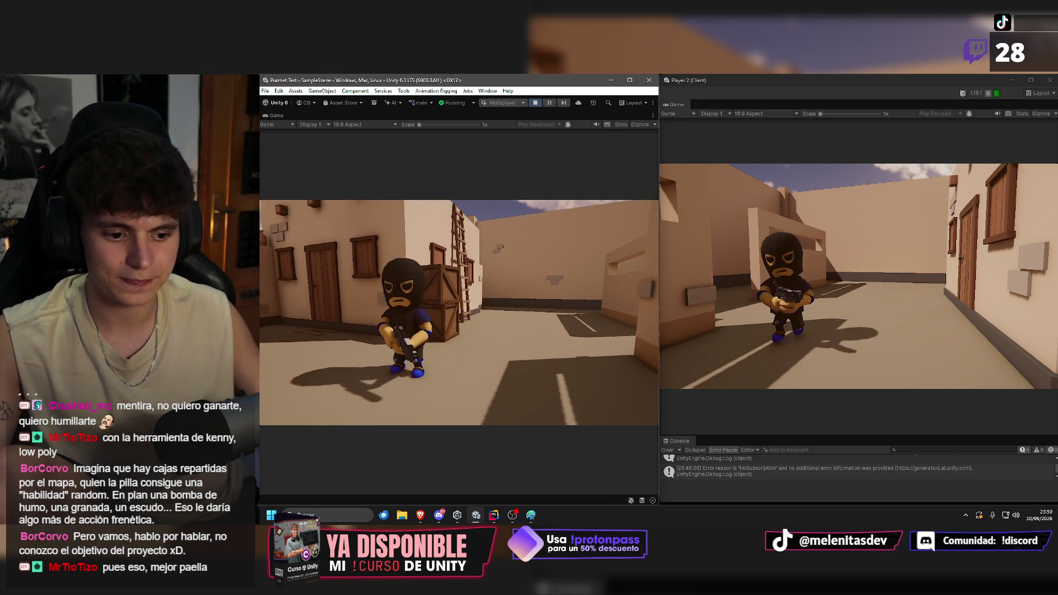
Jump while approaching, then face Player 2 and strafe sideways in front of it.
{"action": "key", "text": "w"}
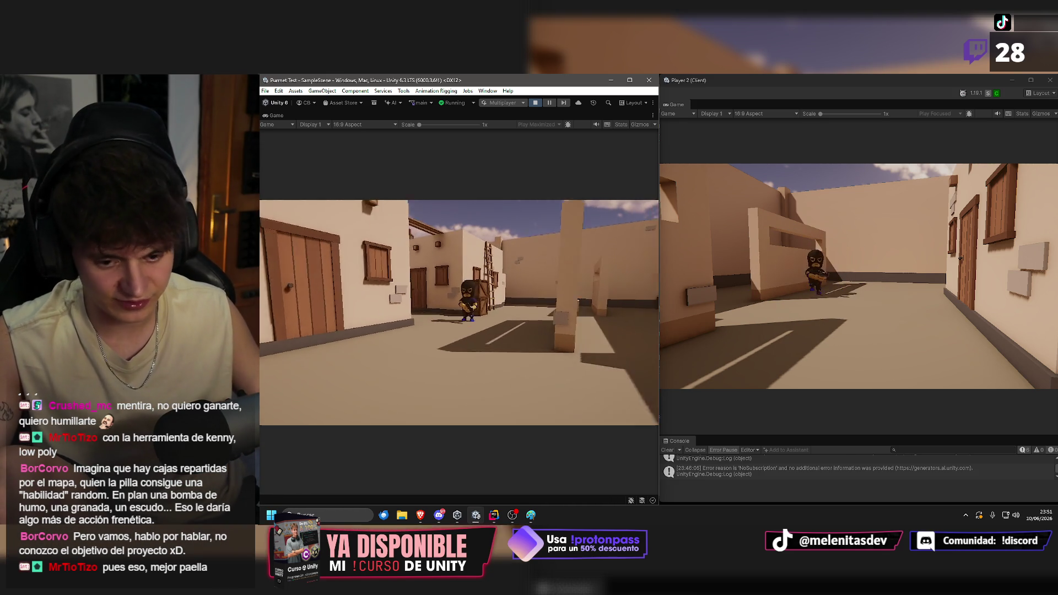
{"action": "key", "text": "space"}
{"action": "key", "text": "w"}
{"action": "key", "text": "w"}
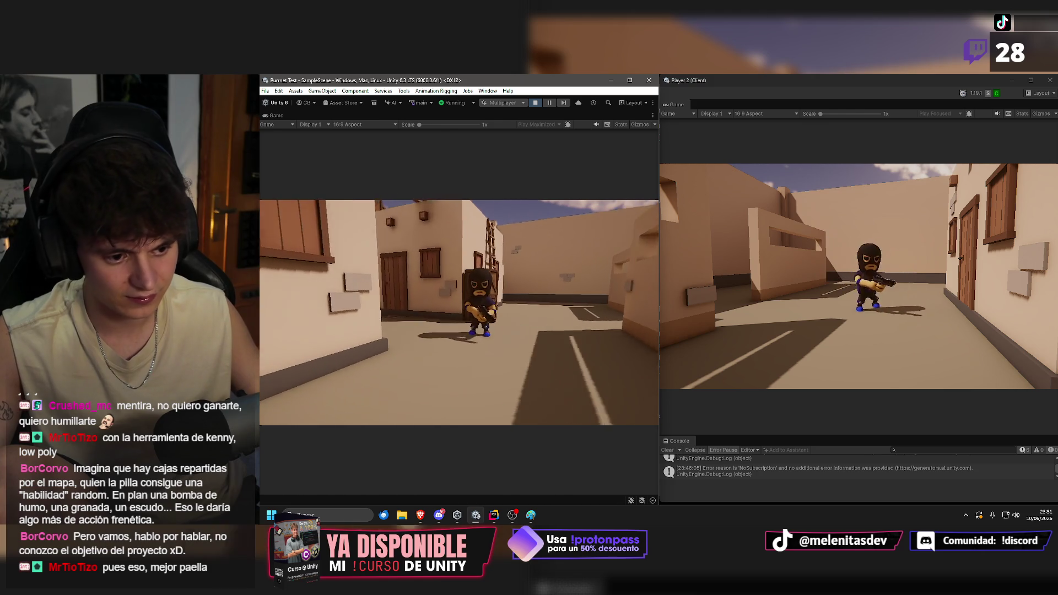
{"action": "key", "text": "w"}
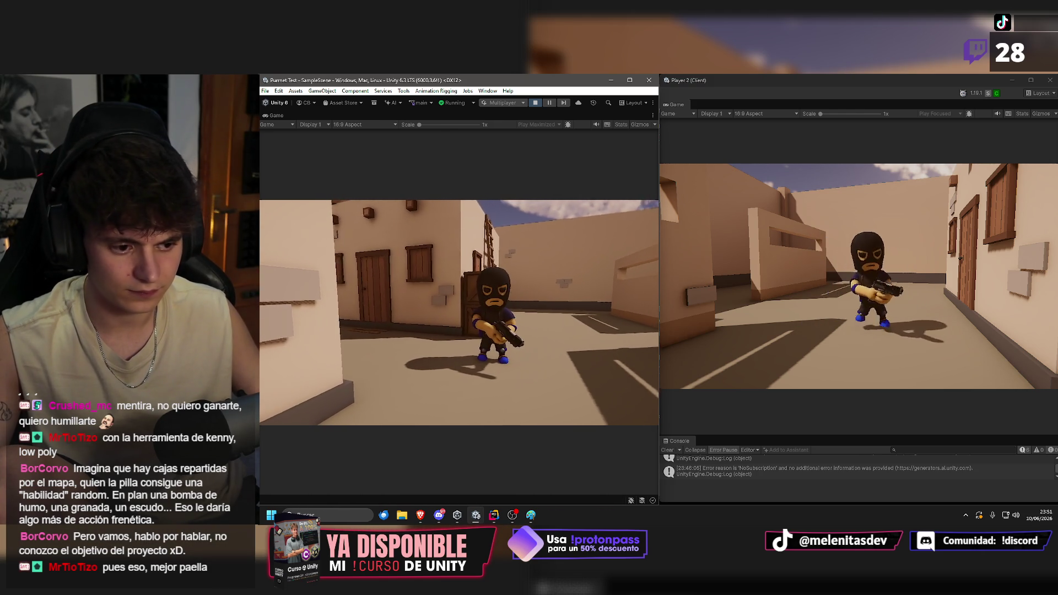
{"action": "key", "text": "w"}
{"action": "key", "text": "d"}
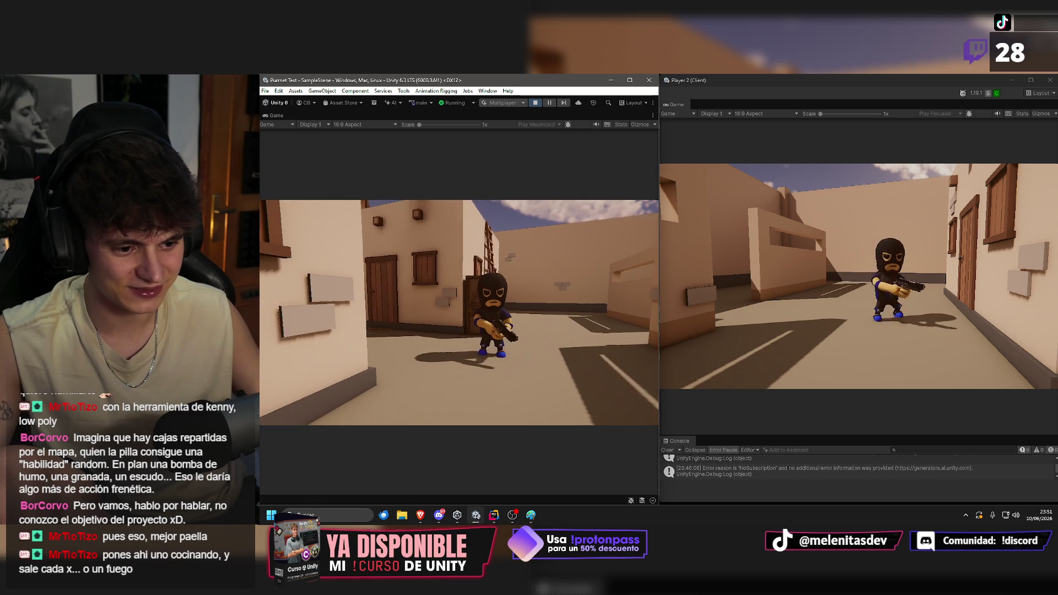
{"action": "key", "text": "a"}
{"action": "key", "text": "d"}
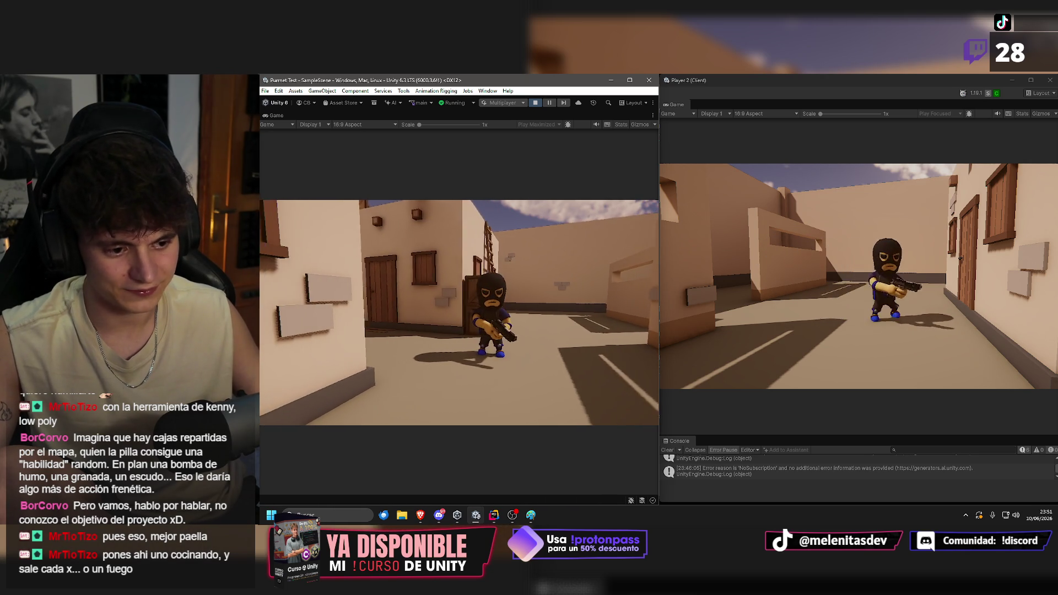
Step in and back until the host faces Player 2's pistol-aiming character at close range.
{"action": "key", "text": "w"}
{"action": "key", "text": "s"}
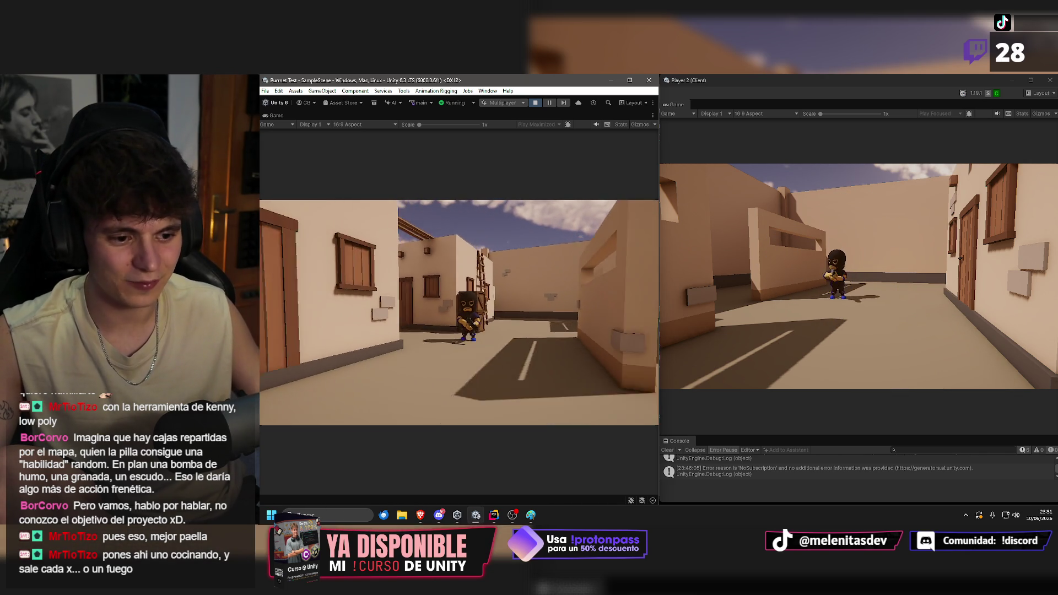
{"action": "key", "text": "w"}
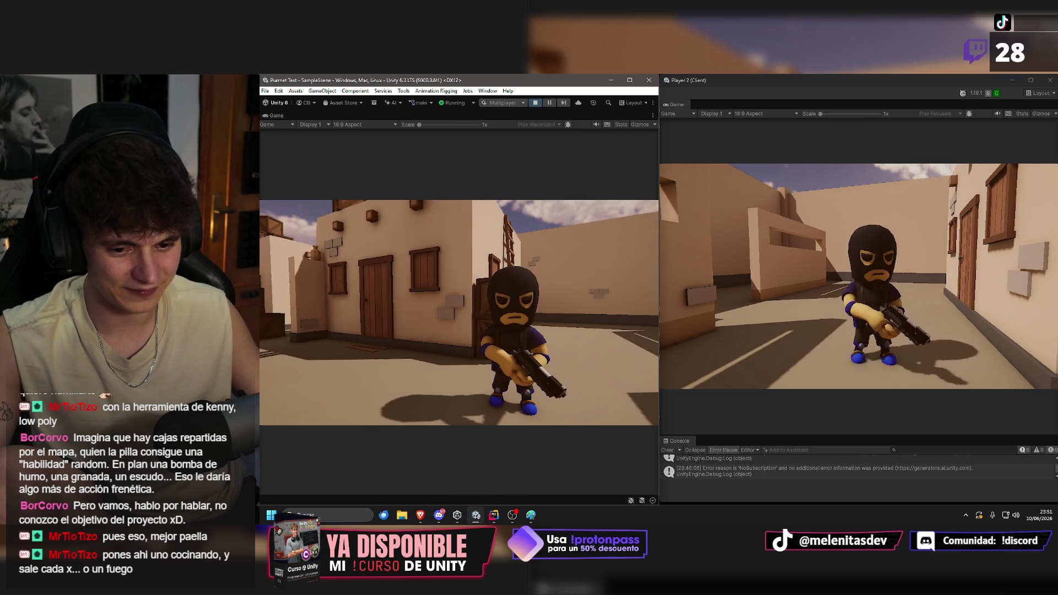
{"action": "key", "text": "d"}
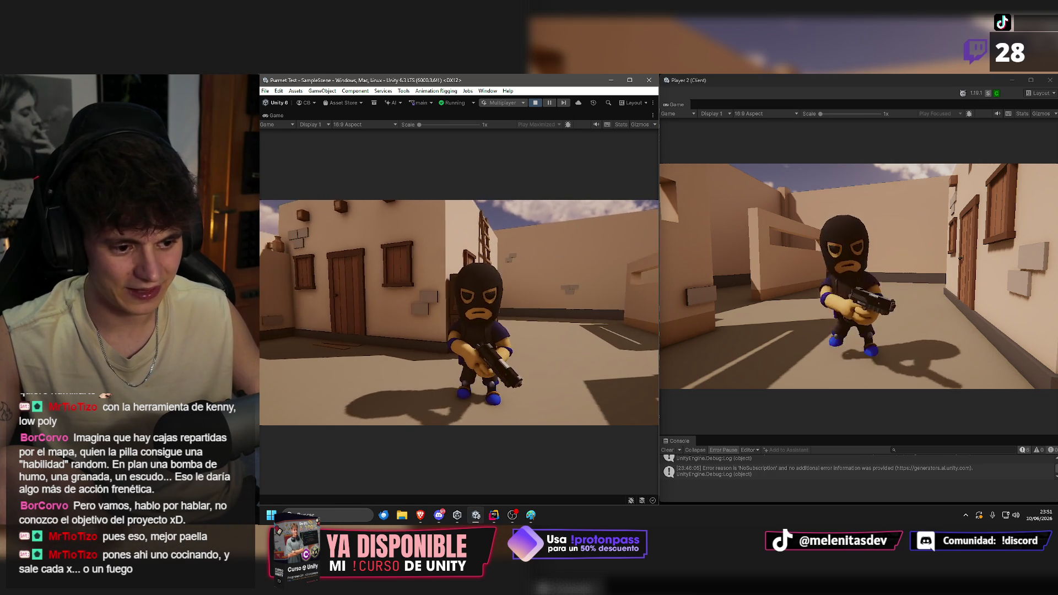
{"action": "key", "text": "a"}
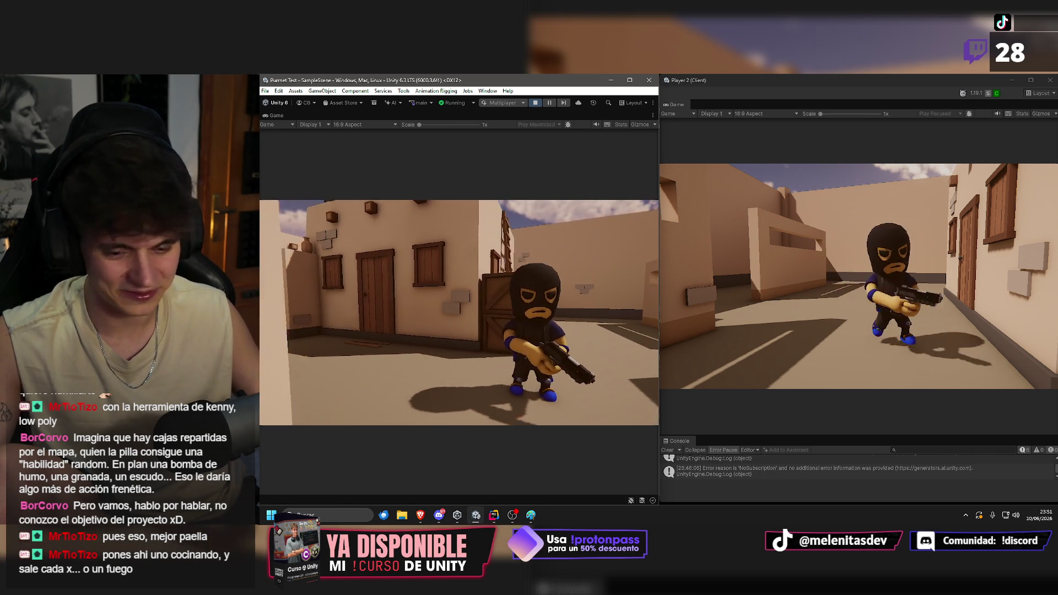
{"action": "key", "text": "s"}
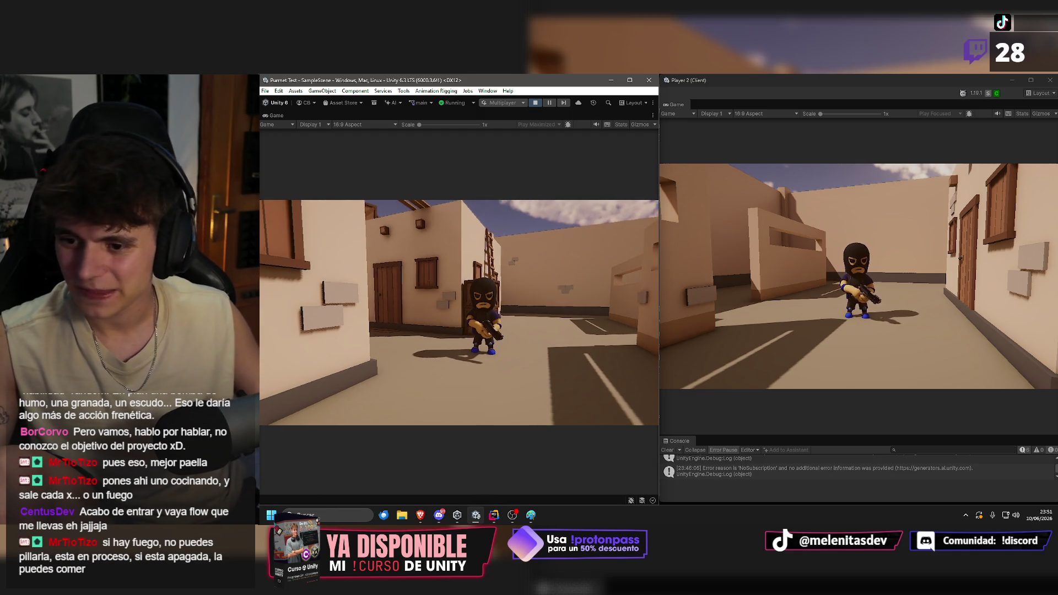
{"action": "key", "text": "w"}
{"action": "key", "text": "s"}
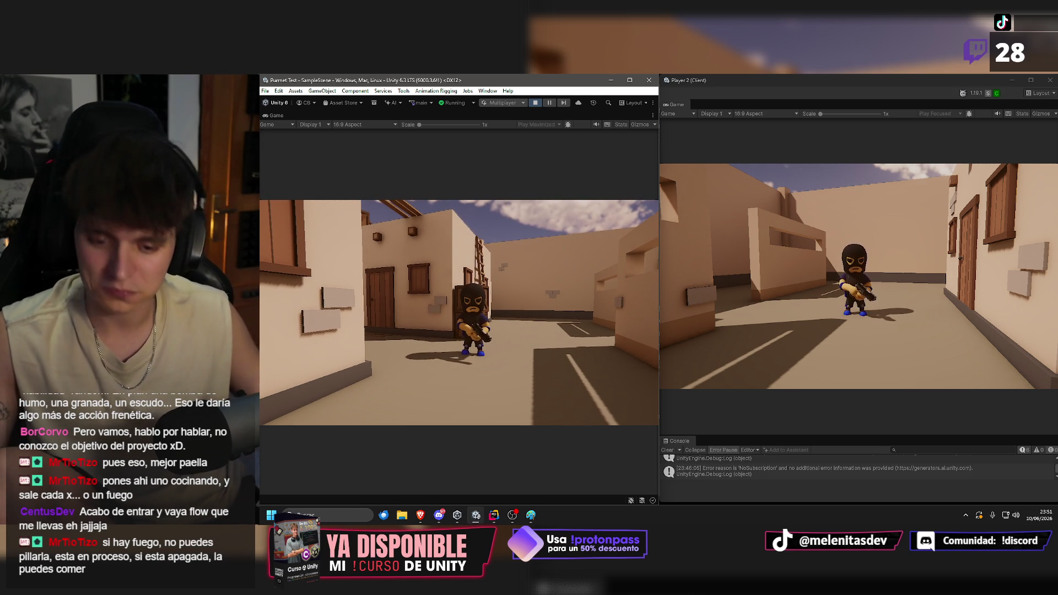
{"action": "key", "text": "w"}
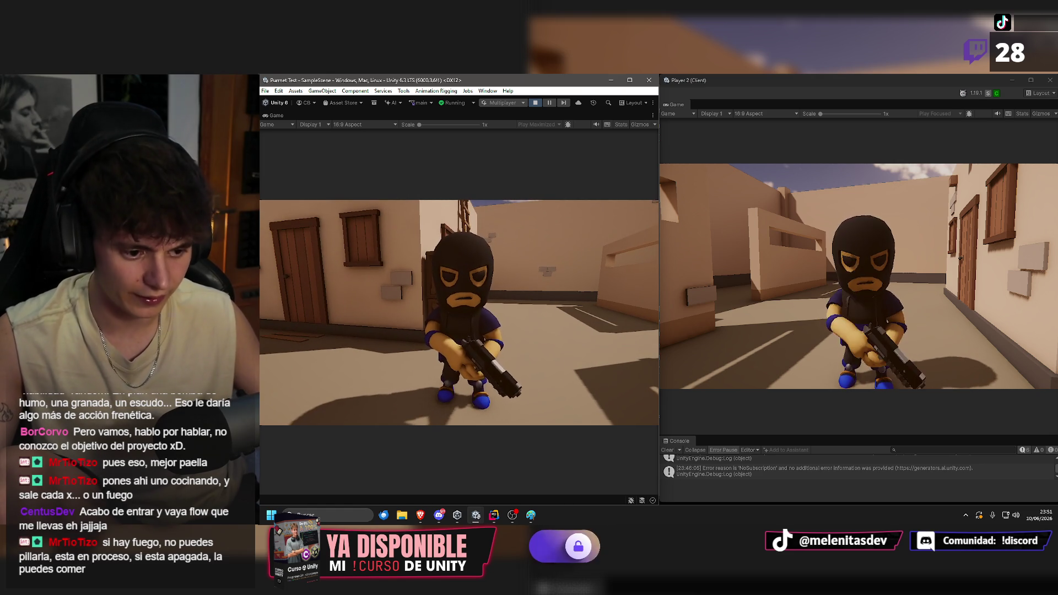
{"action": "key", "text": "s"}
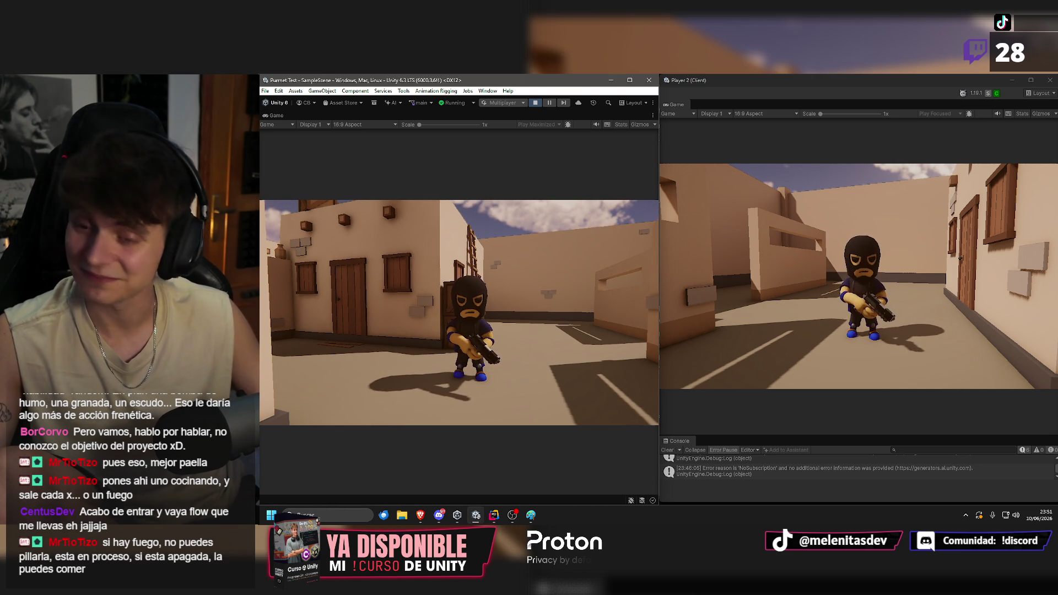
{"action": "key", "text": "w"}
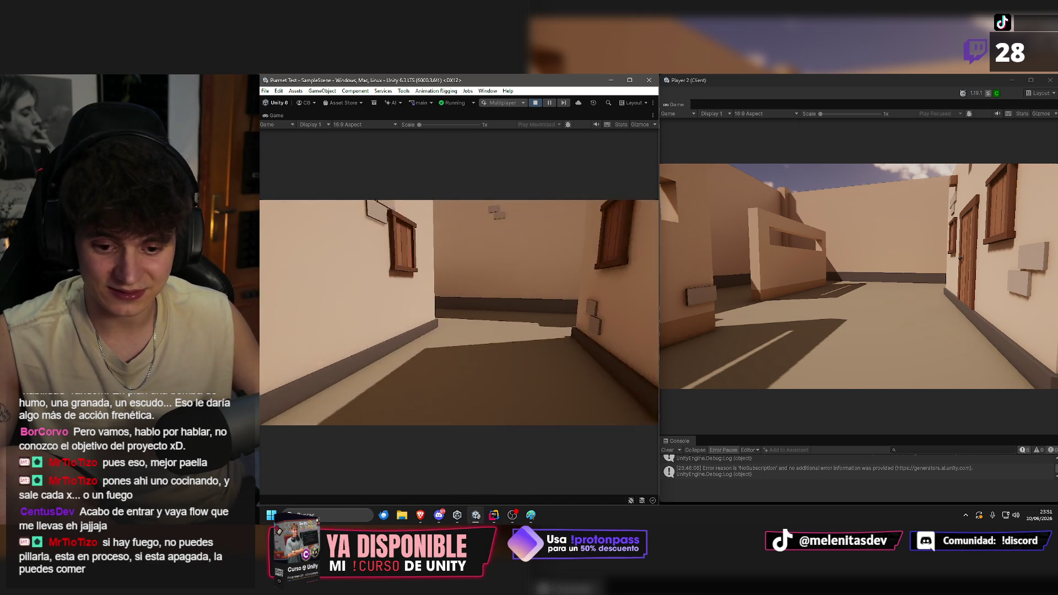
{"action": "mouse_move", "coordinate": [459, 312]}
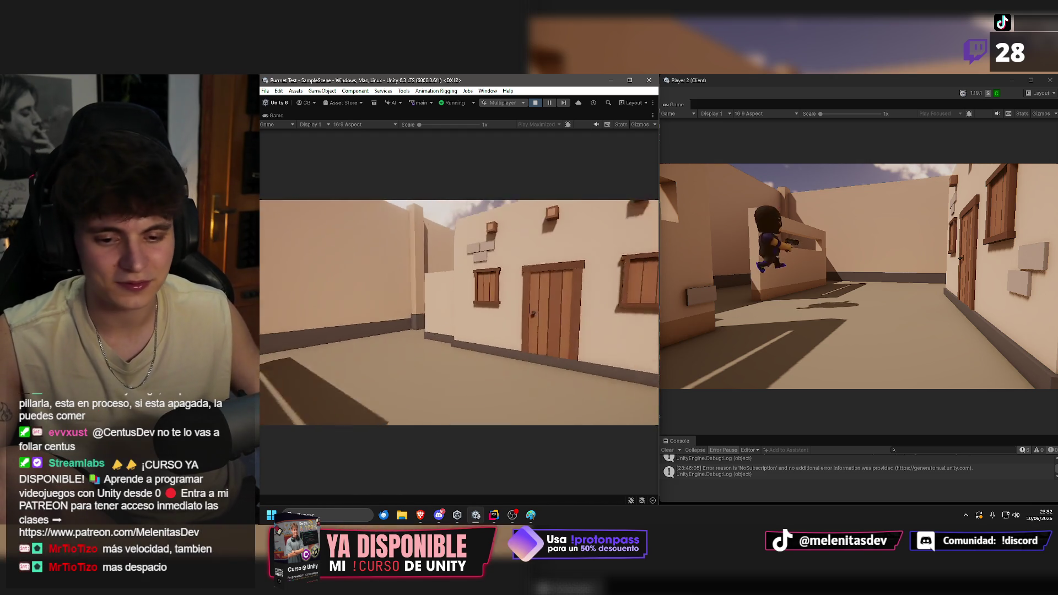
{"action": "key", "text": "w"}
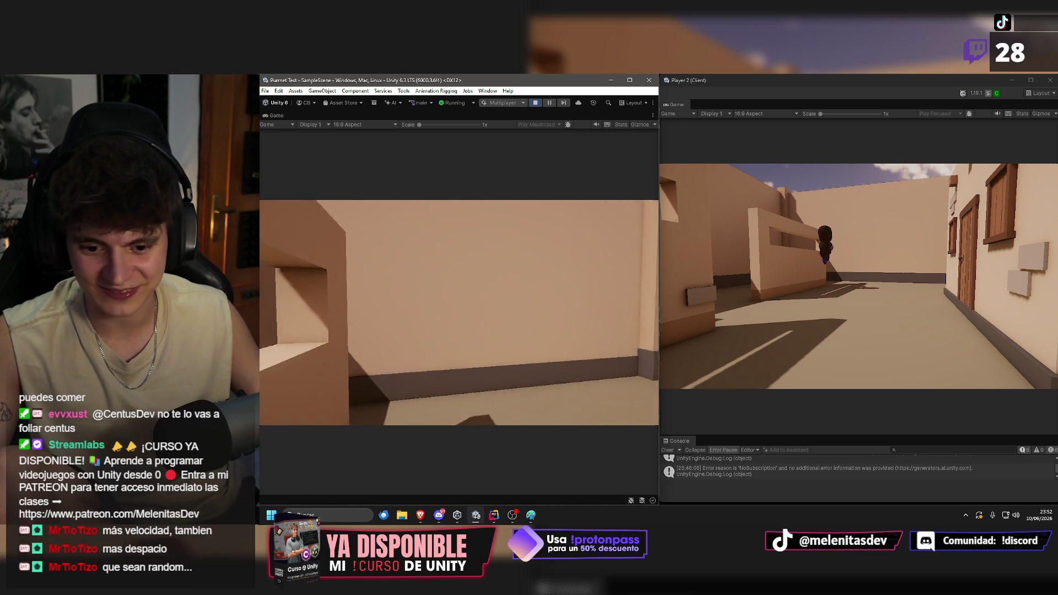
{"action": "key", "text": "w"}
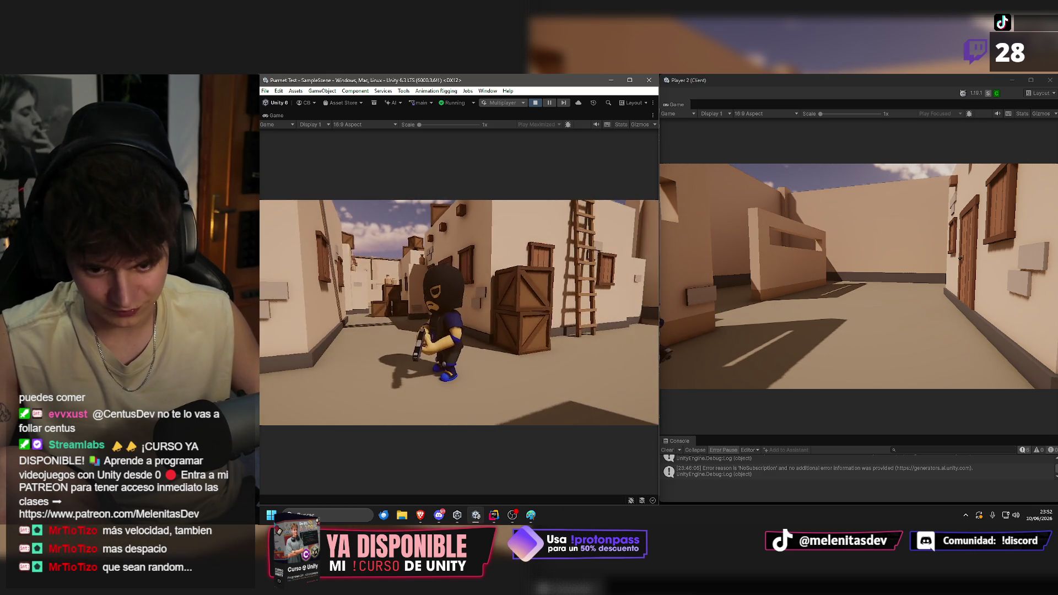
{"action": "key", "text": "w"}
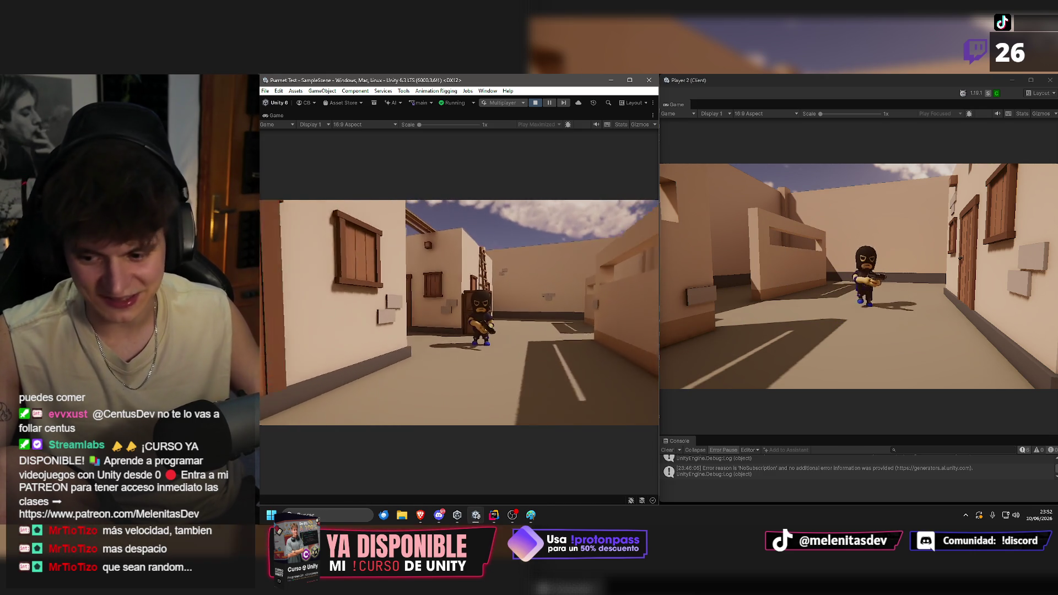
{"action": "key", "text": "w"}
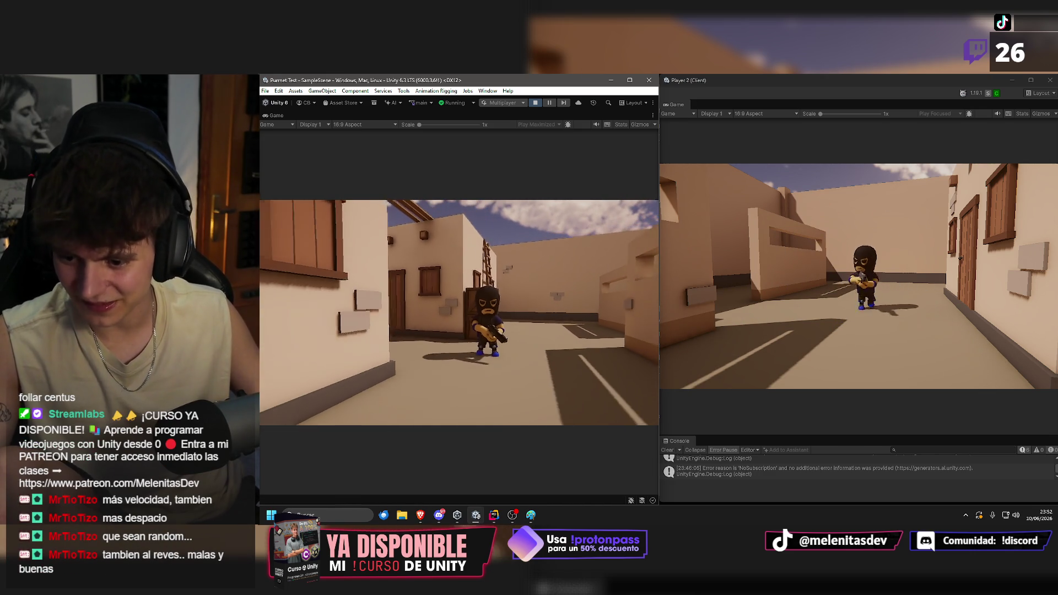
{"action": "key", "text": "w"}
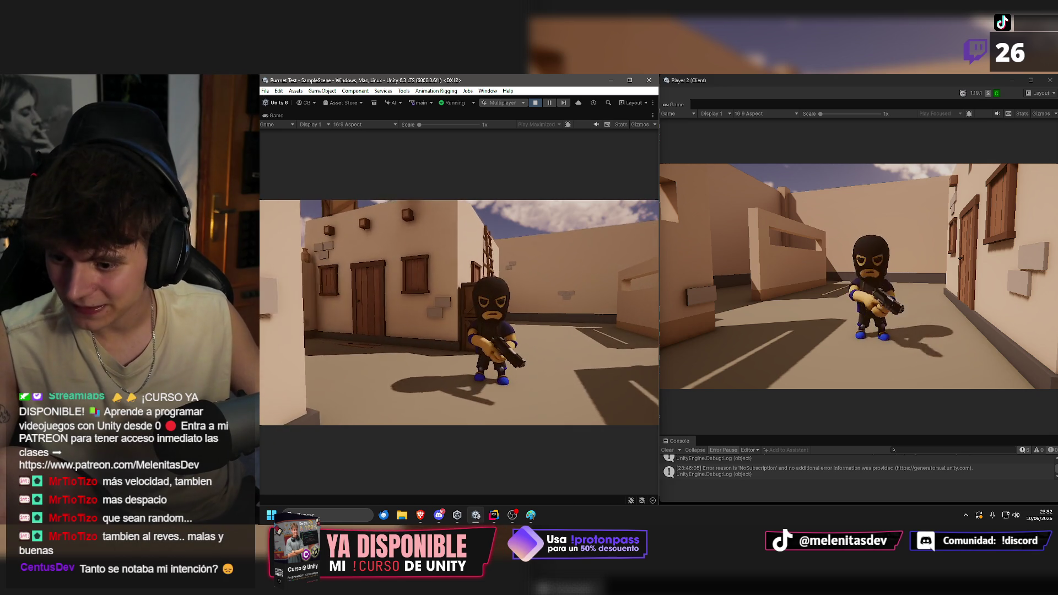
{"action": "key", "text": "w"}
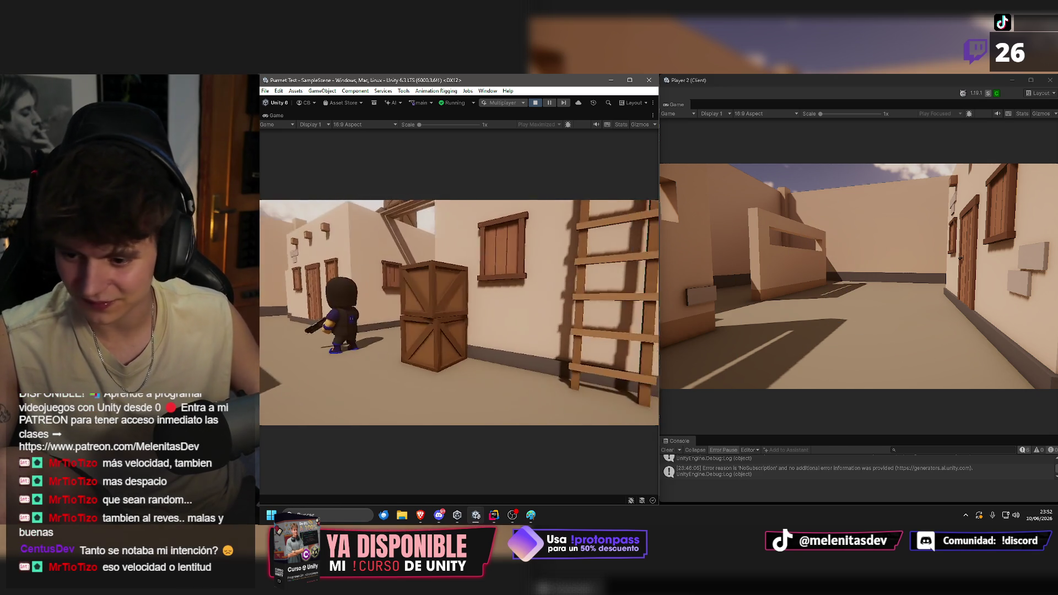
{"action": "key", "text": "w"}
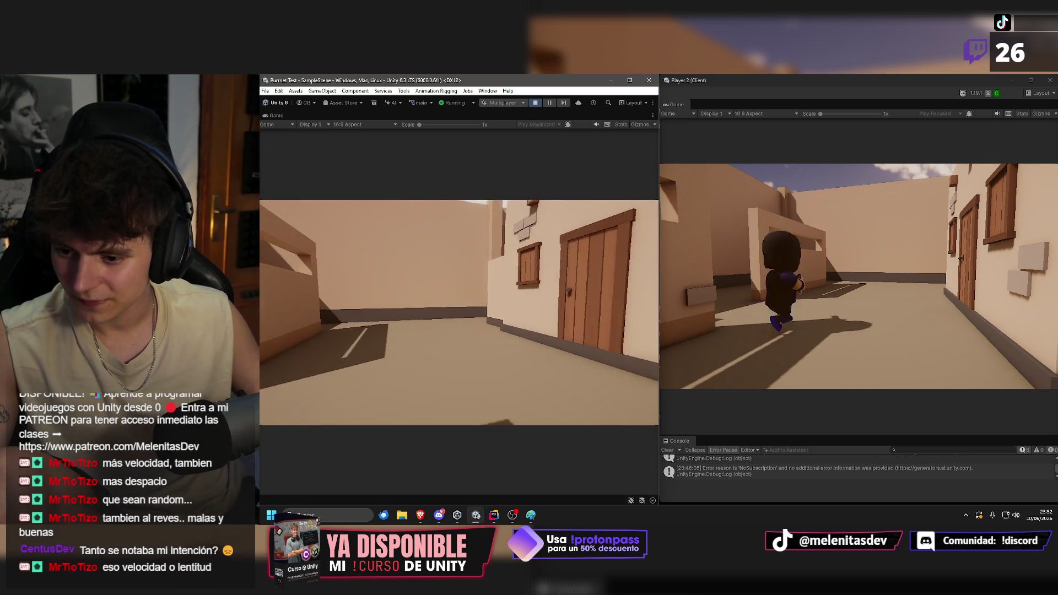
{"action": "key", "text": "w"}
{"action": "key", "text": "w"}
{"action": "key", "text": "w"}
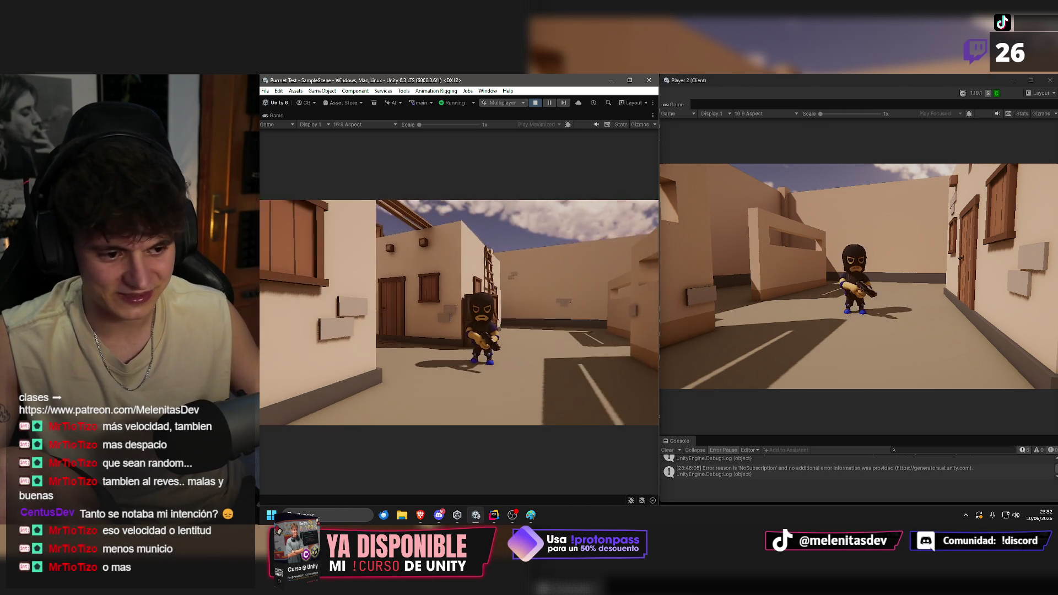
{"action": "key", "text": "w"}
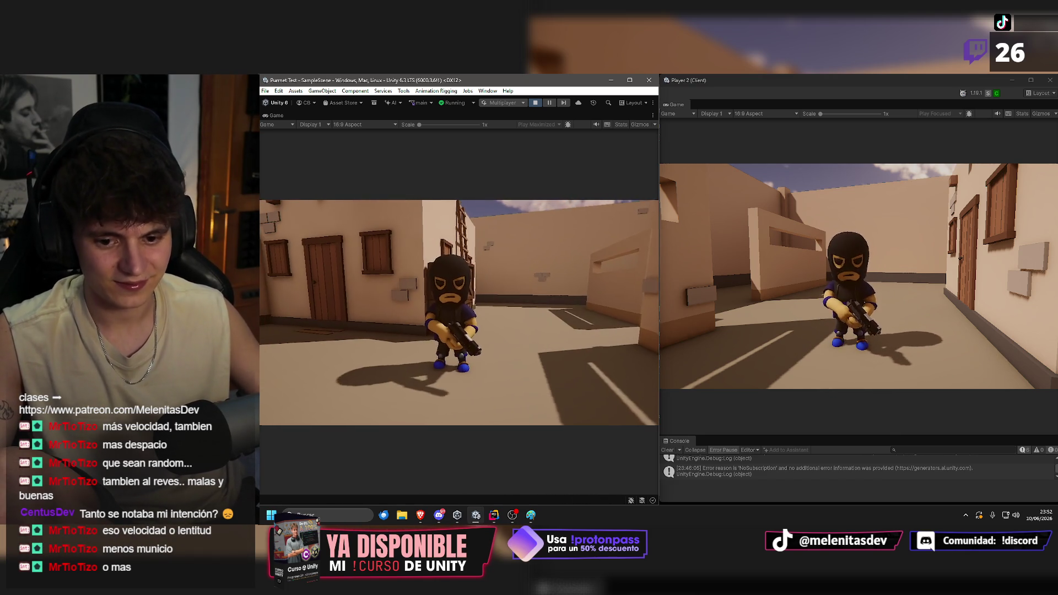
{"action": "key", "text": "alt+Tab"}
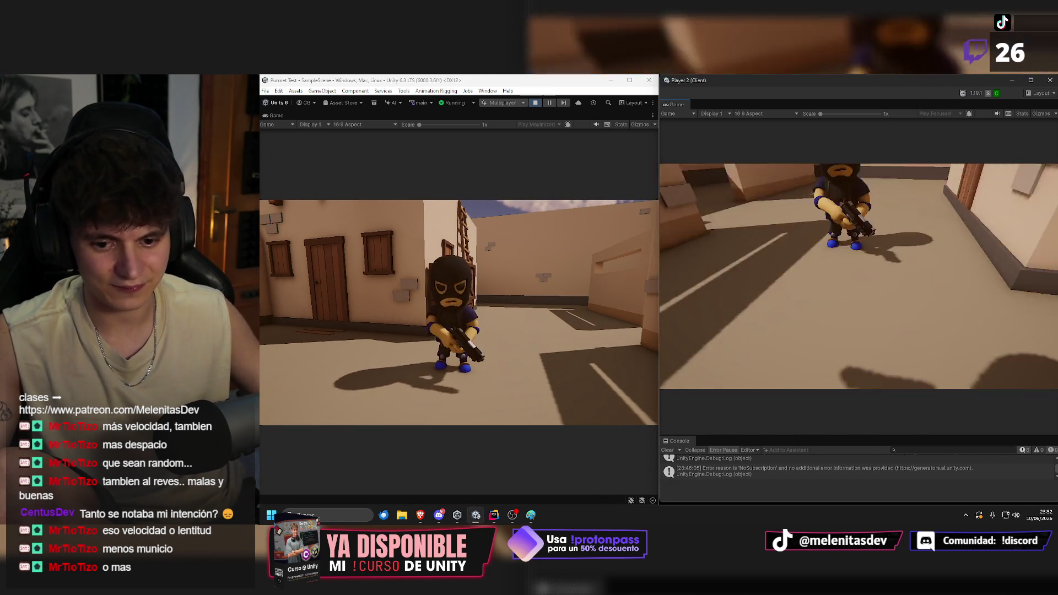
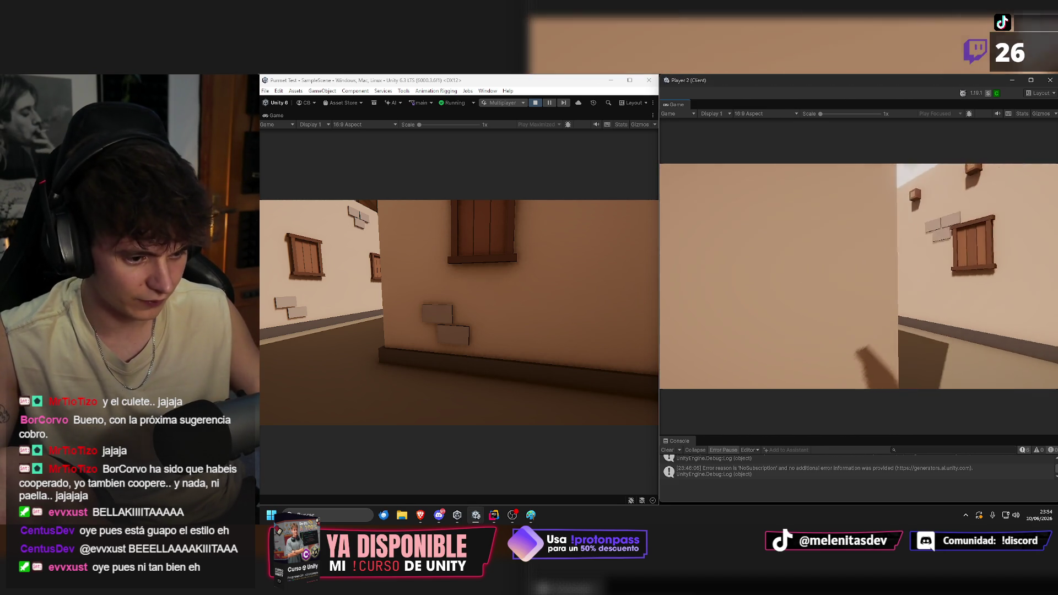
Walk the client player up to the host's gunman, back off twice, then walk past him.
{"action": "key", "text": "w"}
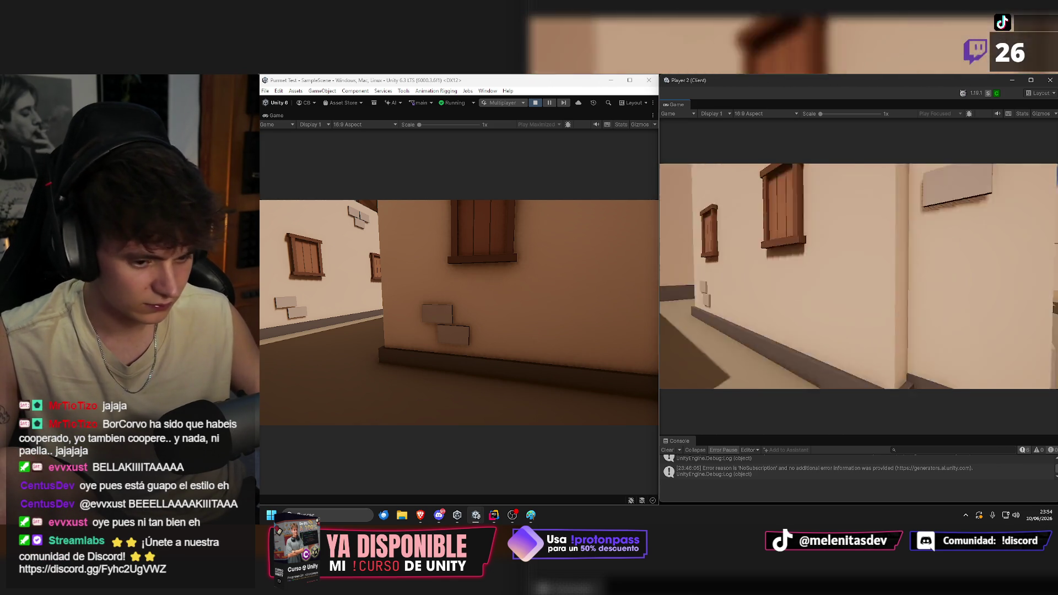
{"action": "key", "text": "w"}
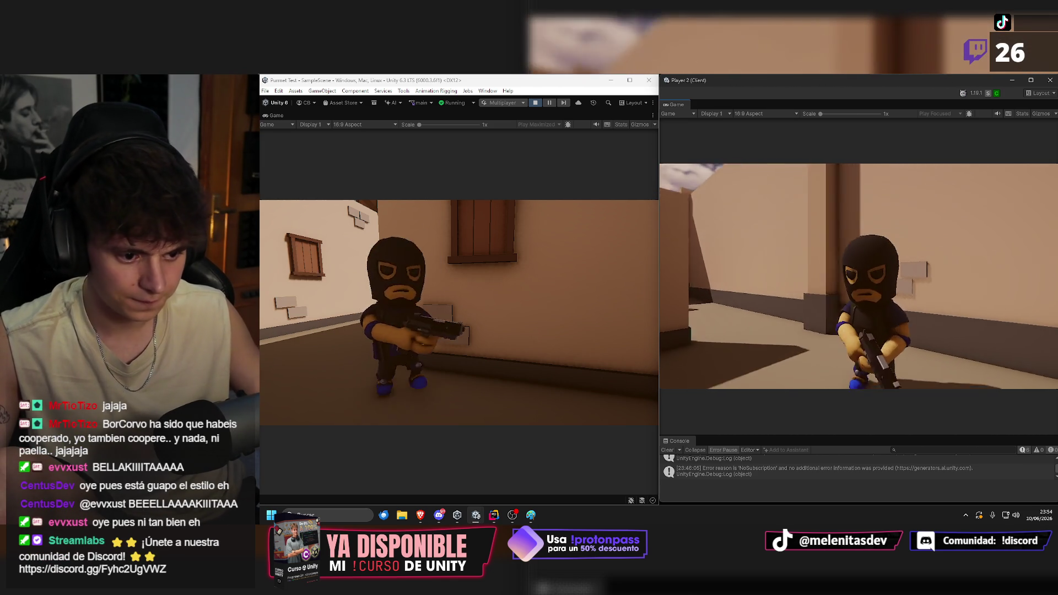
{"action": "key", "text": "s"}
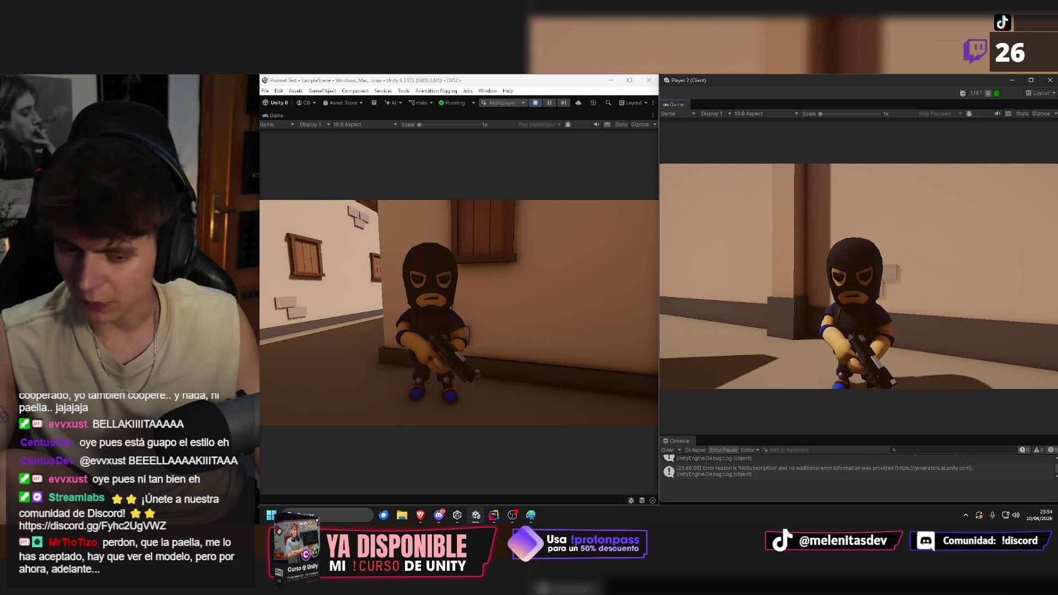
{"action": "key", "text": "w"}
{"action": "key", "text": "s"}
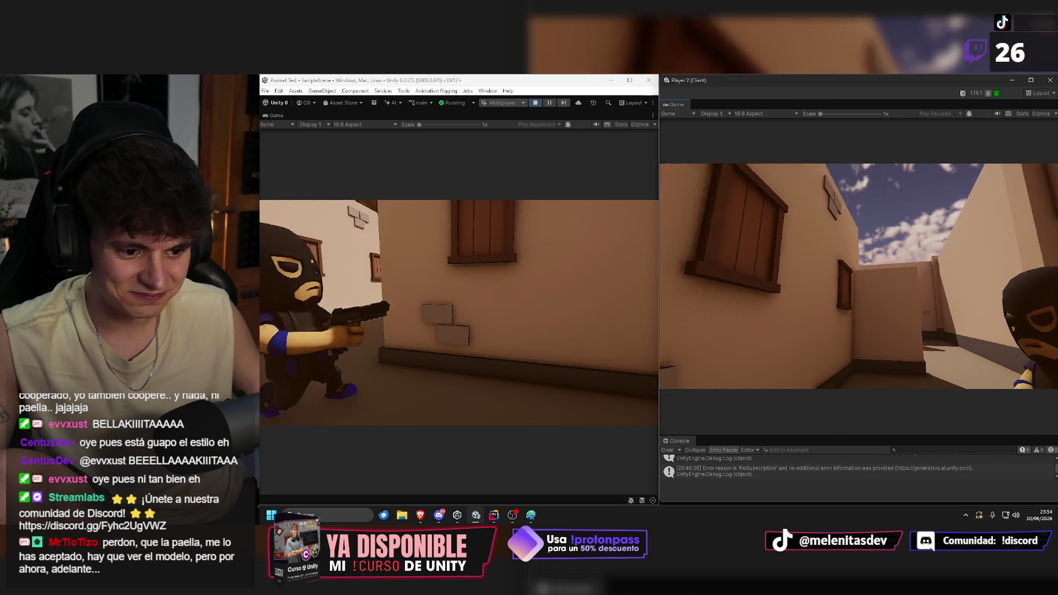
{"action": "key", "text": "w"}
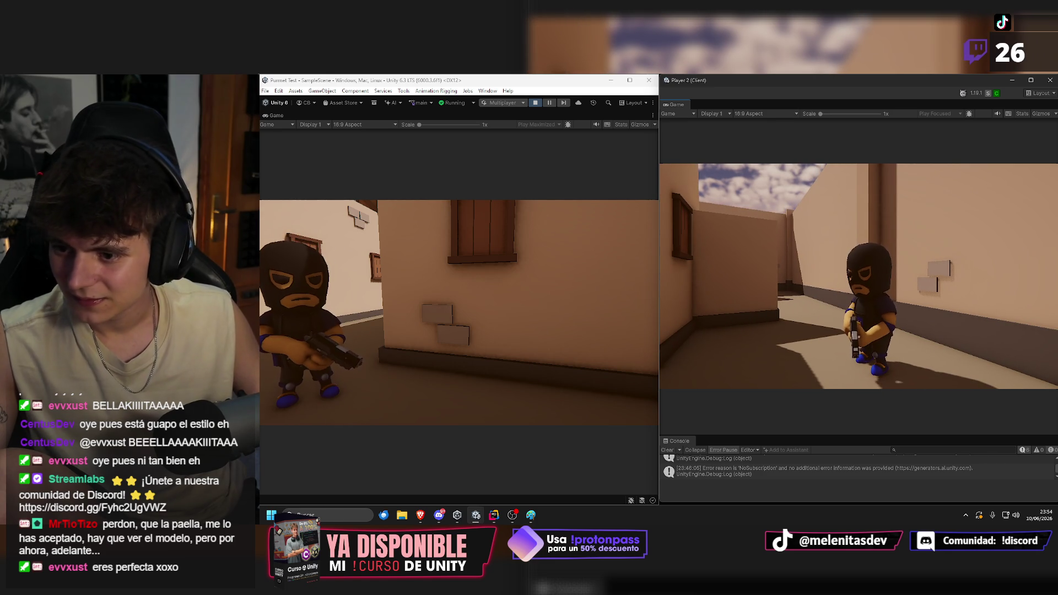
{"action": "key", "text": "w"}
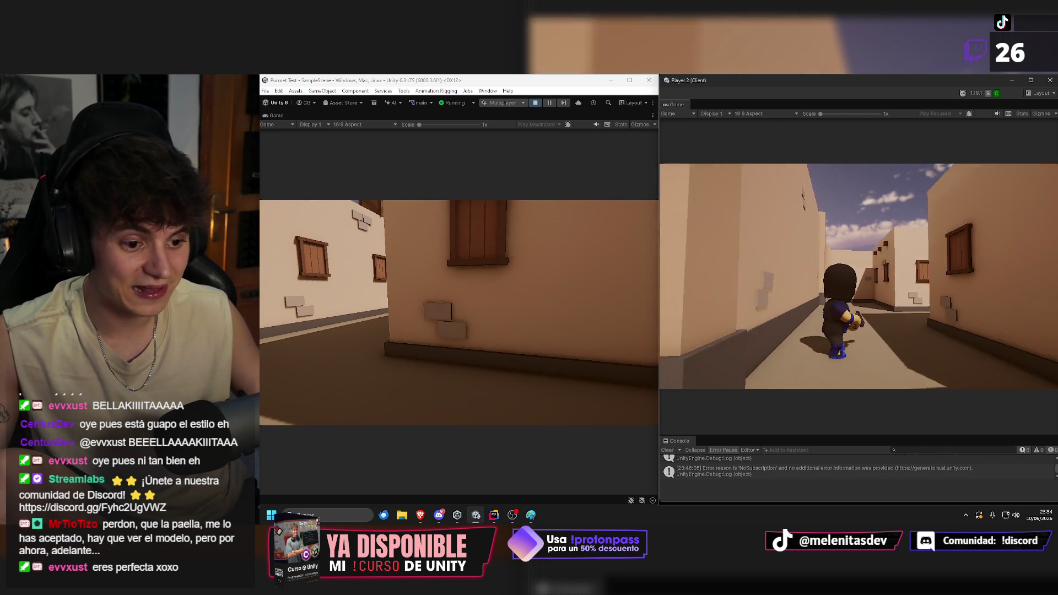
Walk the client player along the alley and down the street, climbing the crates onto the rooftop.
{"action": "key", "text": "w"}
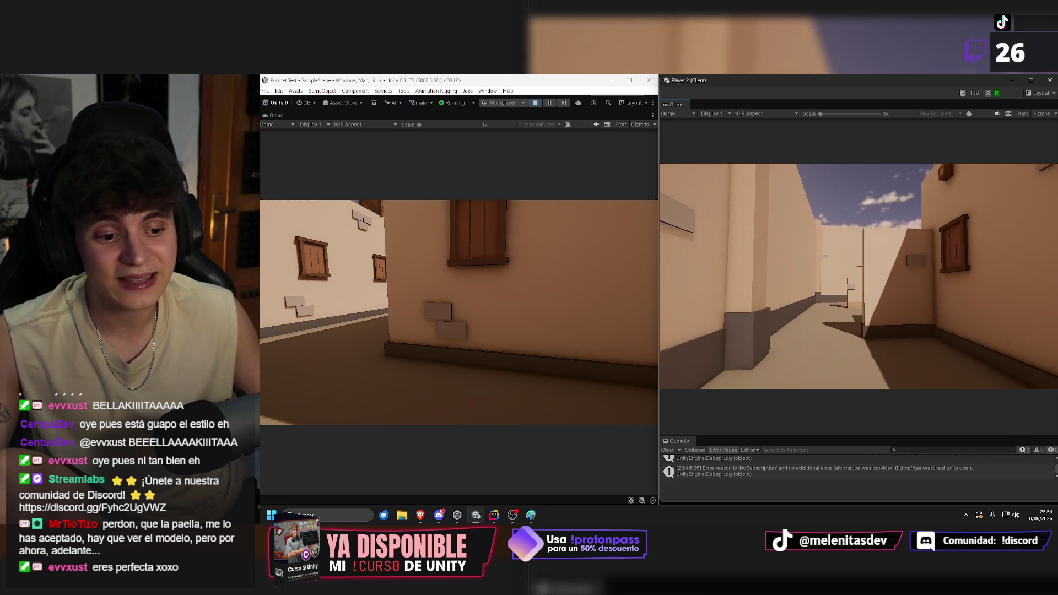
{"action": "key", "text": "w"}
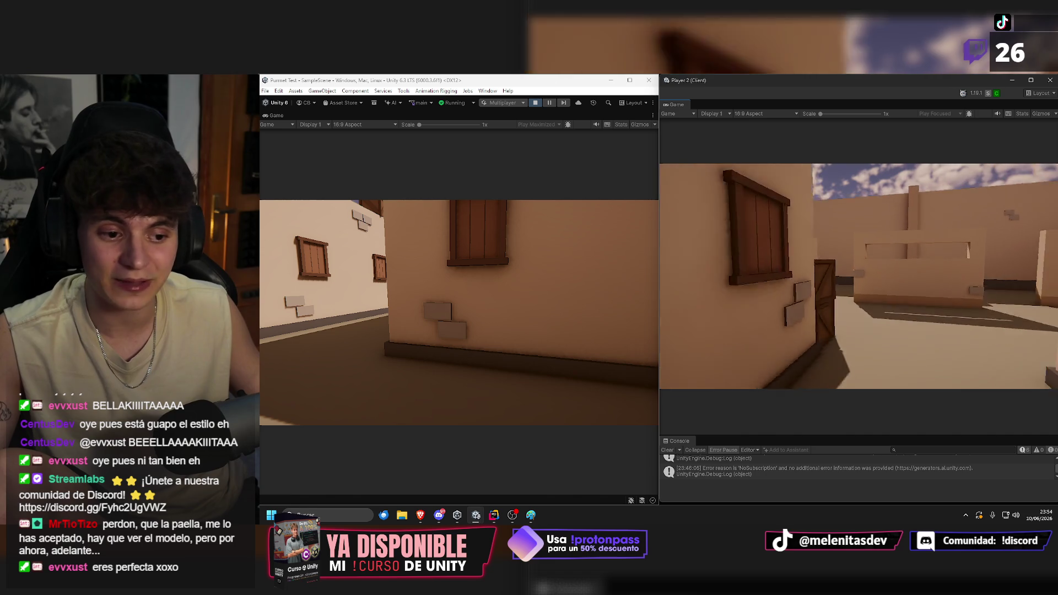
{"action": "key", "text": "w"}
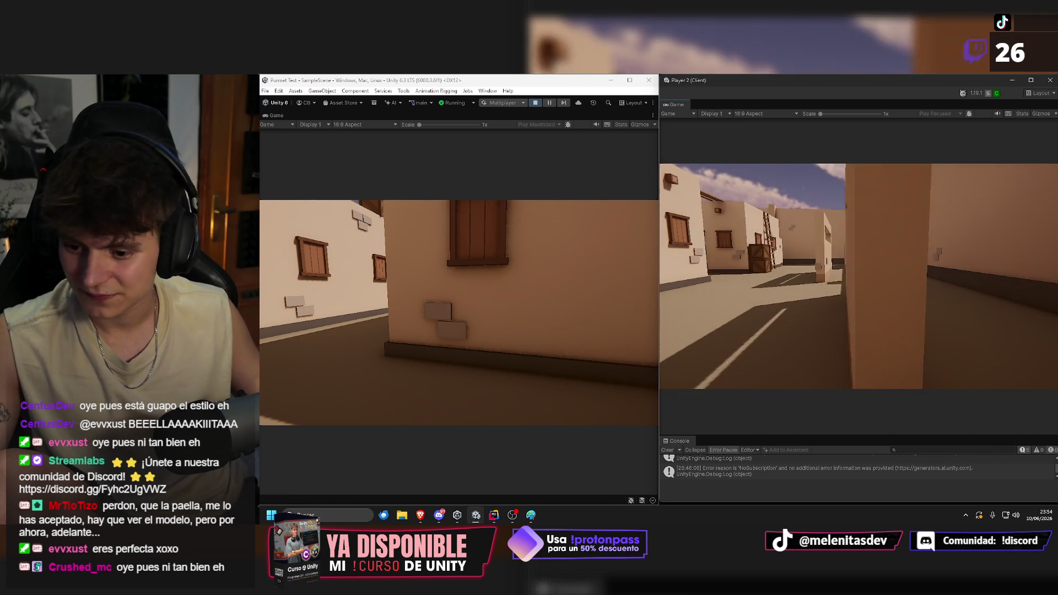
{"action": "key", "text": "w"}
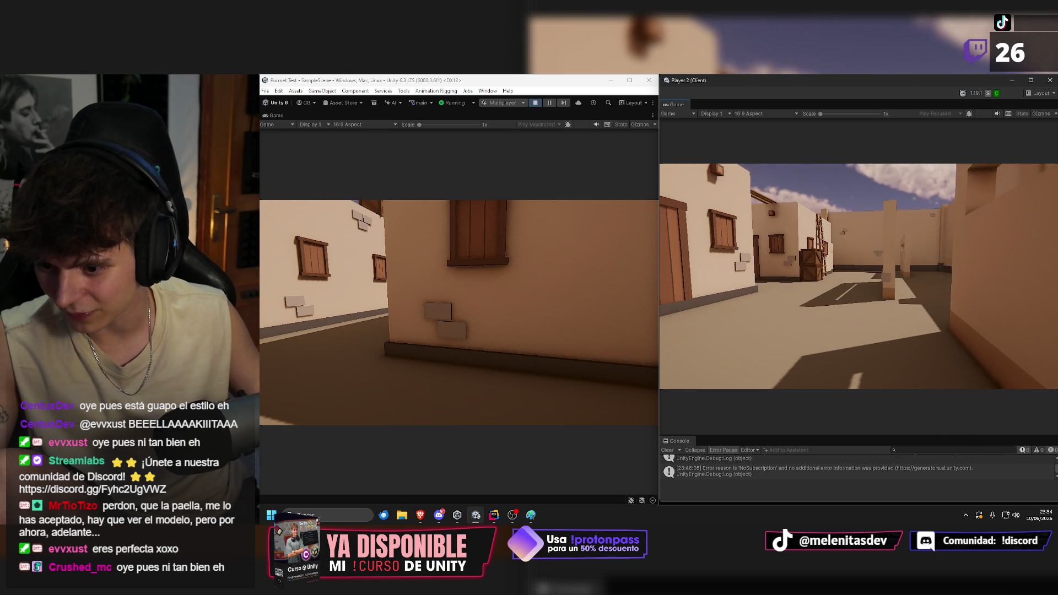
{"action": "key", "text": "w"}
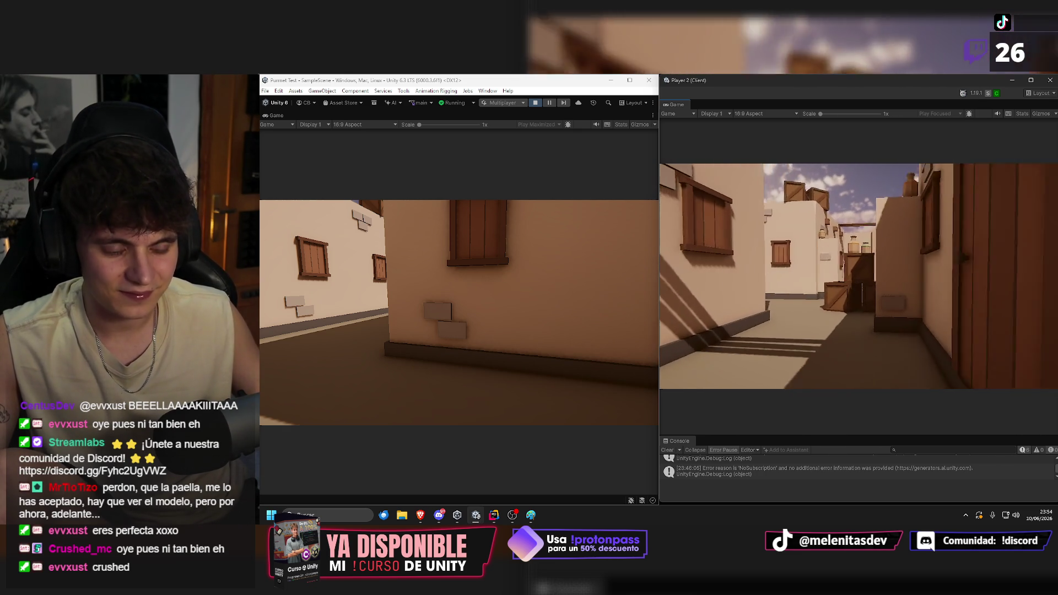
{"action": "key", "text": "w"}
{"action": "key", "text": "w"}
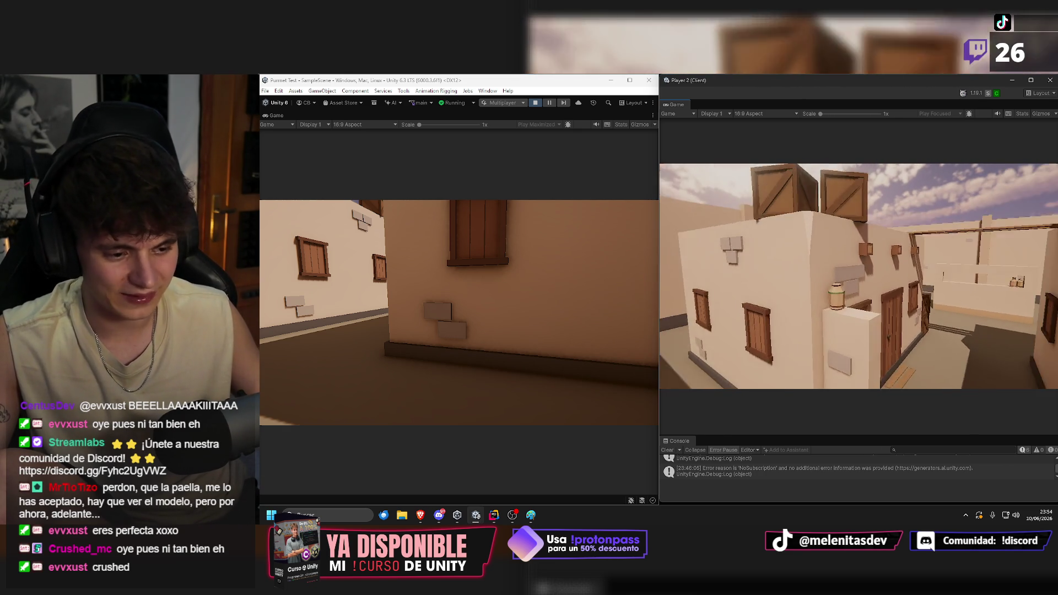
{"action": "key", "text": "w"}
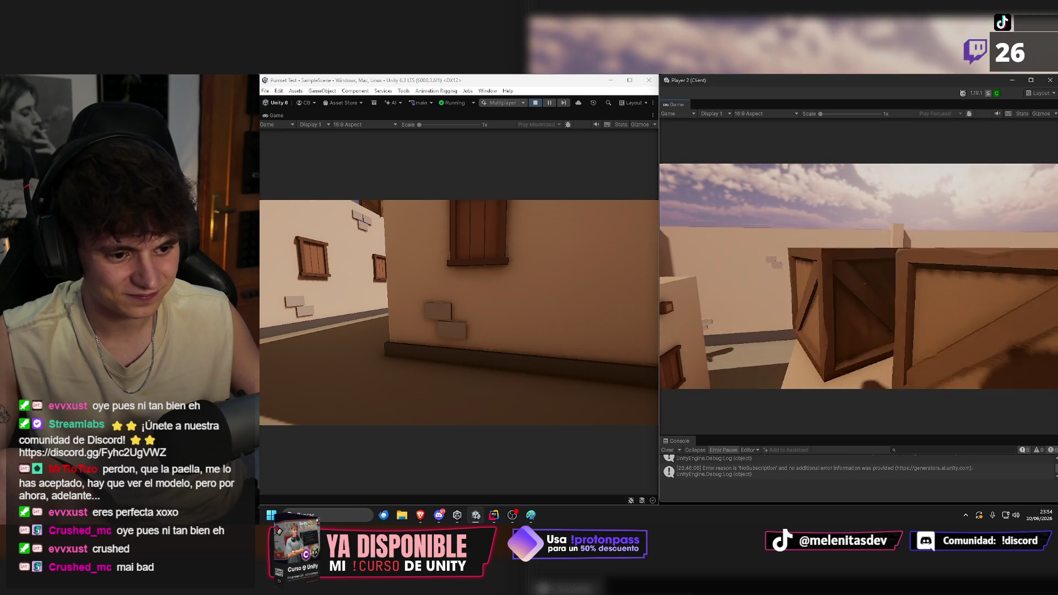
{"action": "key", "text": "w"}
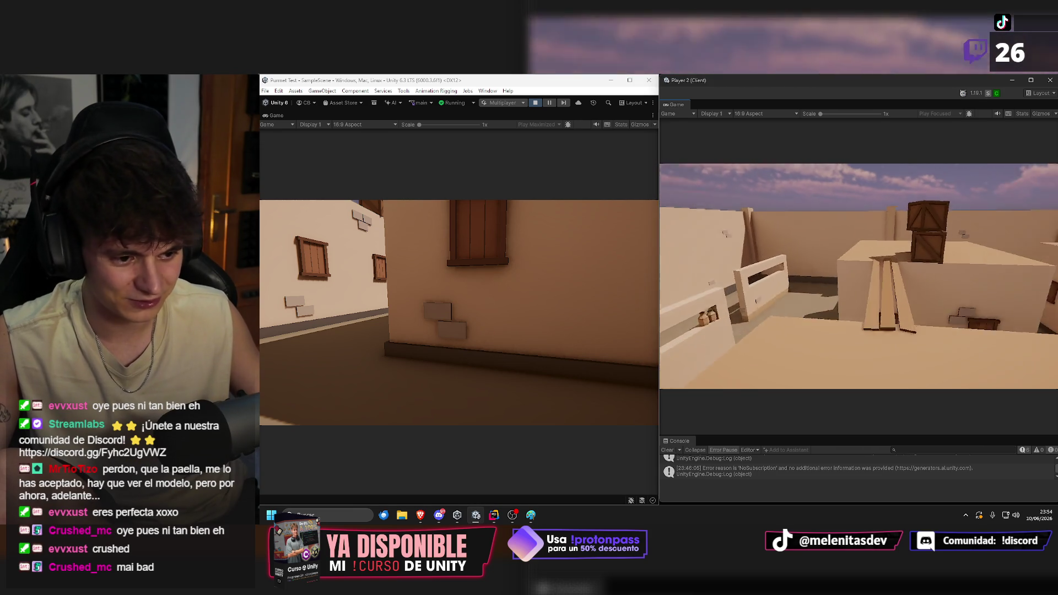
Walk the client player toward the wooden crates, then stop the playtest from the Play button.
{"action": "key", "text": "w"}
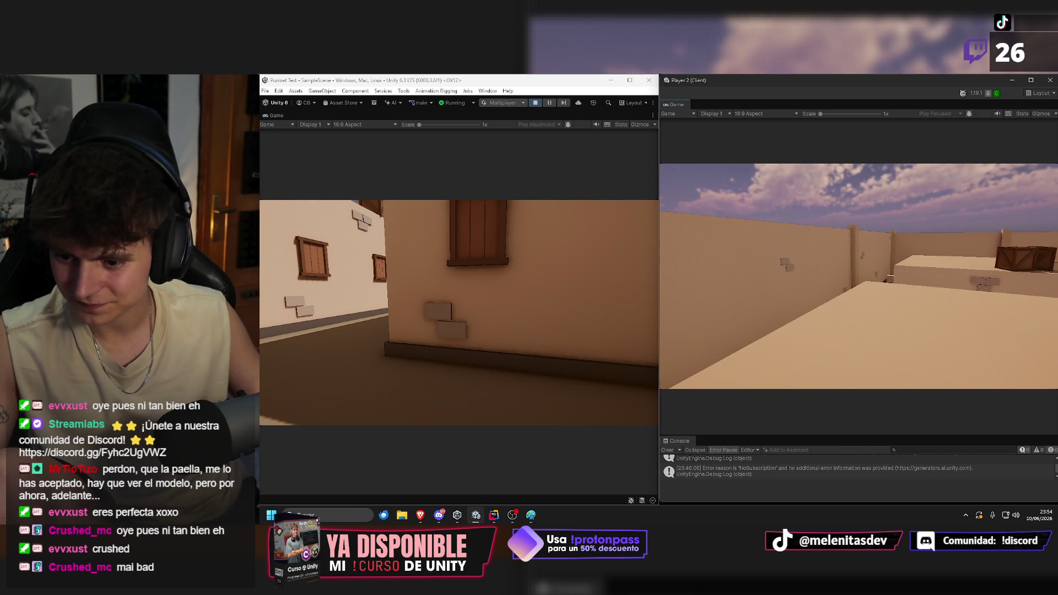
{"action": "key", "text": "w"}
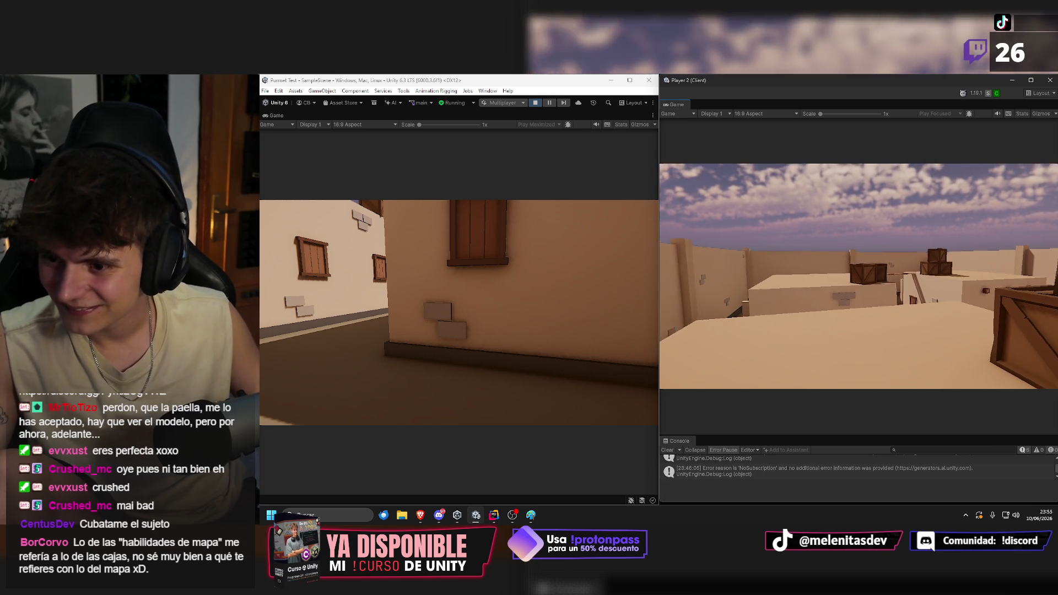
{"action": "key", "text": "w"}
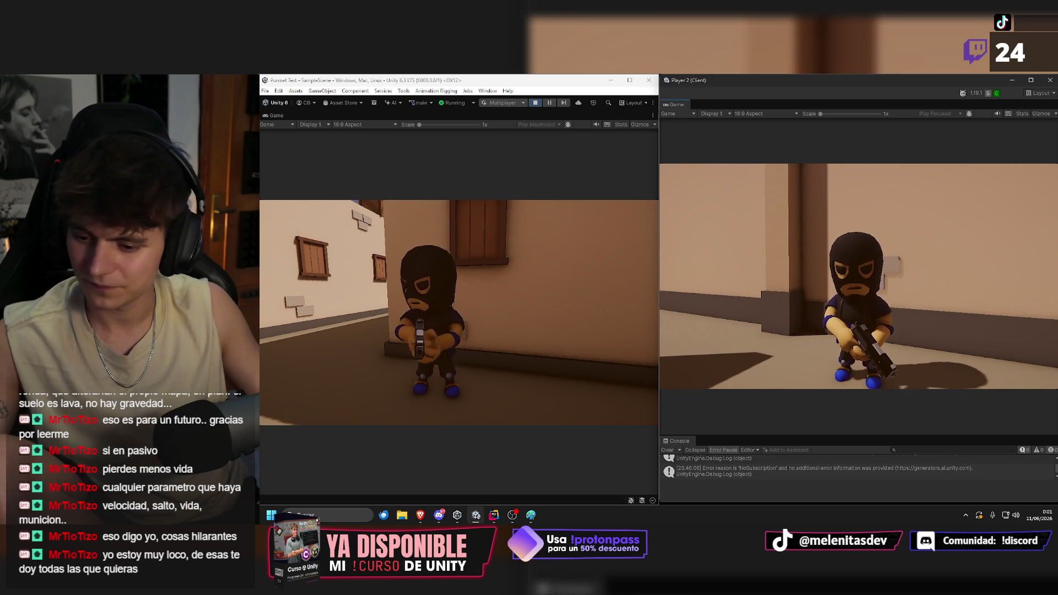
{"action": "left_click", "coordinate": [851, 299]}
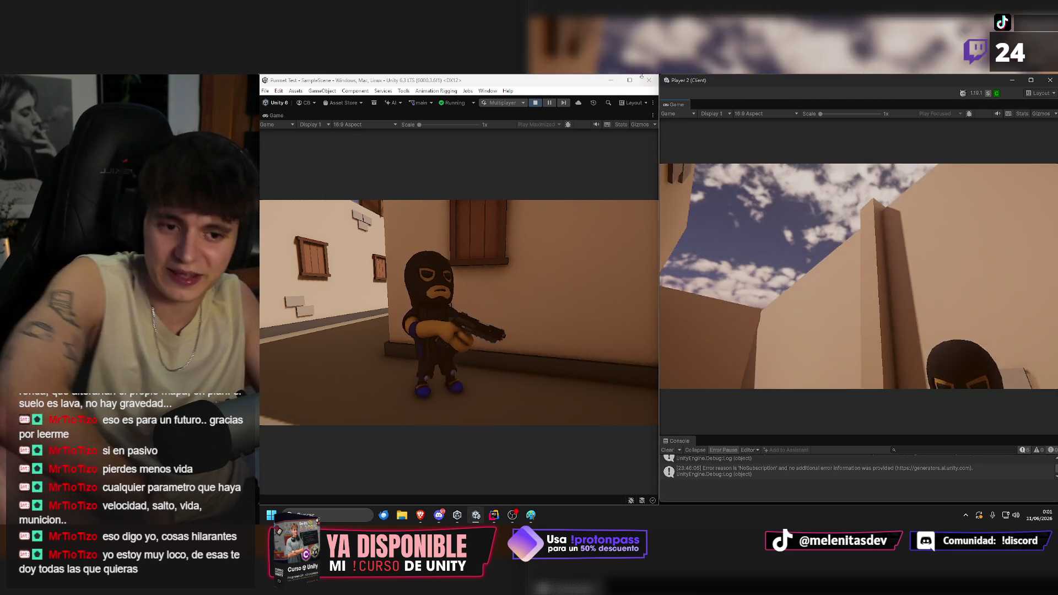
{"action": "left_click", "coordinate": [536, 104]}
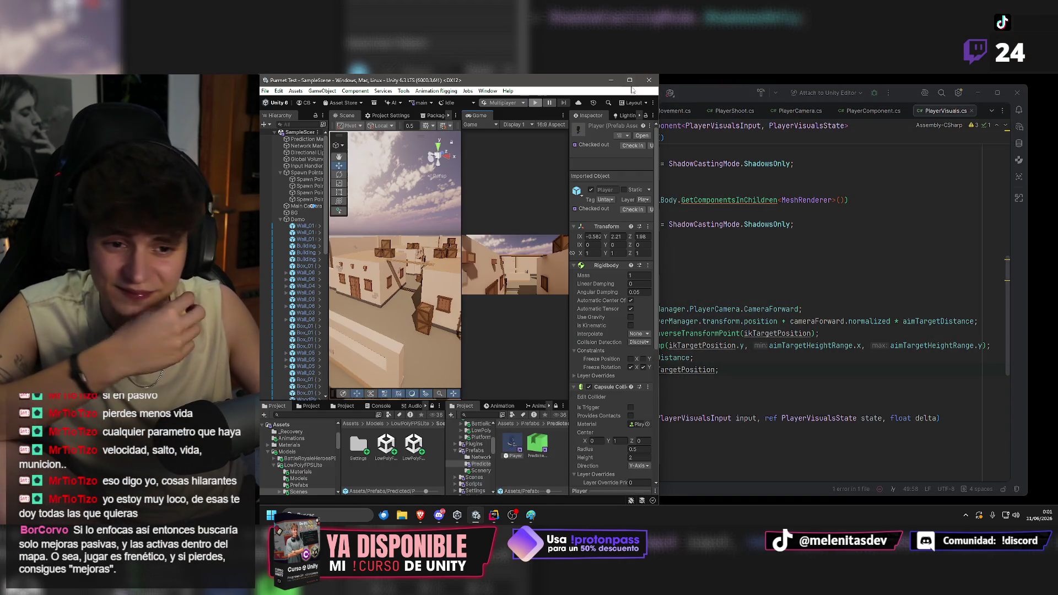
Maximize Unity and show the pending changes in an enlarged Unity Version Control panel.
{"action": "left_click", "coordinate": [630, 80]}
{"action": "left_click", "coordinate": [479, 406]}
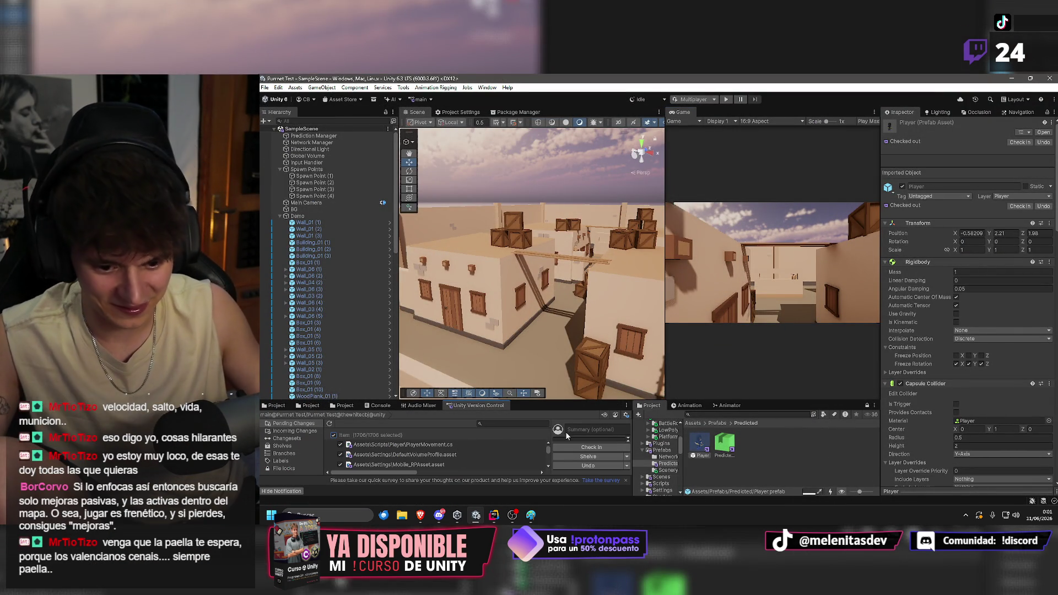
{"action": "left_click_drag", "start_coordinate": [583, 394], "coordinate": [582, 315]}
Check in the pending changes with the summary 'IK ands', then minimize Unity.
{"action": "left_click", "coordinate": [584, 352]}
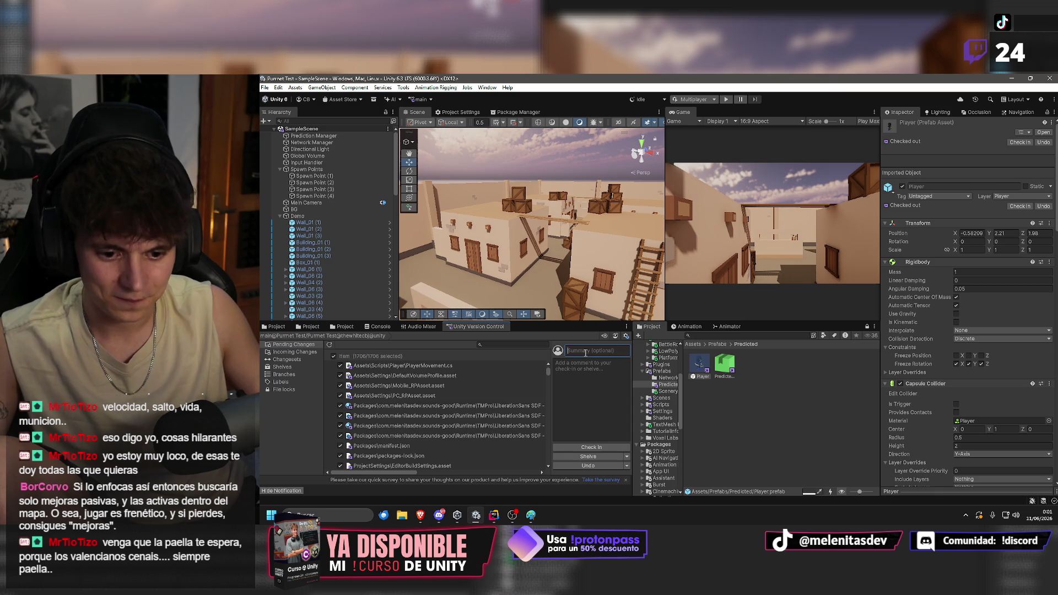
{"action": "type", "text": "IK"}
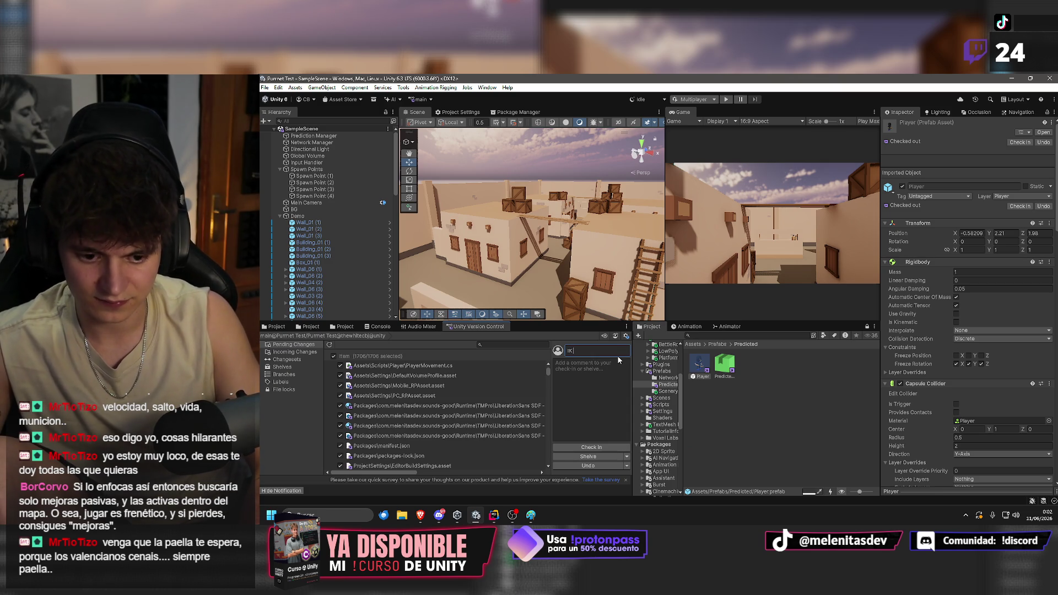
{"action": "type", "text": " and"}
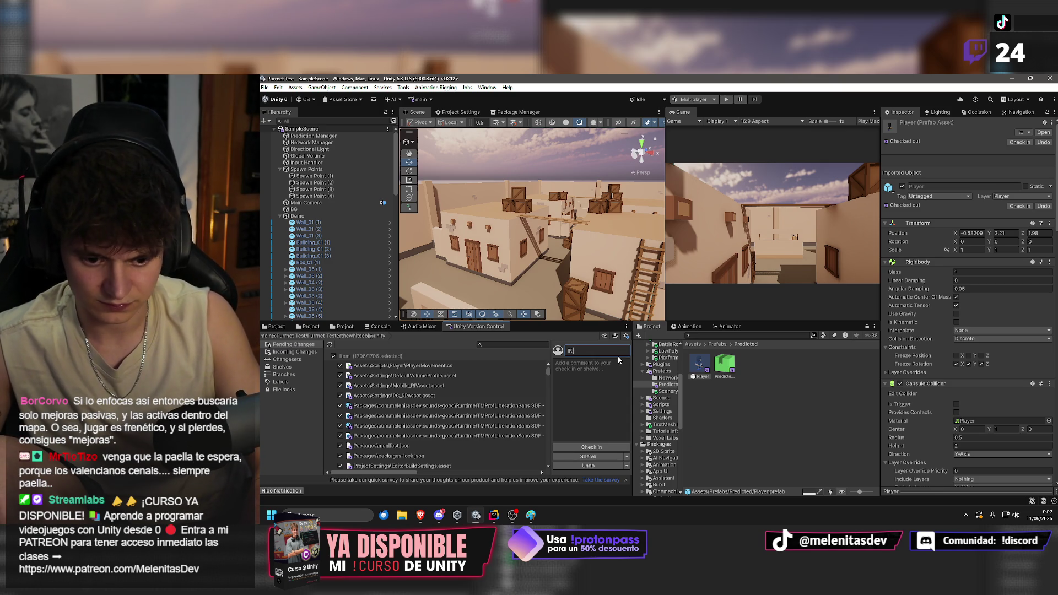
{"action": "type", "text": "s"}
{"action": "left_click", "coordinate": [604, 448]}
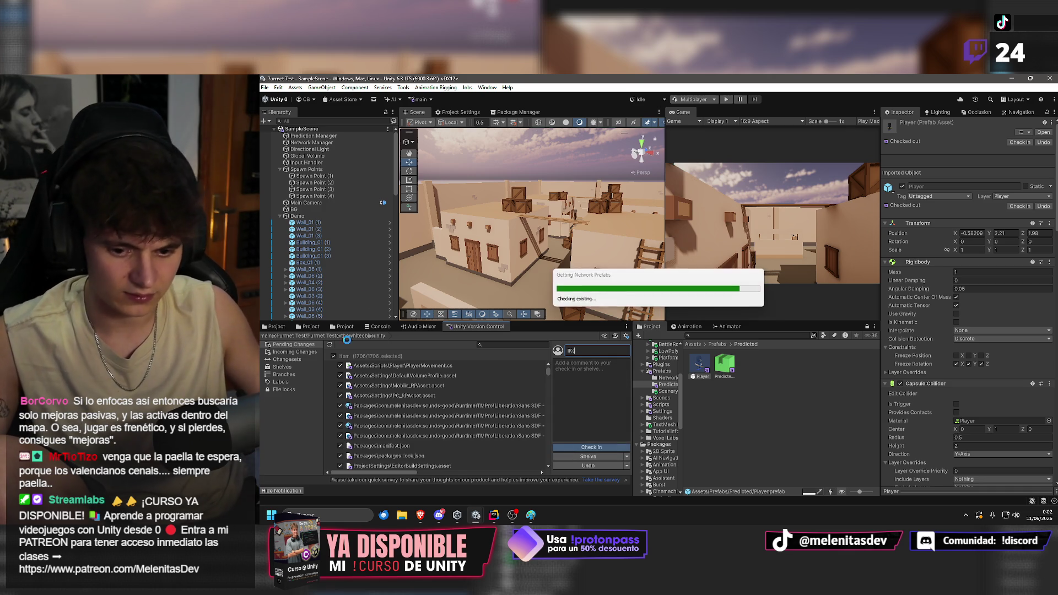
{"action": "left_click", "coordinate": [1011, 78]}
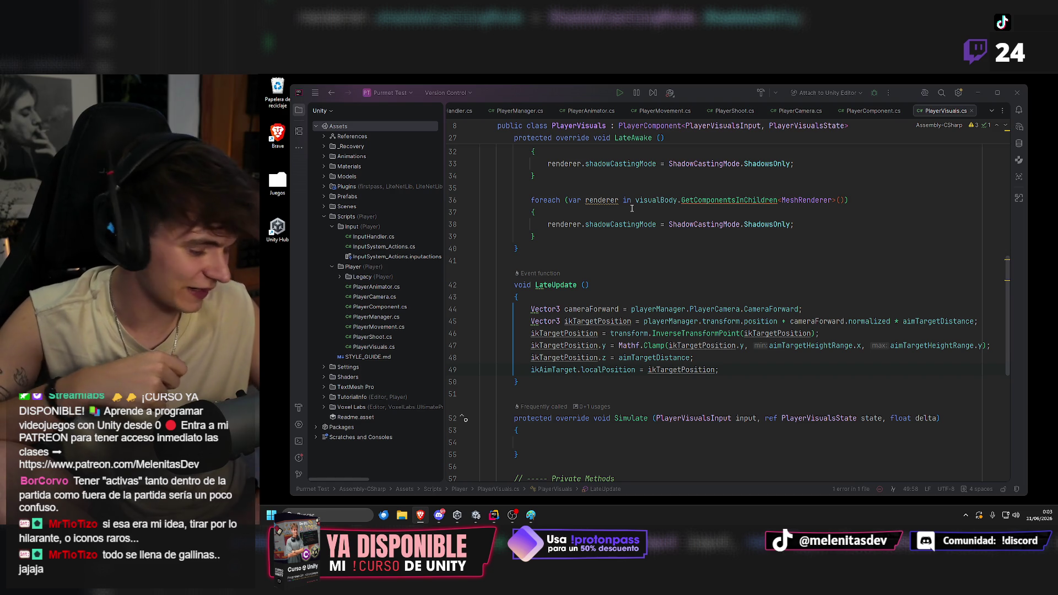
Focus the Rider window, close it, and choose Exit in the Confirm Exit dialog.
{"action": "left_click", "coordinate": [711, 106]}
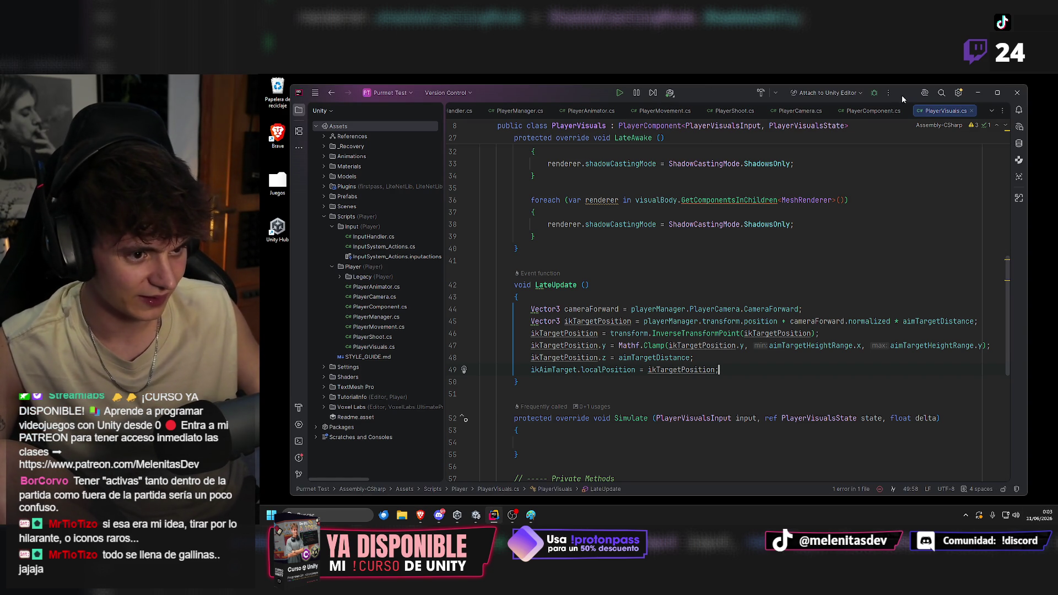
{"action": "left_click", "coordinate": [1018, 95]}
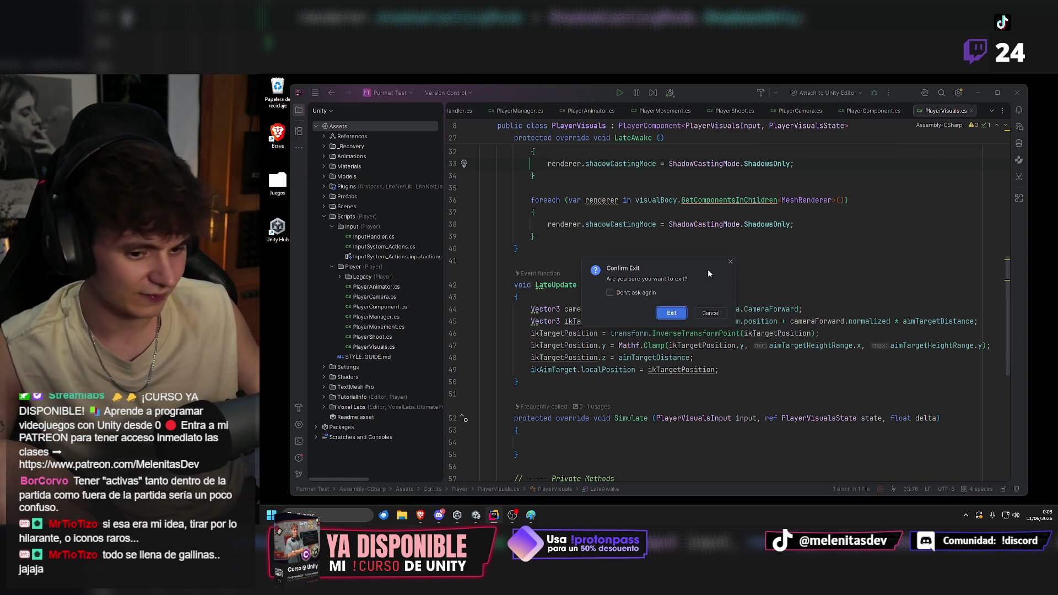
{"action": "left_click", "coordinate": [675, 315]}
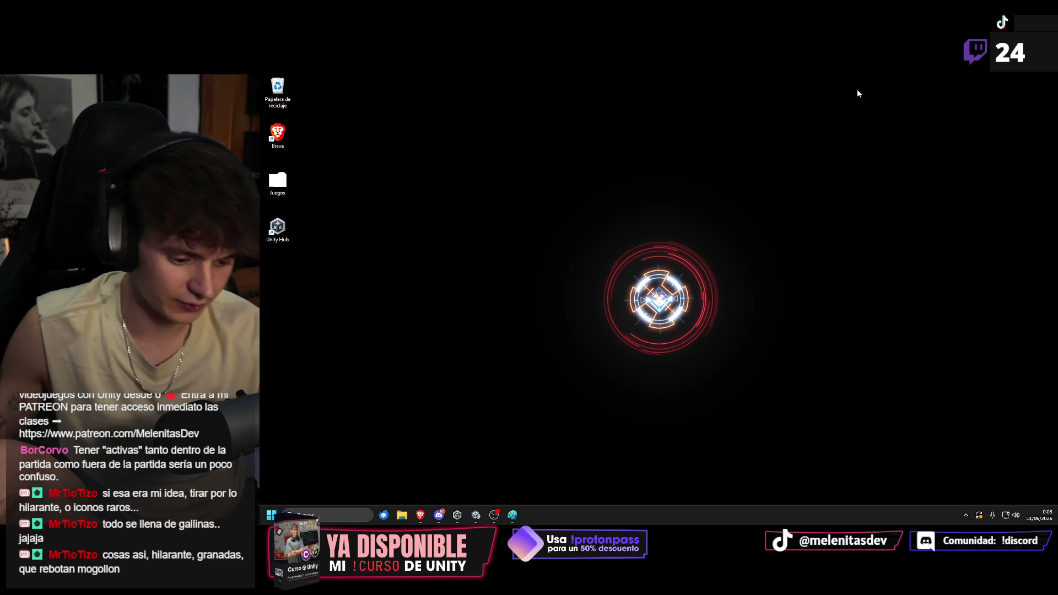